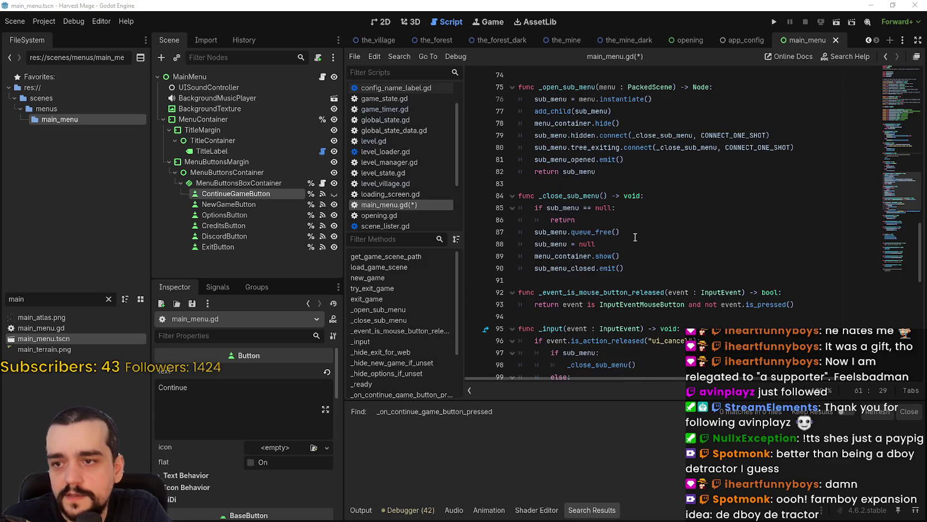
Scroll main_menu.gd to _ready and place the caret at the end of its last line, line 120.
scroll(636, 237, down, 7)
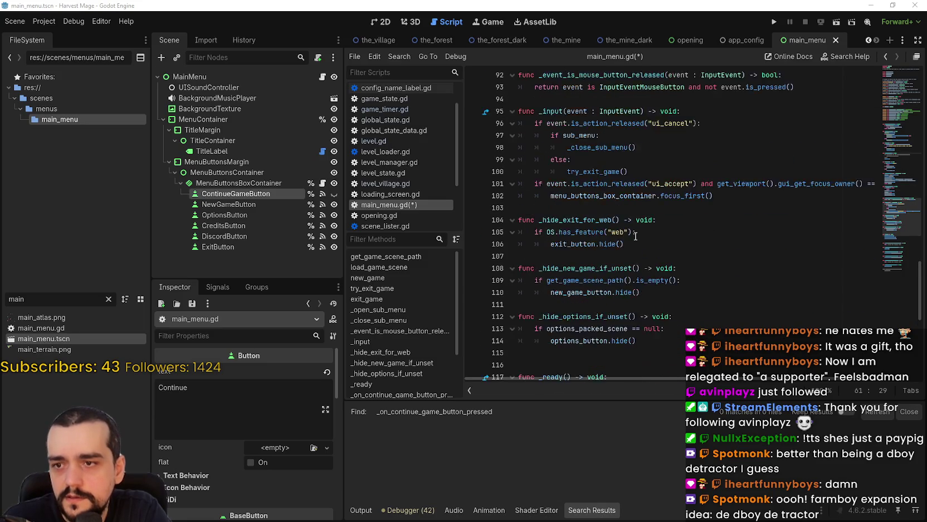
scroll(639, 235, down, 3)
scroll(639, 235, up, 11)
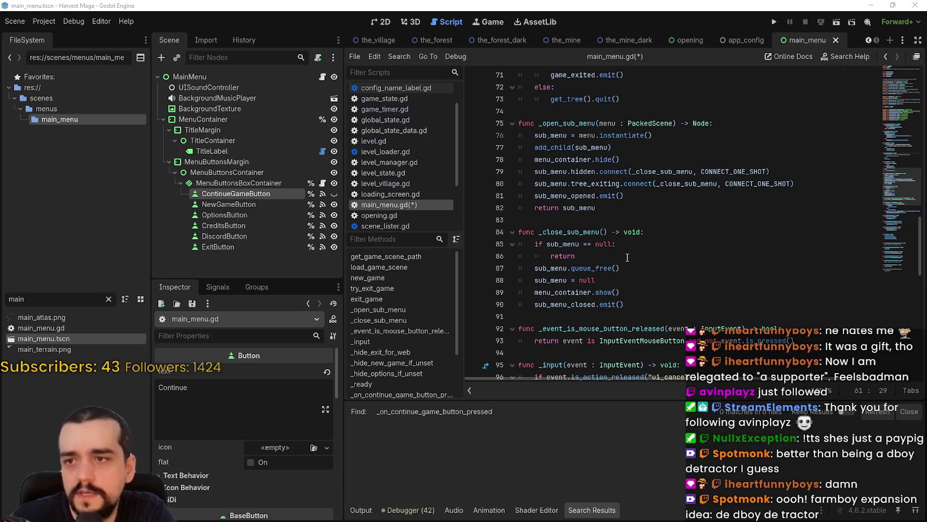
scroll(628, 257, down, 13)
scroll(648, 201, up, 1)
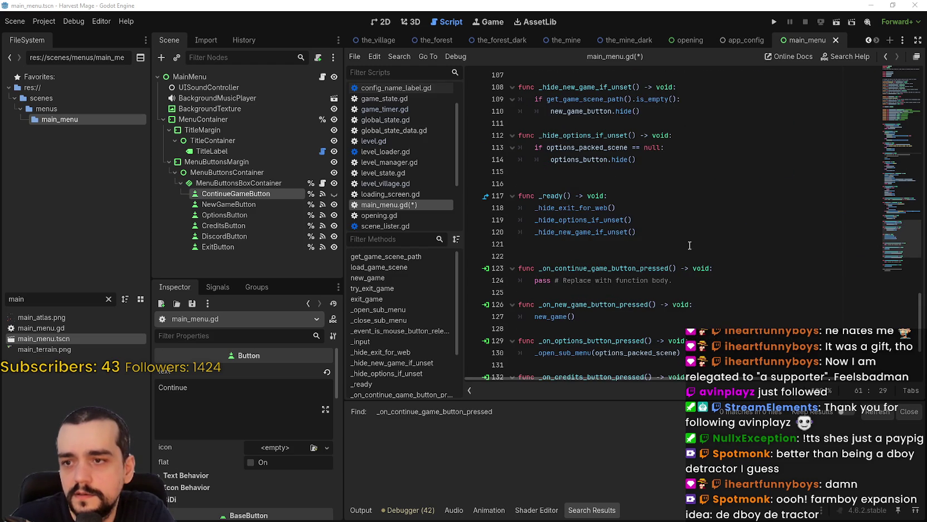
click(652, 208)
click(670, 222)
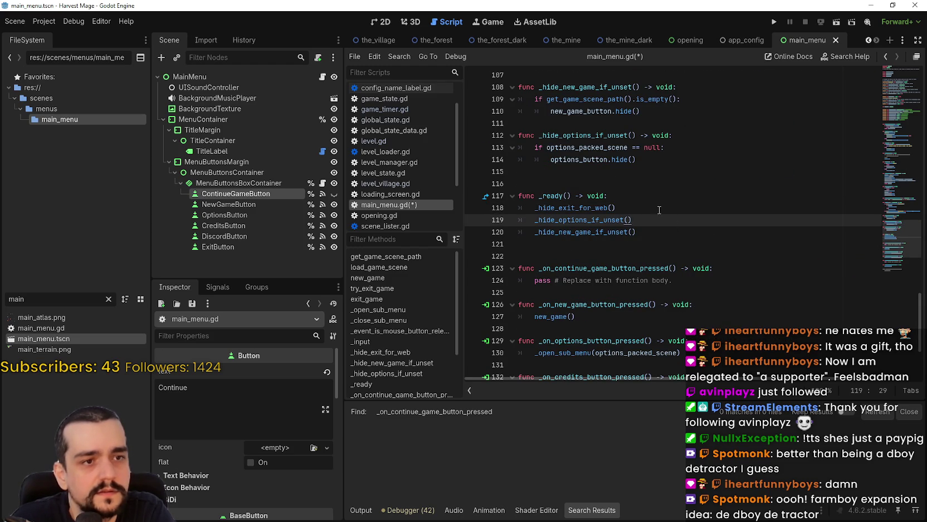
click(640, 198)
click(680, 236)
Add the calls _add_level_select_if_set() and _show_continue_if_set() at the end of _ready.
key(Return)
key(Return)
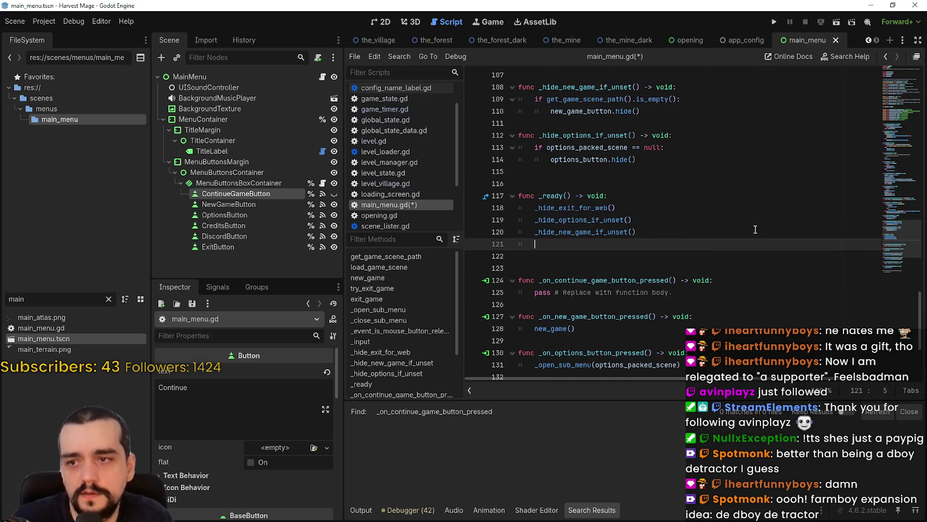
key(BackSpace)
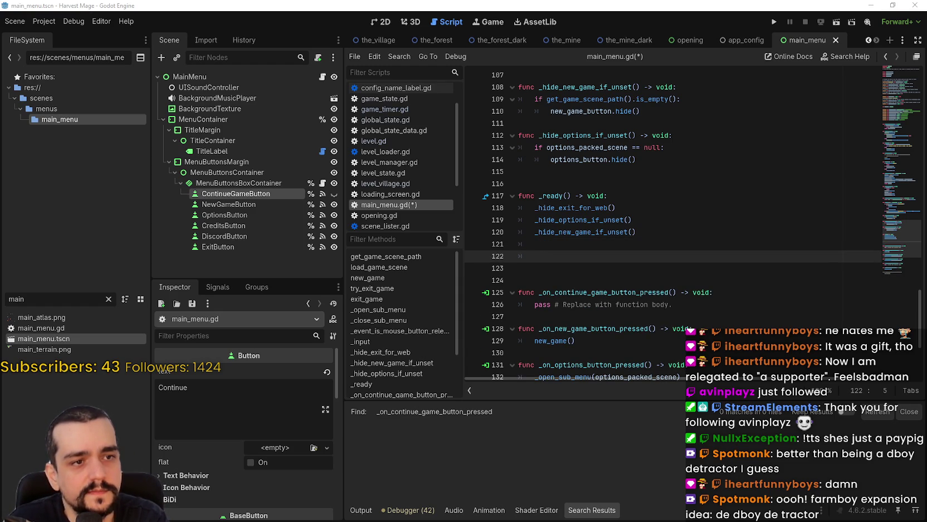
click(577, 243)
text(_add_level_select_if_set())
key(Down)
text(_show_continue_if_set())
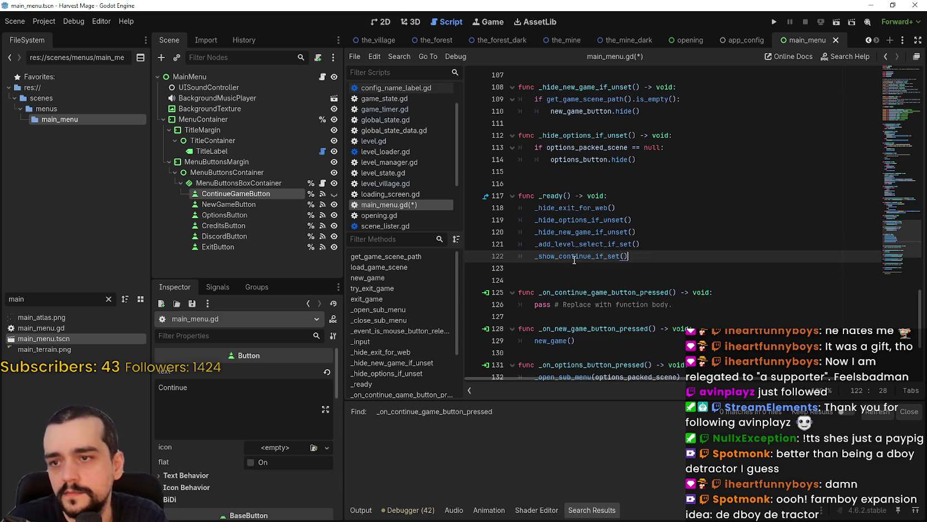
Remove the extra blank line after line 120 and place the caret just above _ready.
click(685, 232)
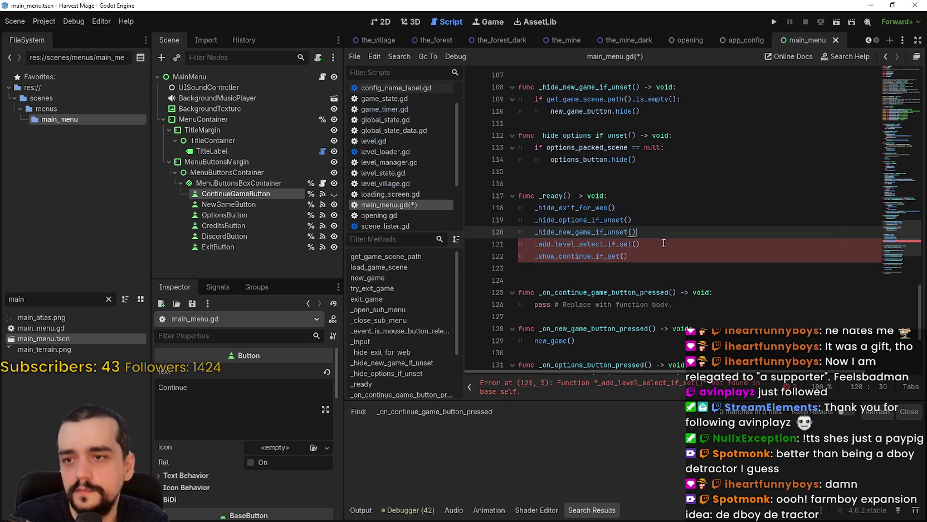
key(Return)
click(627, 233)
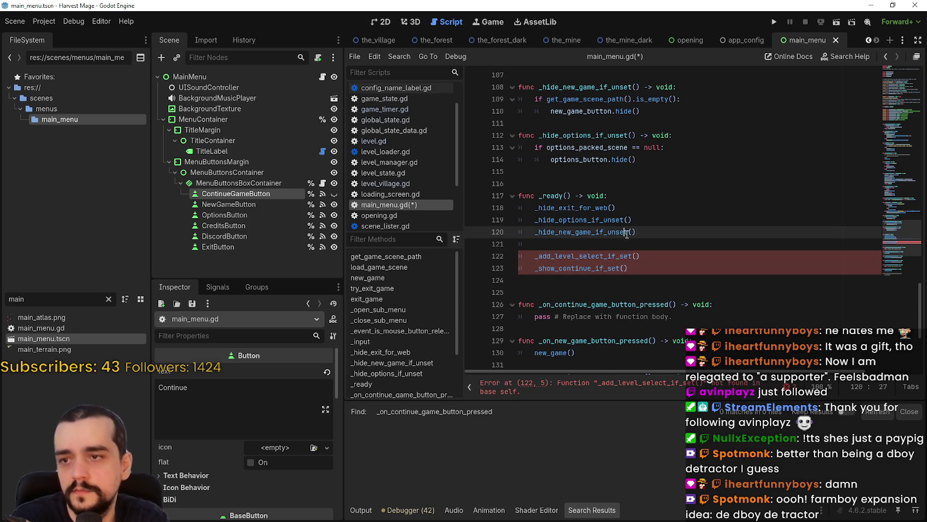
click(635, 244)
key(BackSpace)
double_click(613, 243)
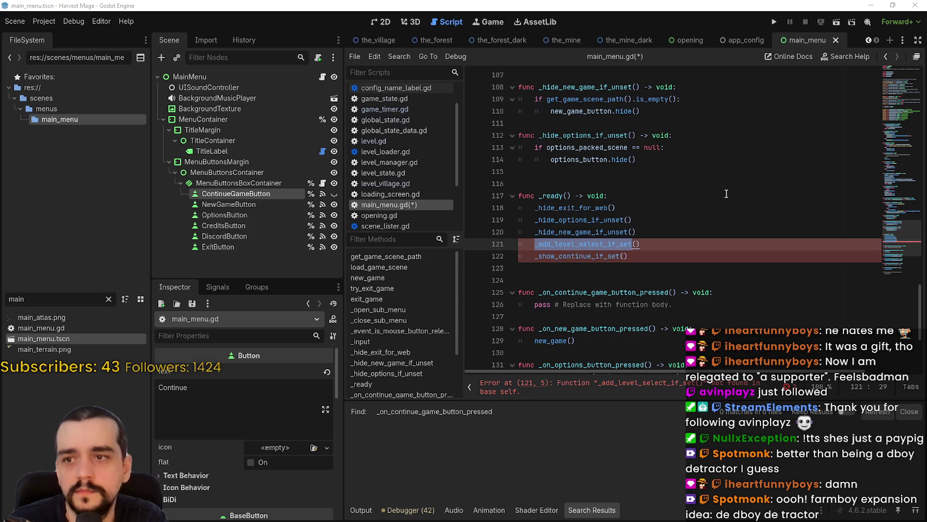
click(687, 171)
Paste the two helper functions above _ready and change GameStateExample to GameState on lines 118 and 122.
key(Down)
text(func _add_level_select_if_set() -> void: 	if level_select_packed_scene == null: return 	if GameStateExample.get_levels_reached() <= 1 : return 	level_select_button.show()  func _show_continue_if_set() -> void: 	if GameStateExample.get_current_level_path().is_empty(): return 	continue_game_button.show())
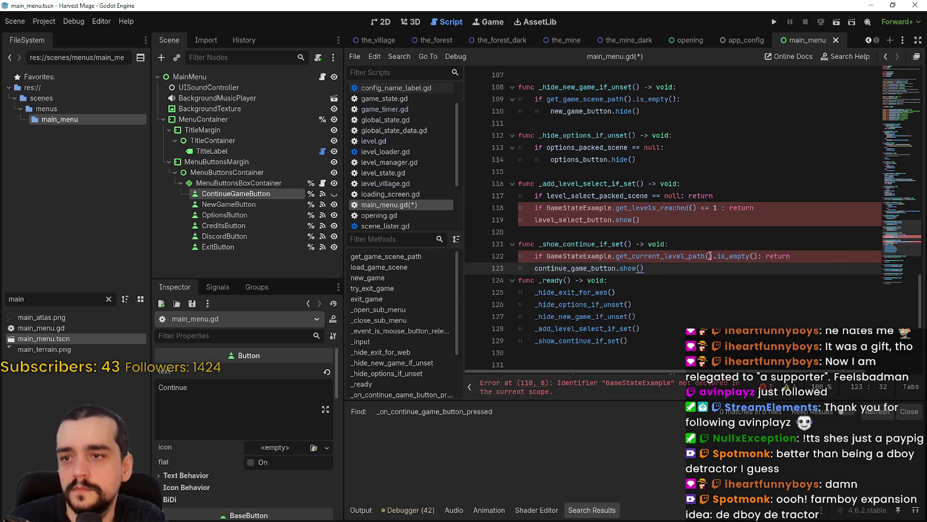
key(Return)
double_click(602, 209)
text(G)
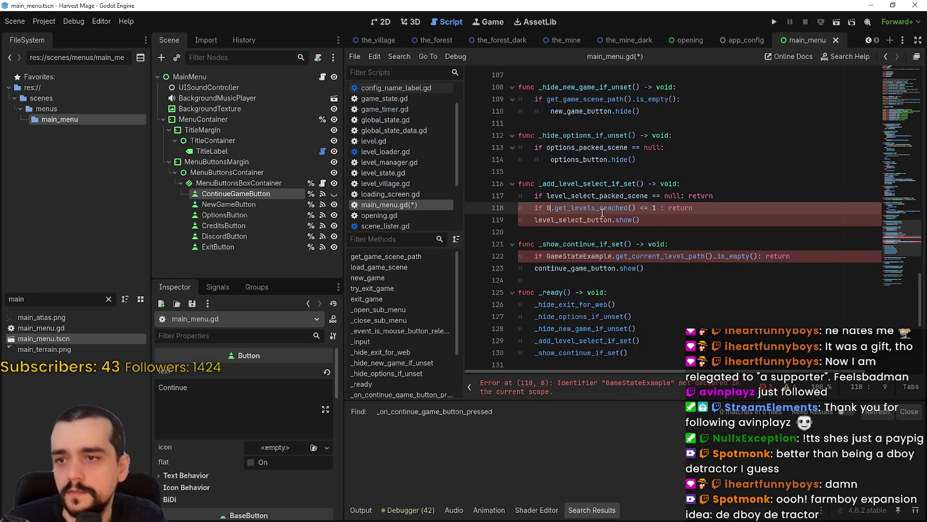
text(an)
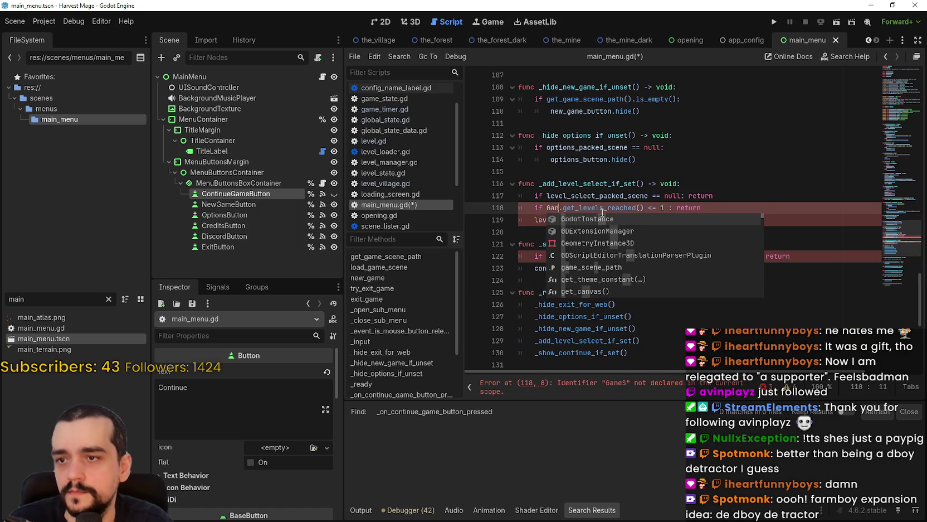
key(BackSpace)
text(meState)
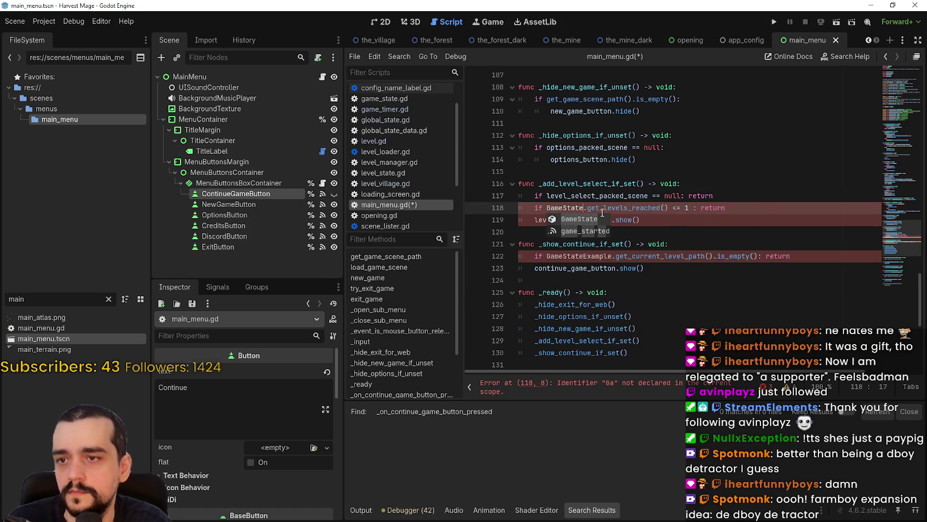
key(Escape)
double_click(584, 255)
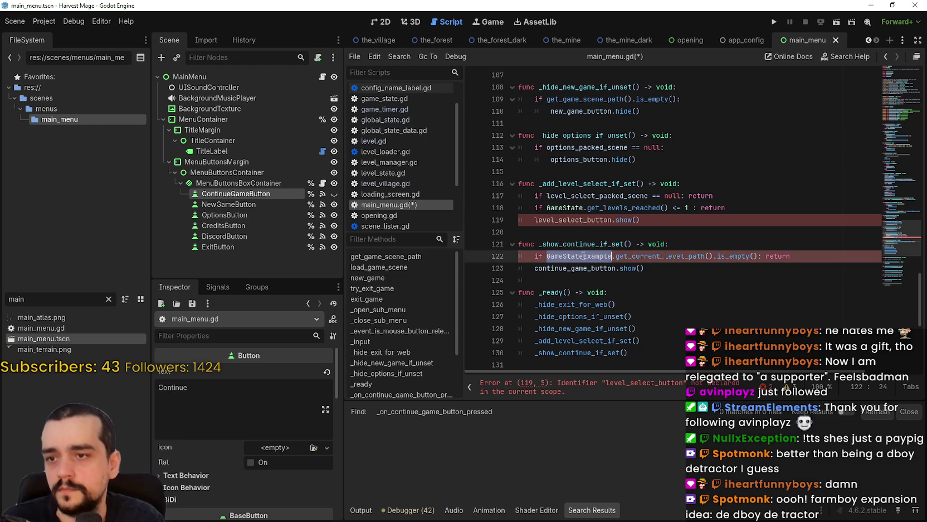
text(Game)
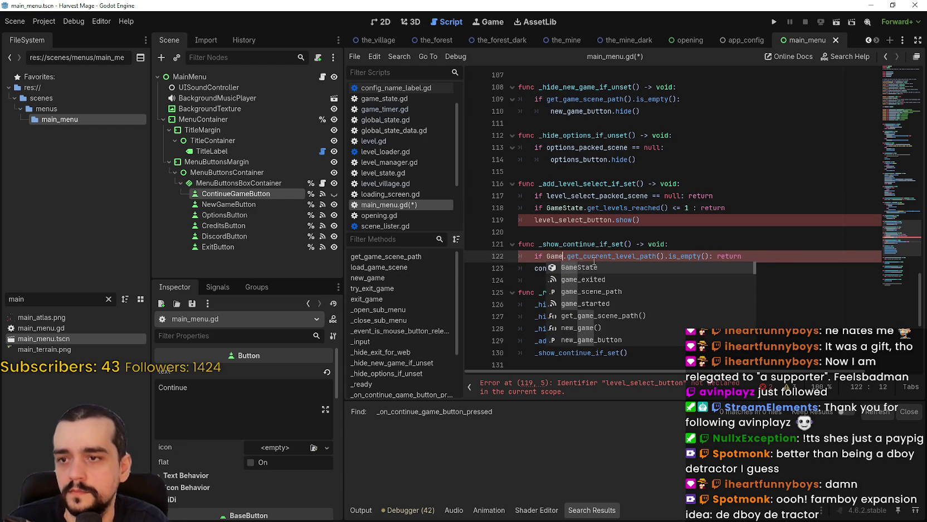
text(State)
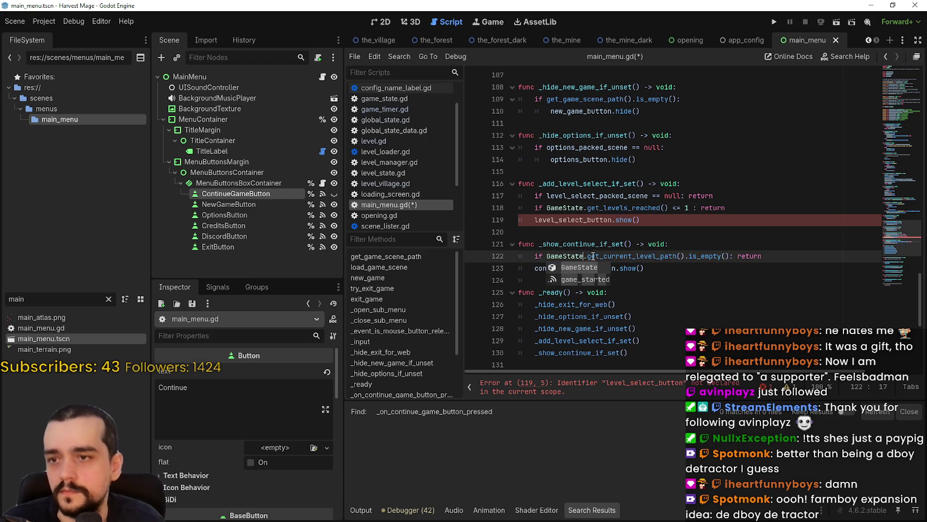
key(Escape)
Comment out the level_select_button.show() line with # and save the script.
click(694, 217)
click(737, 196)
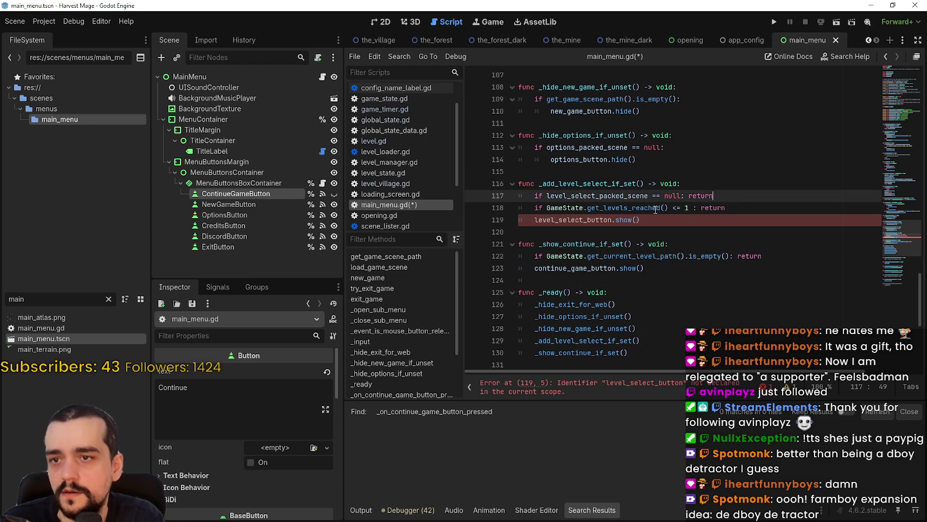
double_click(655, 209)
click(588, 220)
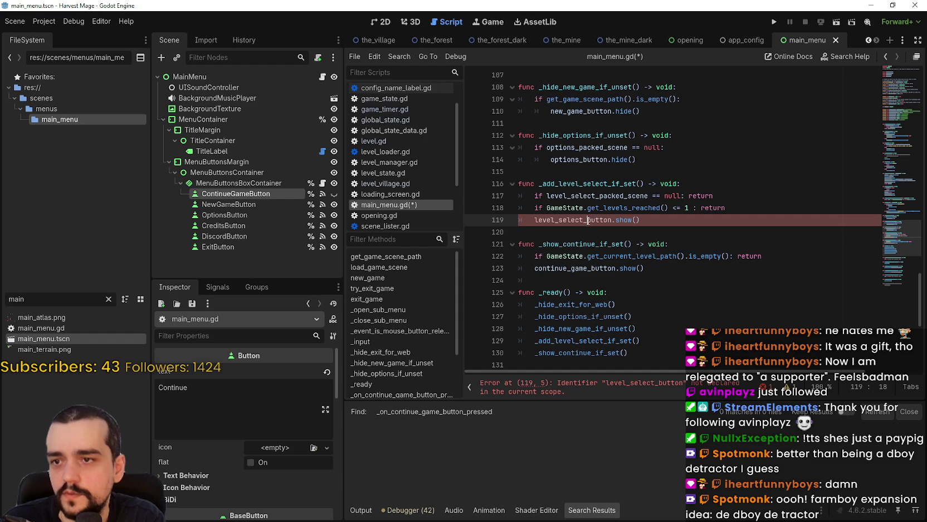
drag(641, 220, 502, 215)
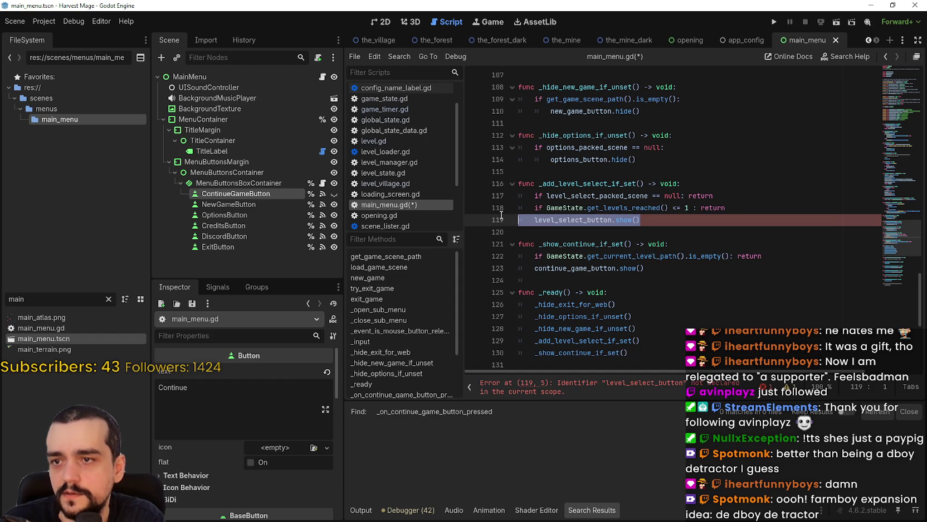
click(534, 220)
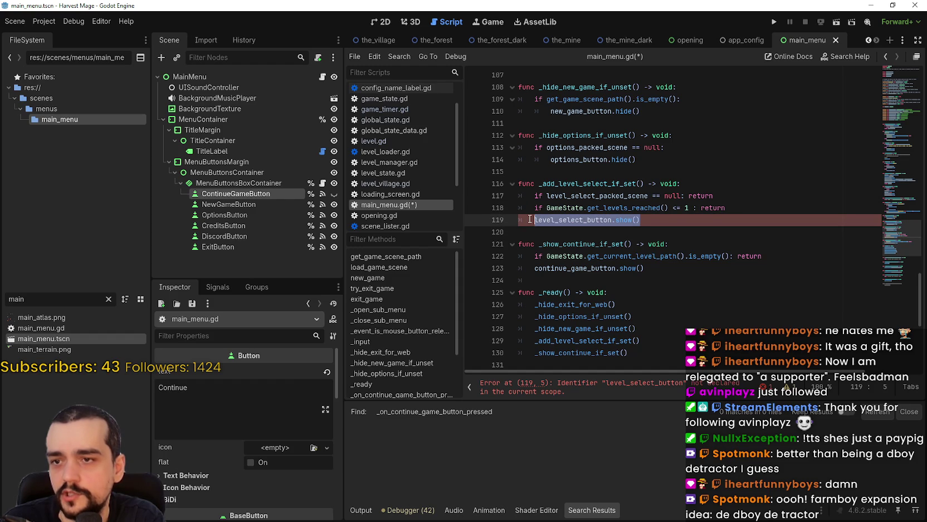
double_click(598, 208)
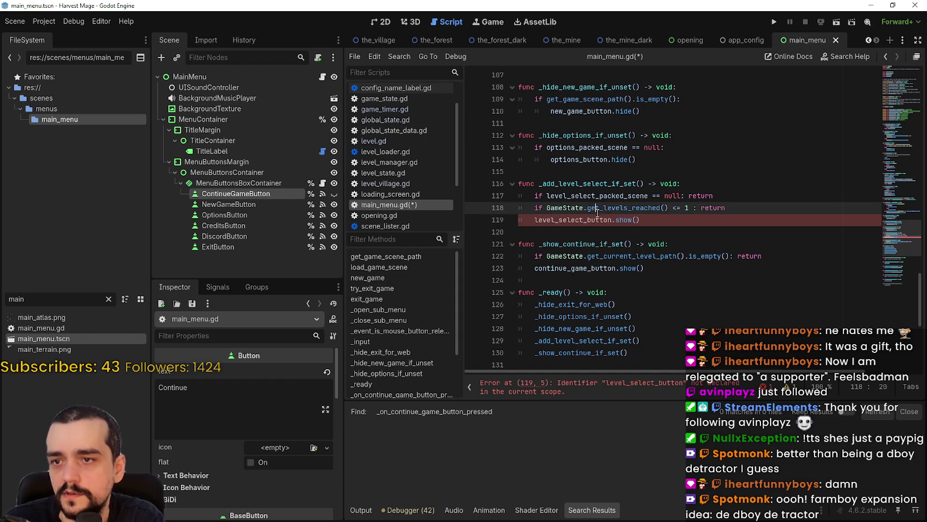
click(589, 223)
click(535, 220)
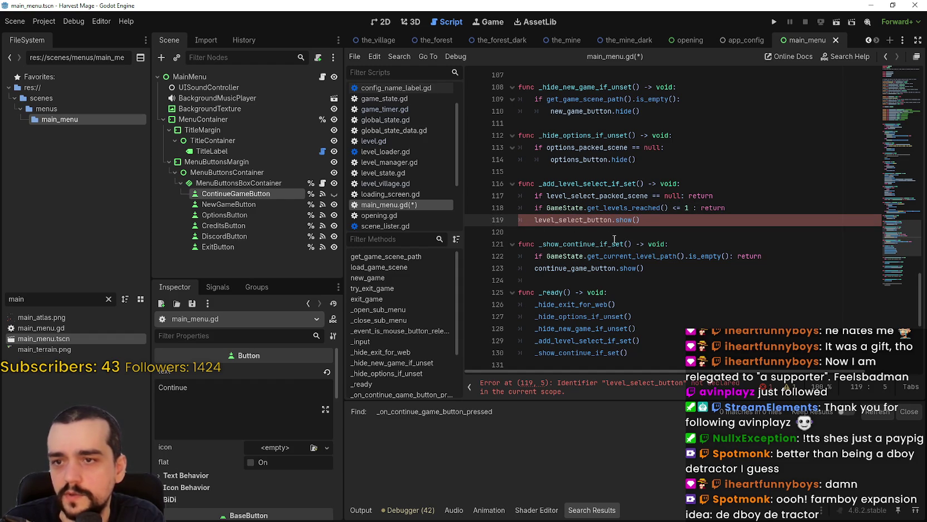
text(#)
click(597, 232)
key(ctrl+s)
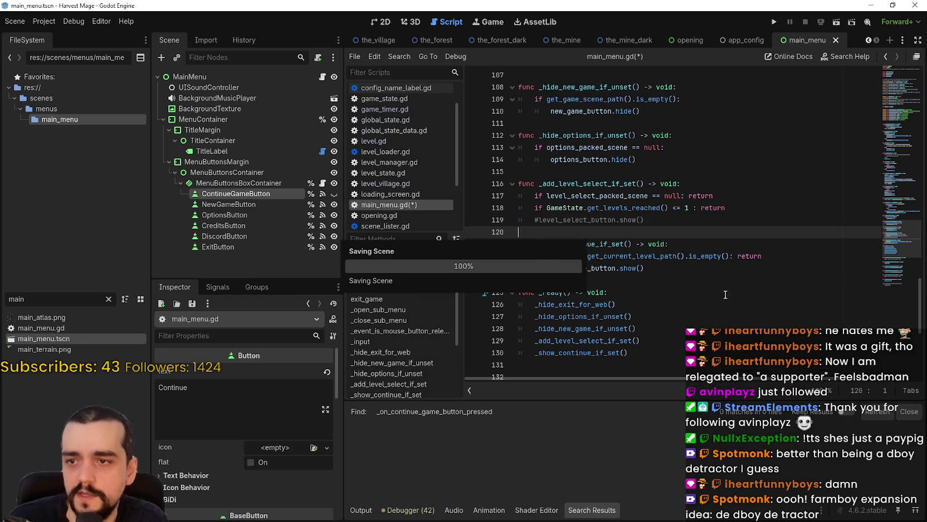
Review the new helper calls around lines 121–123 of main_menu.gd.
click(694, 270)
double_click(632, 256)
click(661, 270)
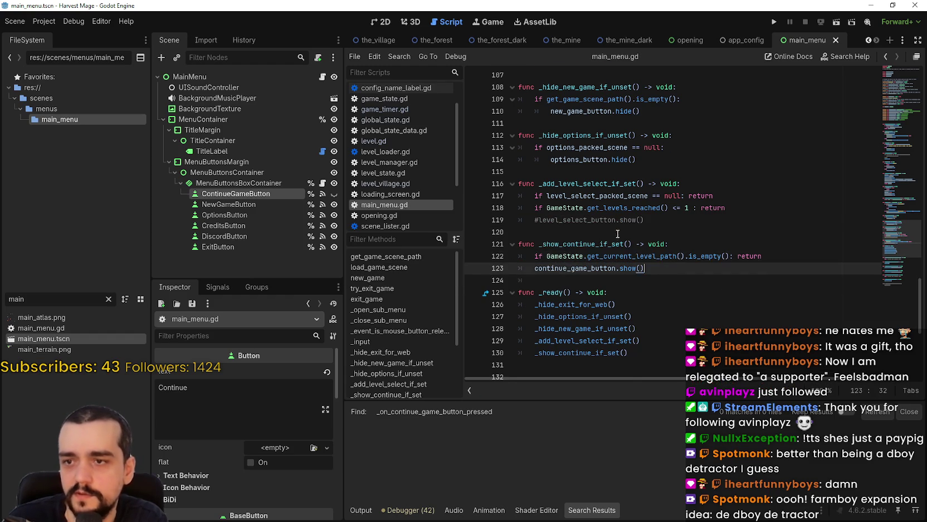
scroll(641, 283, up, 3)
click(640, 283)
scroll(638, 278, up, 3)
scroll(634, 270, down, 2)
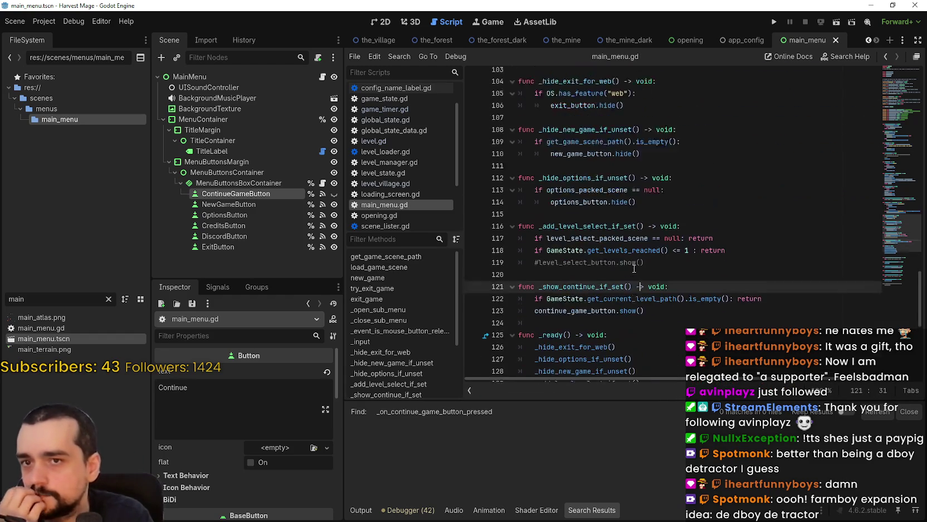
scroll(633, 267, up, 3)
scroll(588, 298, down, 4)
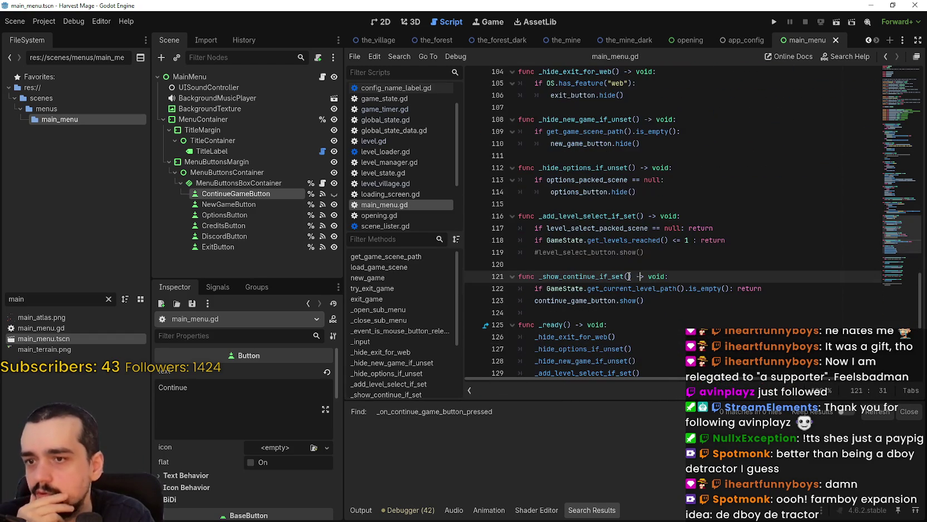
scroll(587, 299, down, 2)
Search the script for continue_game_button and save.
double_click(577, 228)
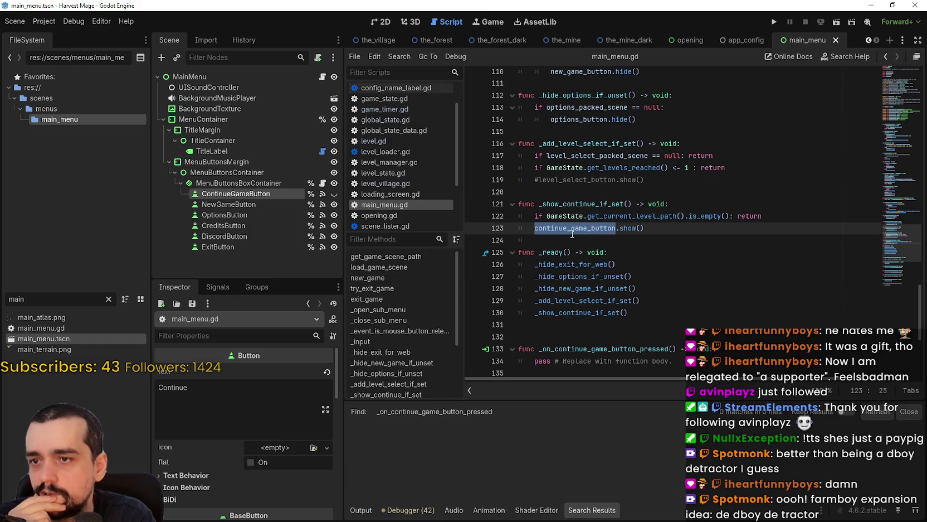
key(ctrl+f)
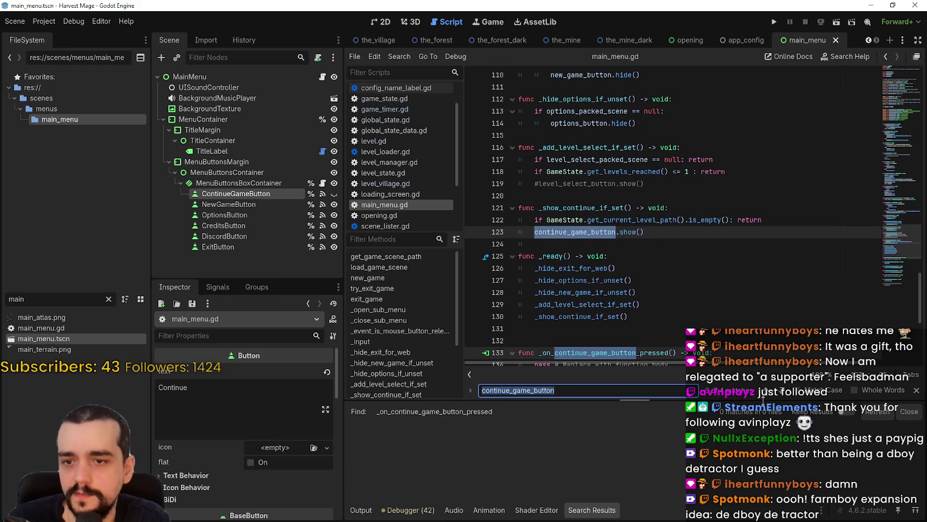
key(Return)
click(657, 277)
key(ctrl+s)
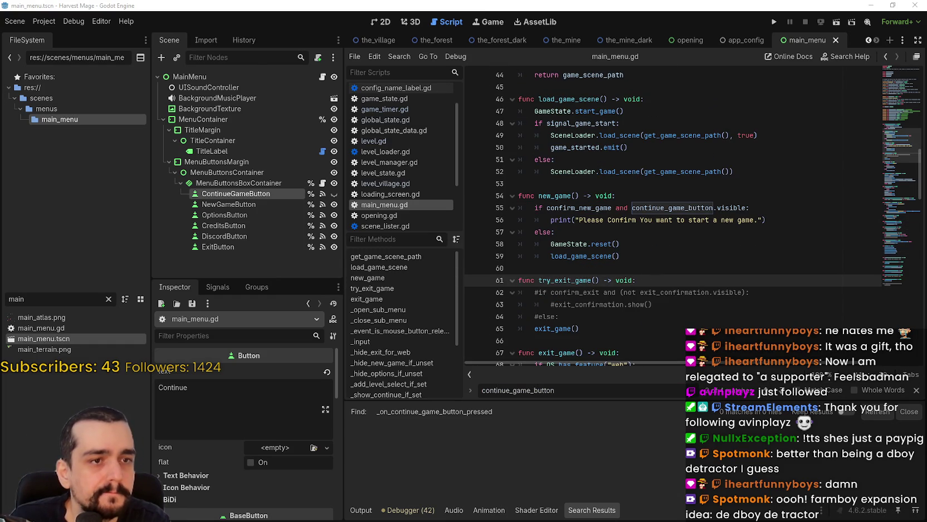
Scroll down to the _on_*_button_pressed handlers near the end of the script.
scroll(730, 219, down, 10)
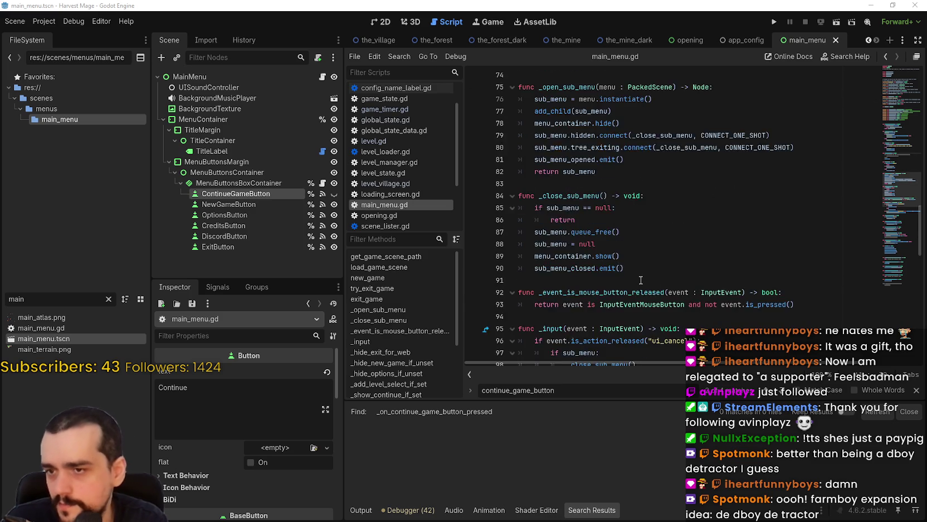
scroll(650, 180, up, 7)
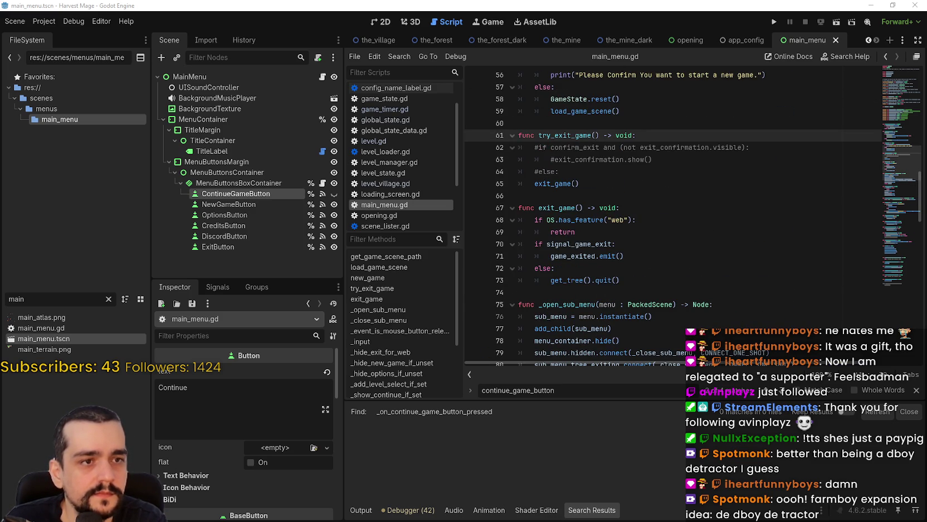
scroll(609, 283, down, 9)
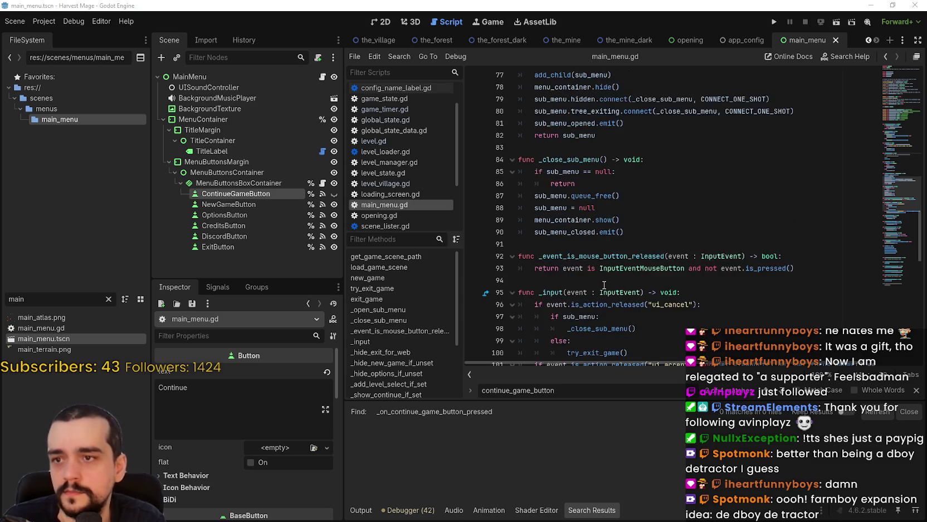
scroll(609, 283, down, 7)
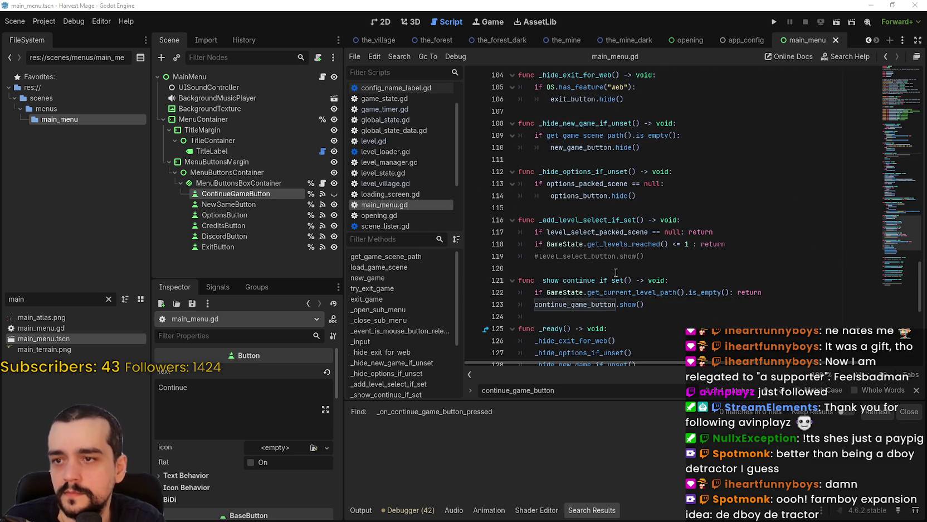
scroll(615, 272, down, 8)
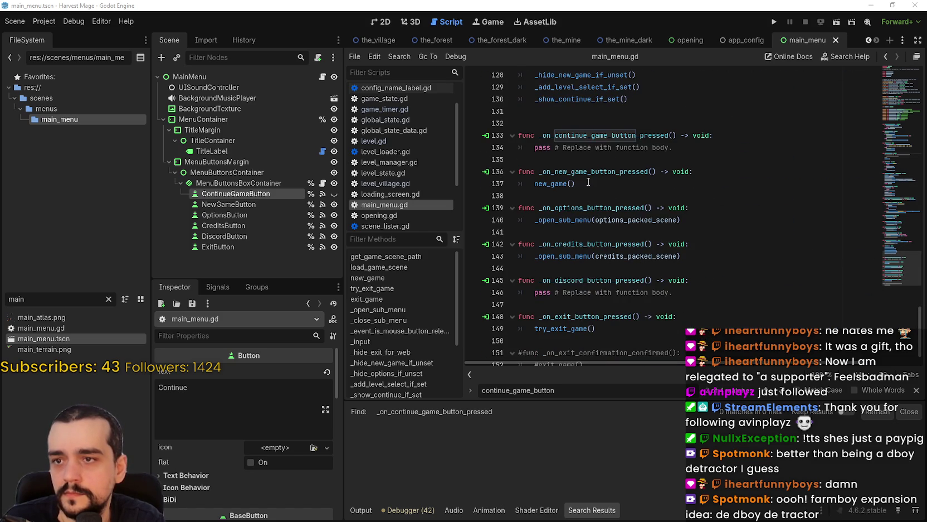
Replace pass in _on_continue_game_button_pressed with GameState.continue_game() followed by load_game_scene().
drag(713, 148, 535, 147)
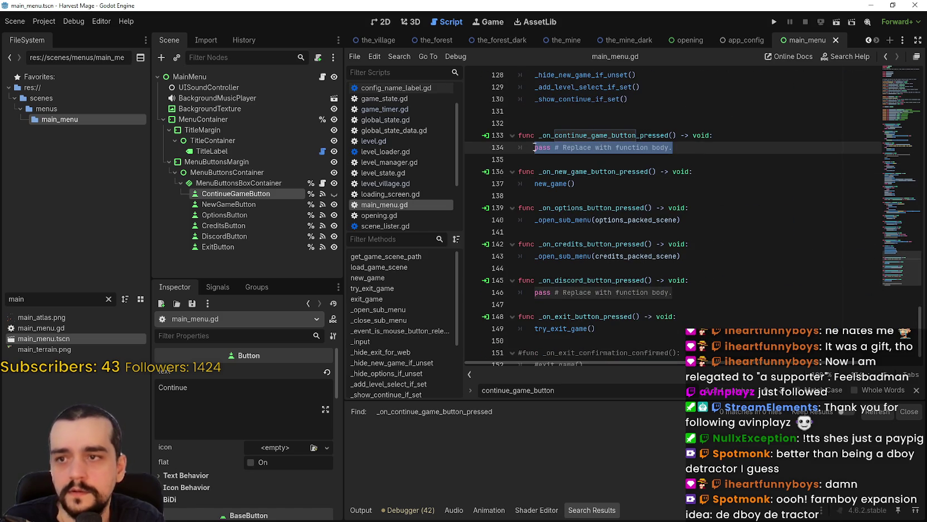
text(Game)
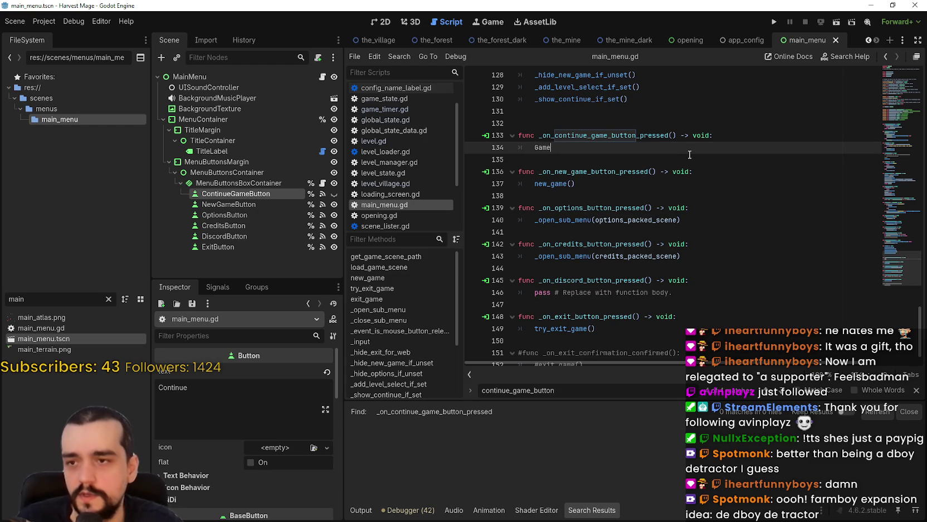
text(State.conti)
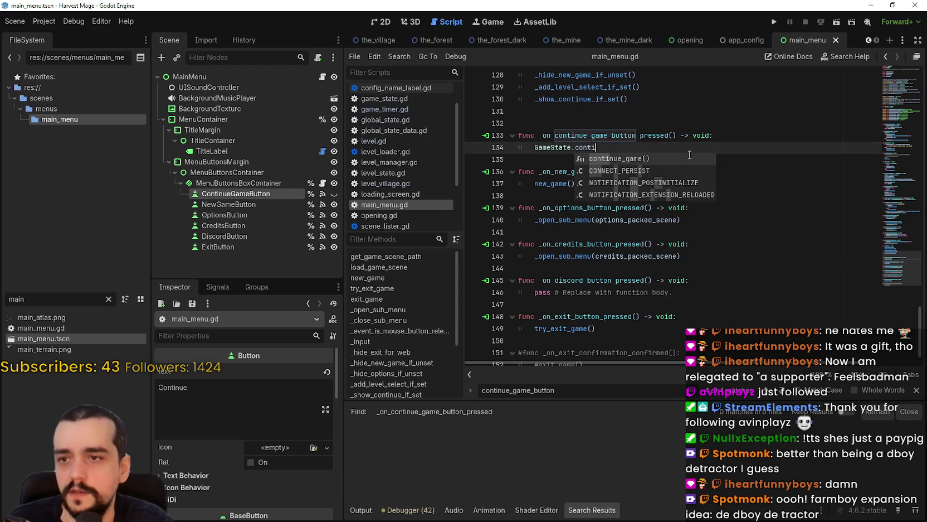
key(Return)
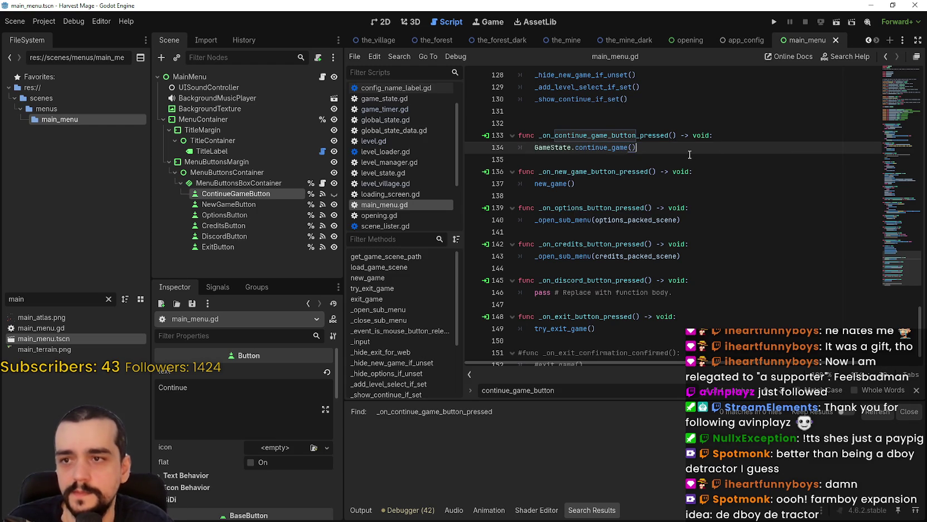
key(Return)
text(l)
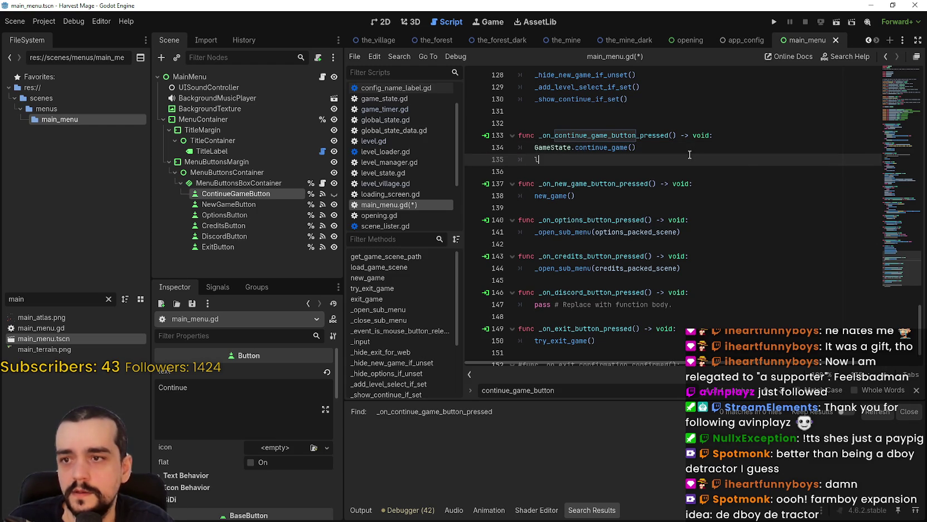
text(oad_game)
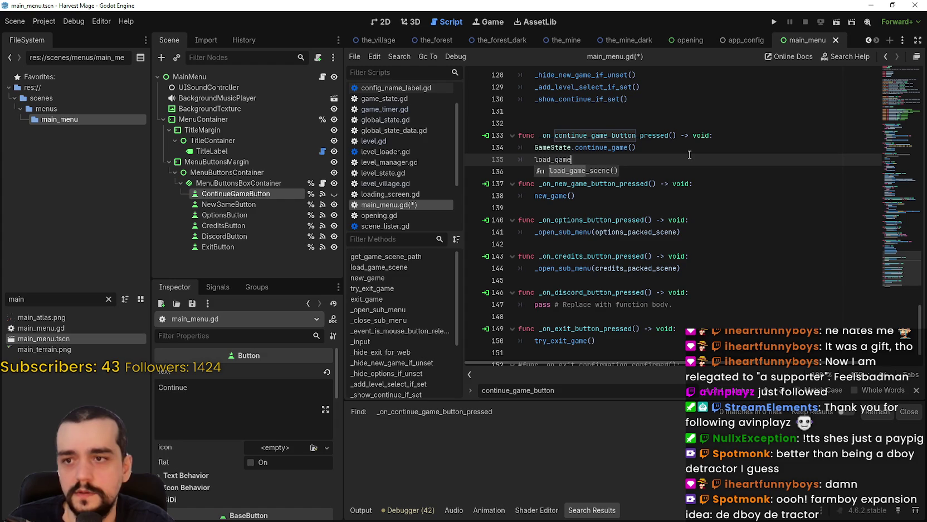
key(Return)
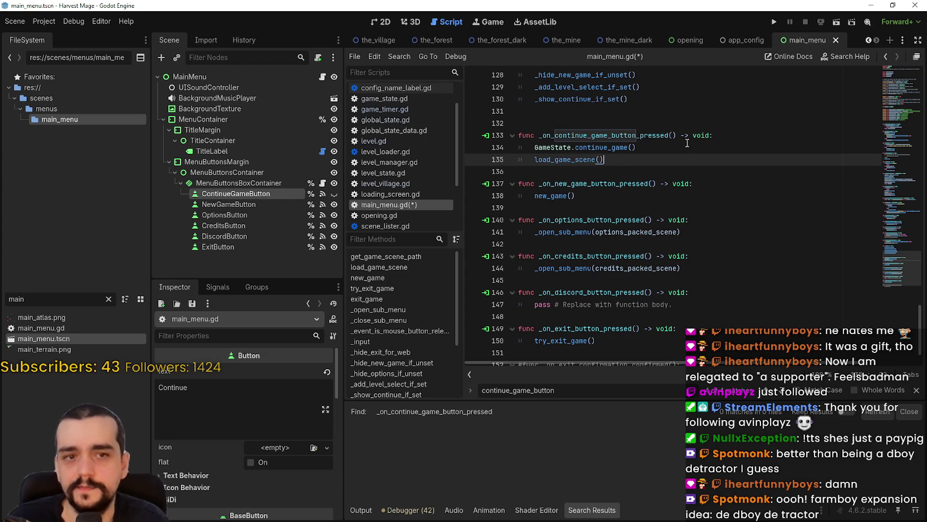
scroll(595, 162, down, 1)
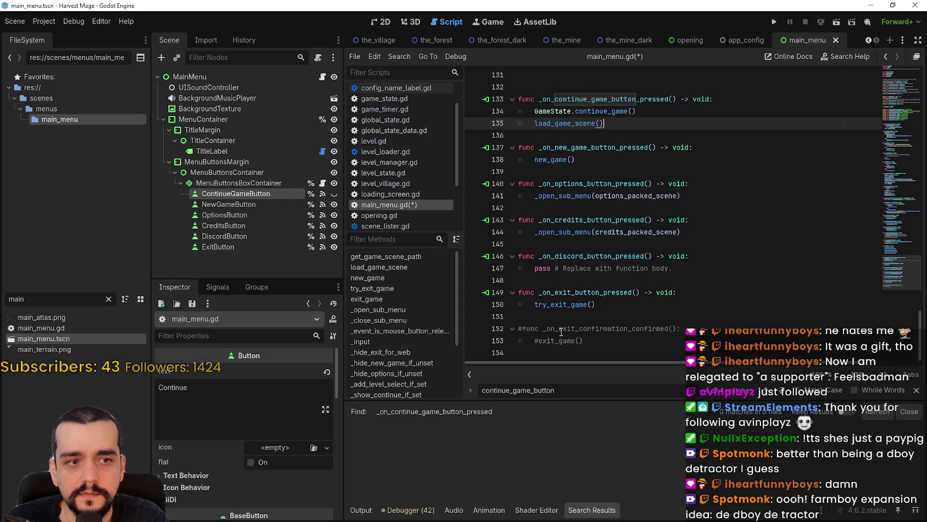
double_click(582, 147)
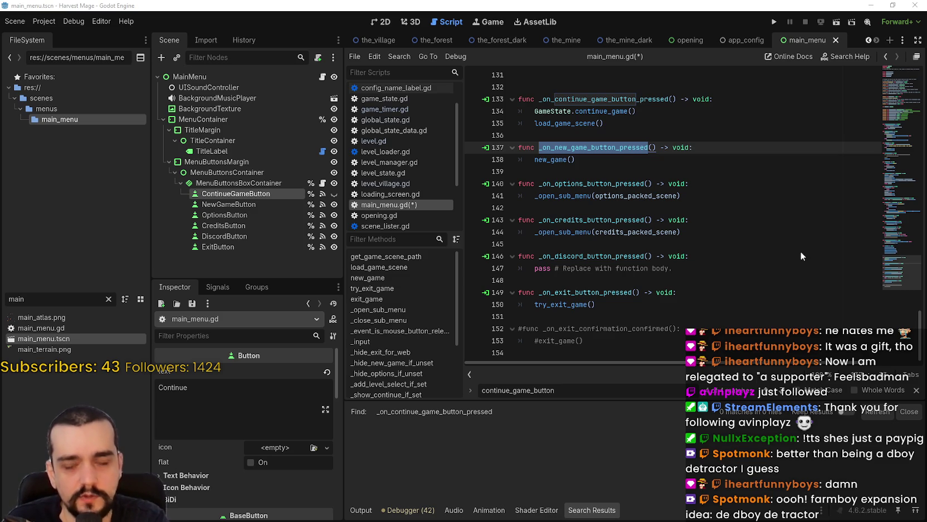
Save main_menu.gd and scroll back up to the new_game function.
key(ctrl+s)
scroll(620, 163, up, 10)
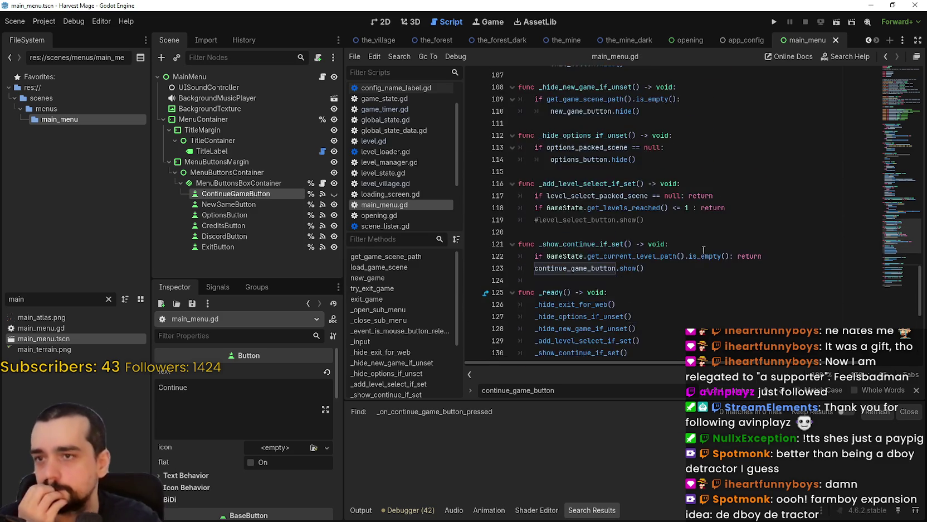
scroll(688, 249, up, 20)
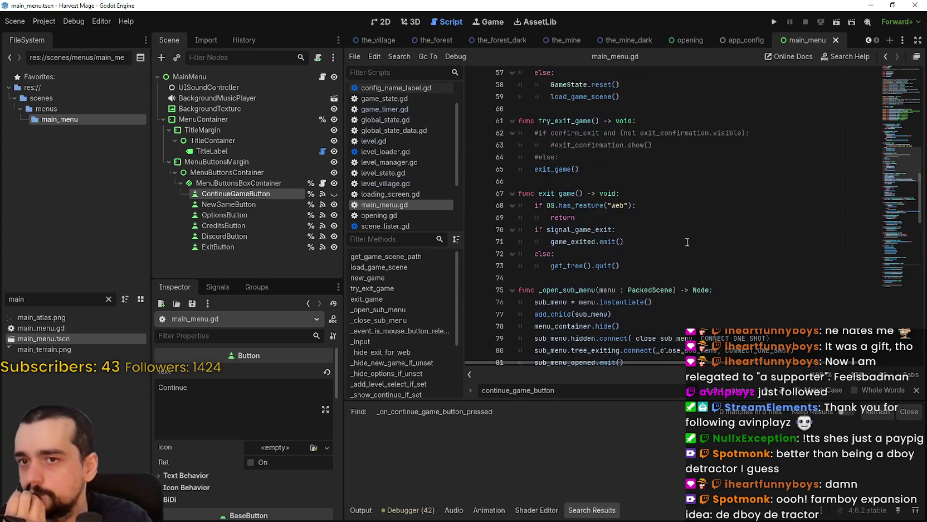
scroll(687, 241, up, 3)
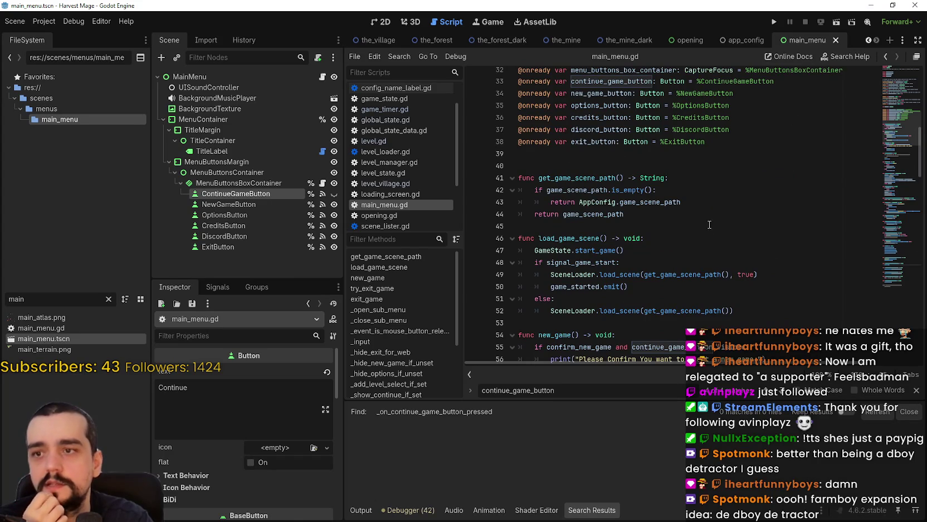
scroll(709, 224, down, 4)
click(646, 222)
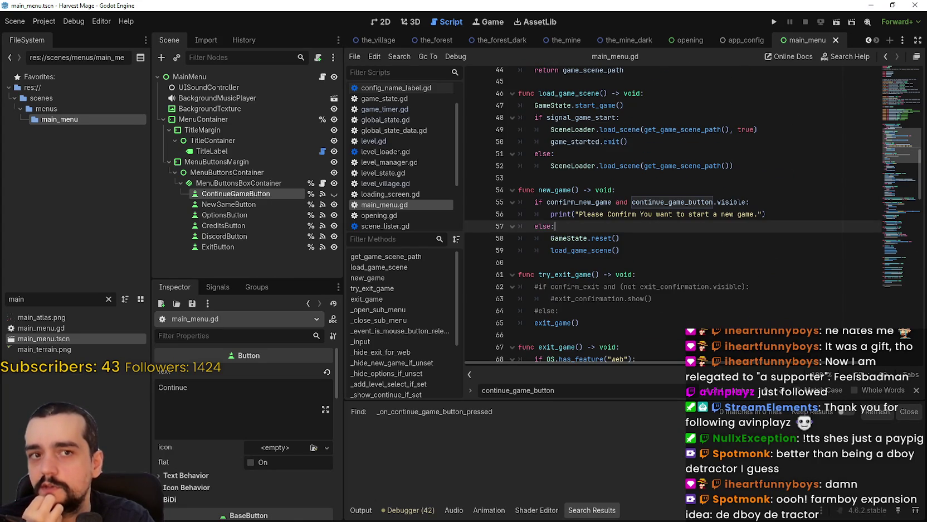
click(680, 272)
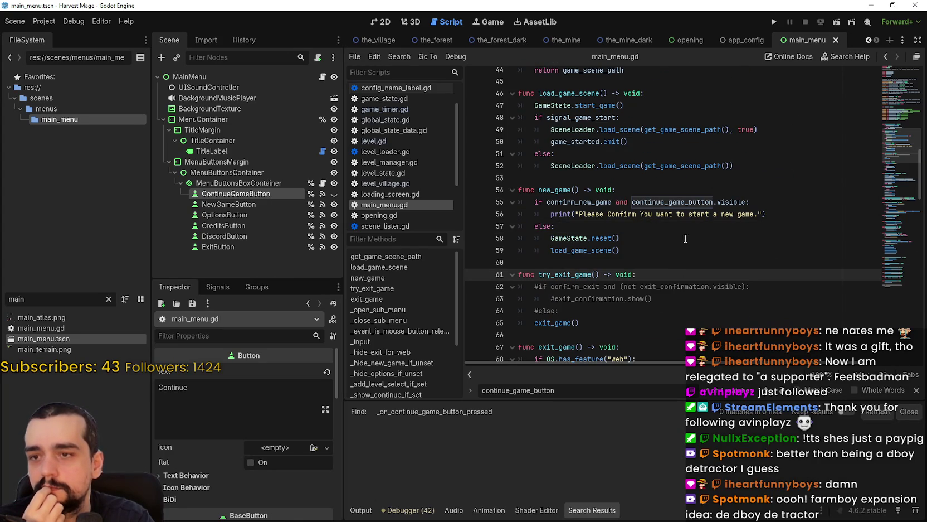
click(686, 238)
Inspect new_game's confirm_new_game branch and its print call on line 56.
drag(786, 217, 490, 203)
click(712, 261)
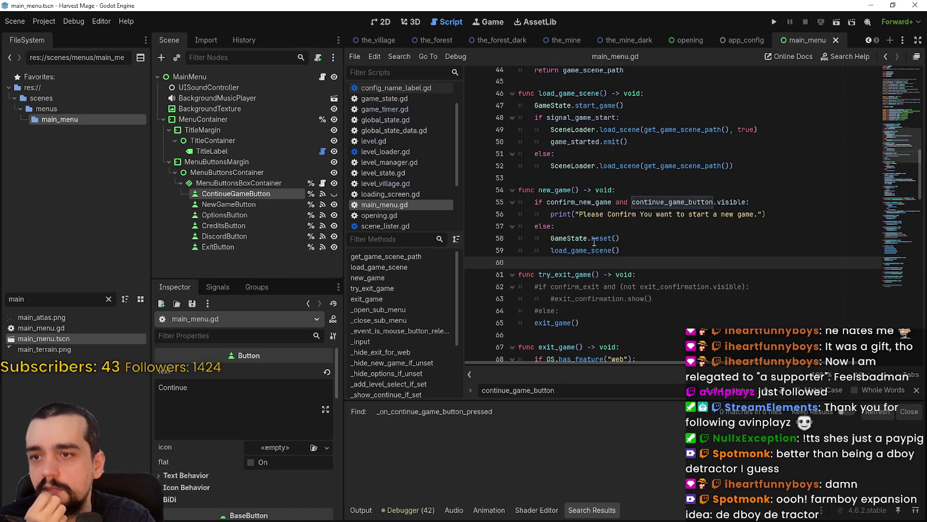
scroll(595, 242, up, 1)
drag(804, 260, 759, 250)
click(604, 259)
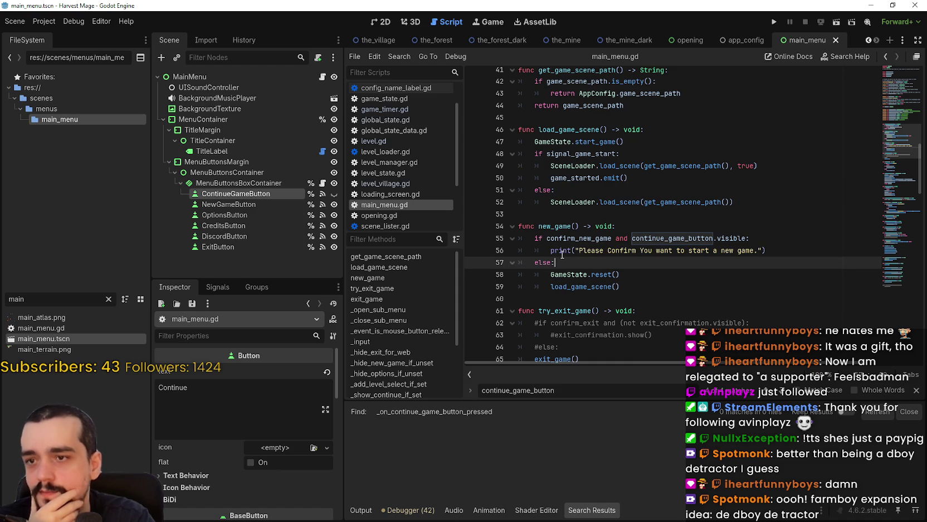
mouse_move(551, 250)
mouse_down()
mouse_move(769, 240)
mouse_move(810, 249)
mouse_up()
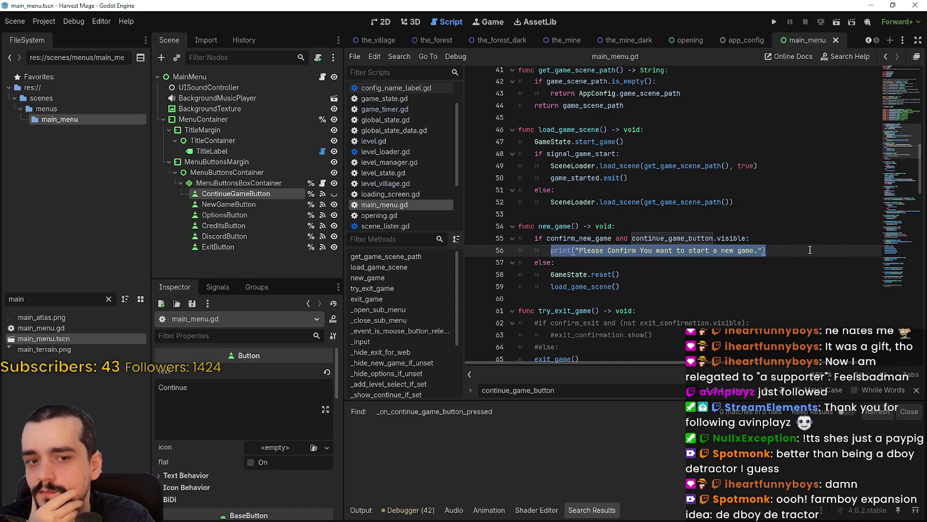
double_click(612, 239)
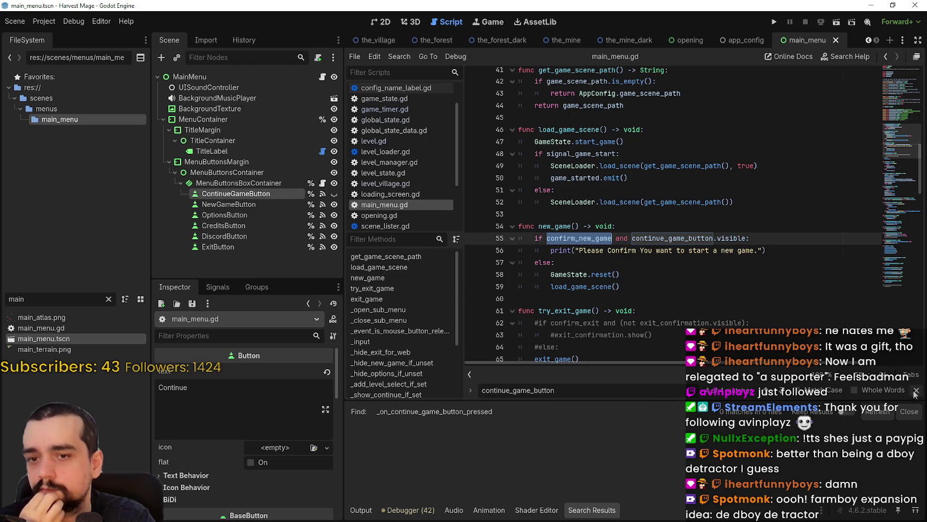
scroll(764, 270, up, 1)
click(771, 263)
drag(768, 257, 549, 256)
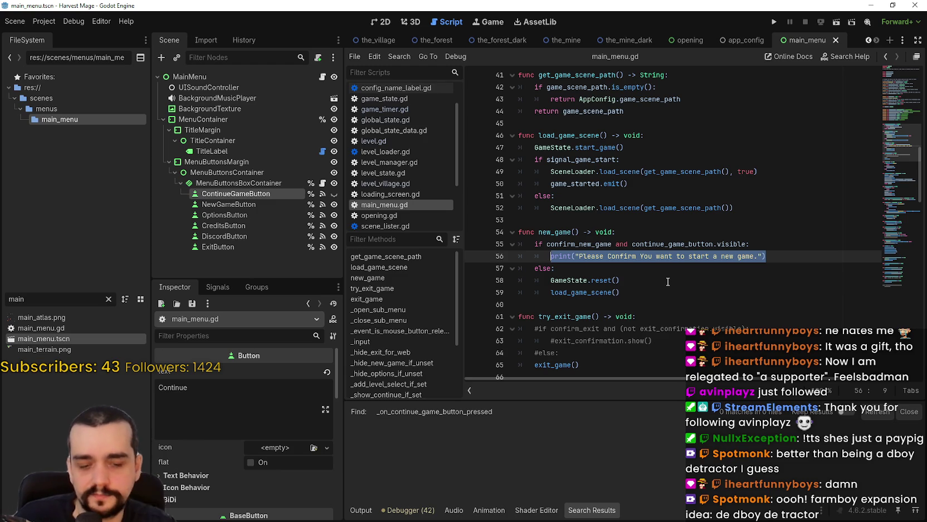
Search for confirm_new_game, view its declaration, and step through the matches back to new_game.
double_click(579, 245)
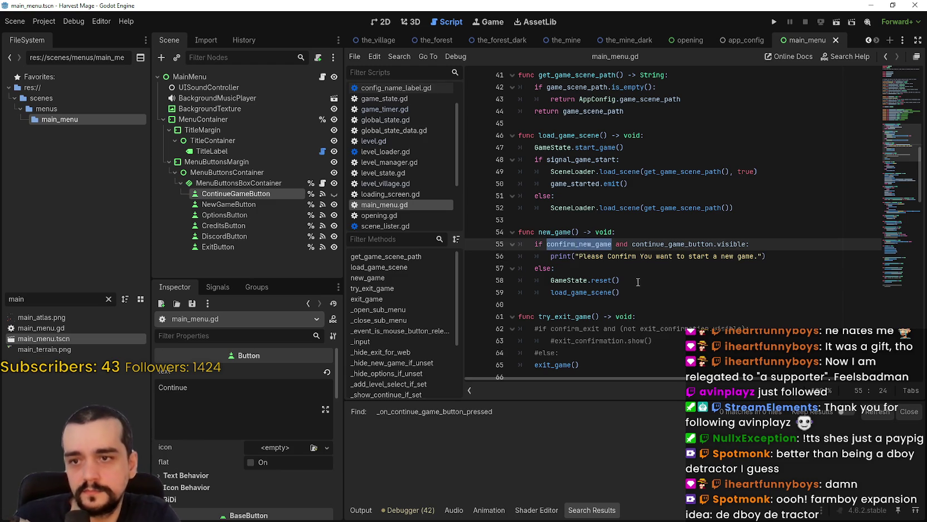
key(ctrl+f)
key(Return)
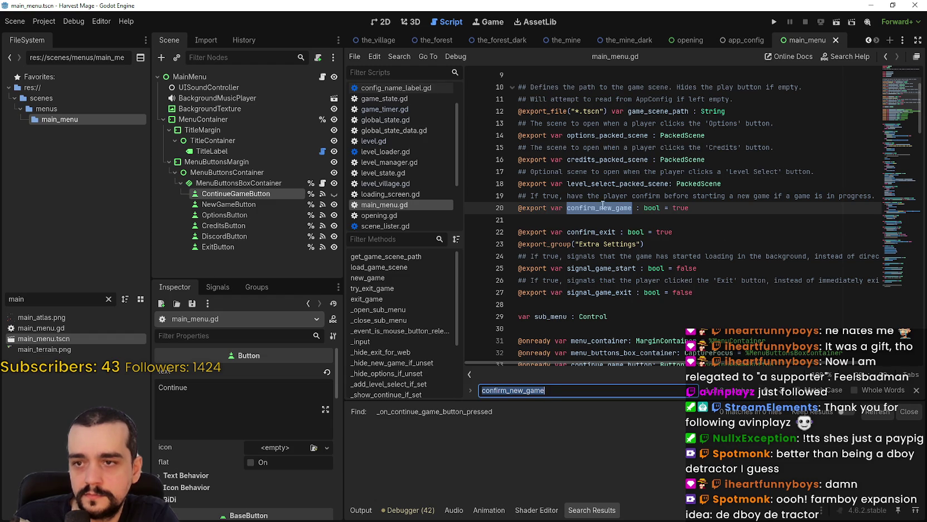
drag(568, 208, 723, 211)
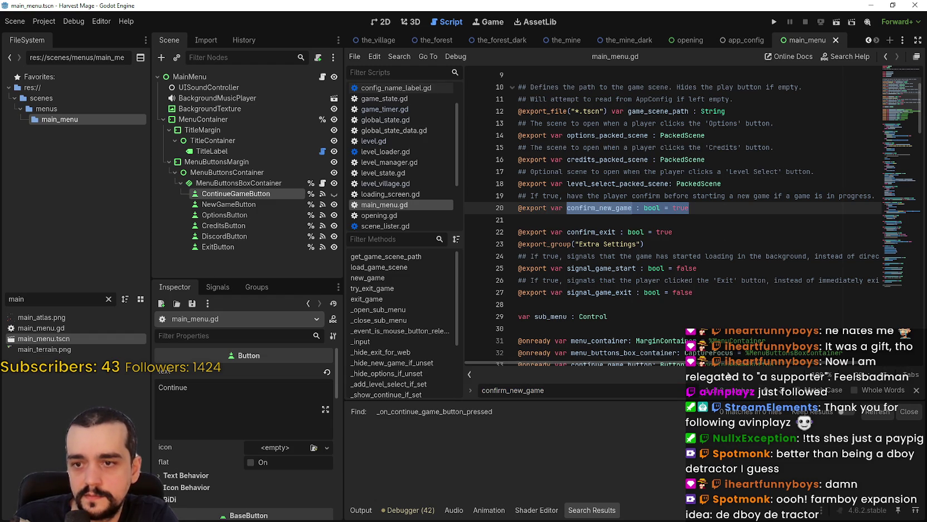
click(783, 392)
click(783, 392)
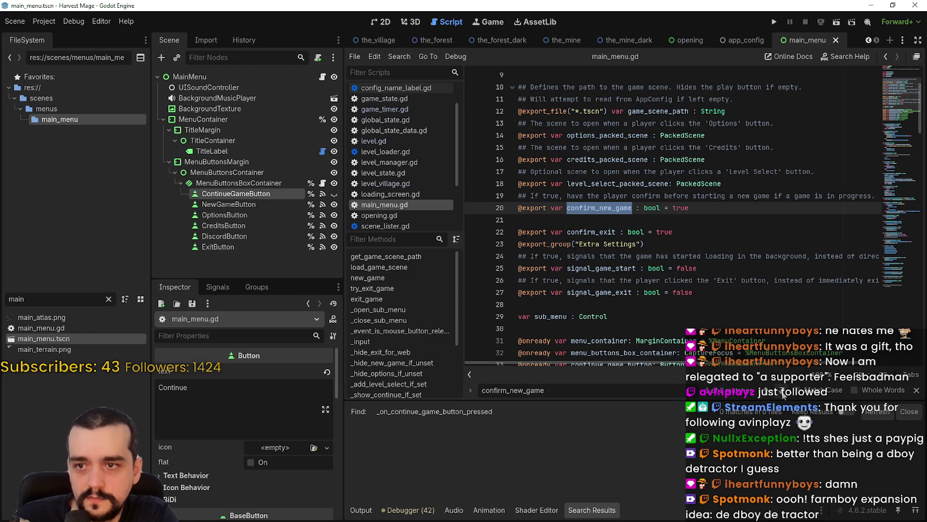
click(783, 392)
click(783, 391)
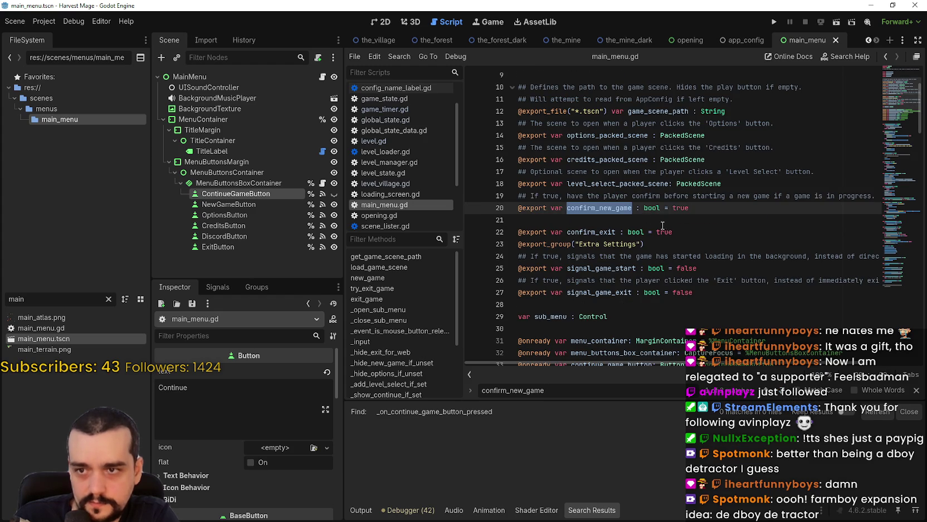
click(783, 392)
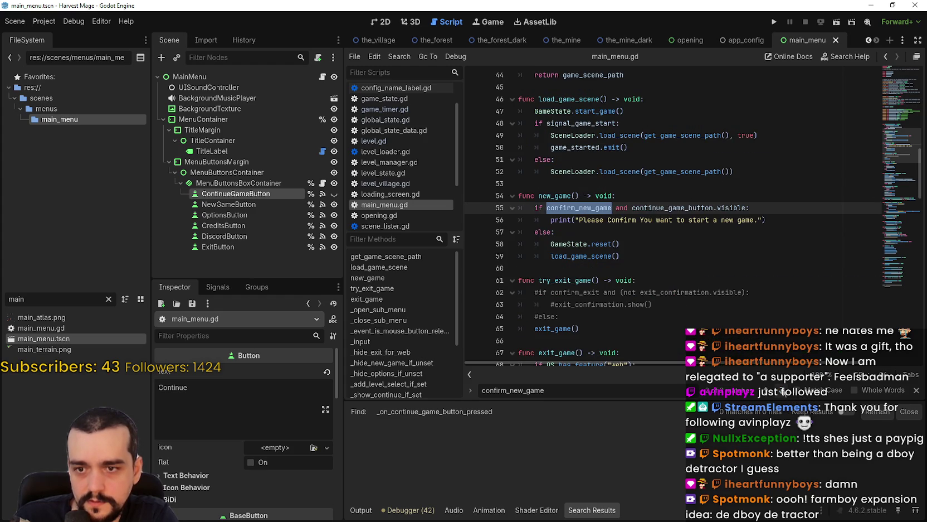
Examine the new_game condition using confirm_new_game and continue_game_button.visible, then close the search.
click(662, 220)
click(704, 208)
mouse_move(750, 207)
mouse_down()
mouse_move(696, 218)
mouse_move(630, 208)
mouse_up()
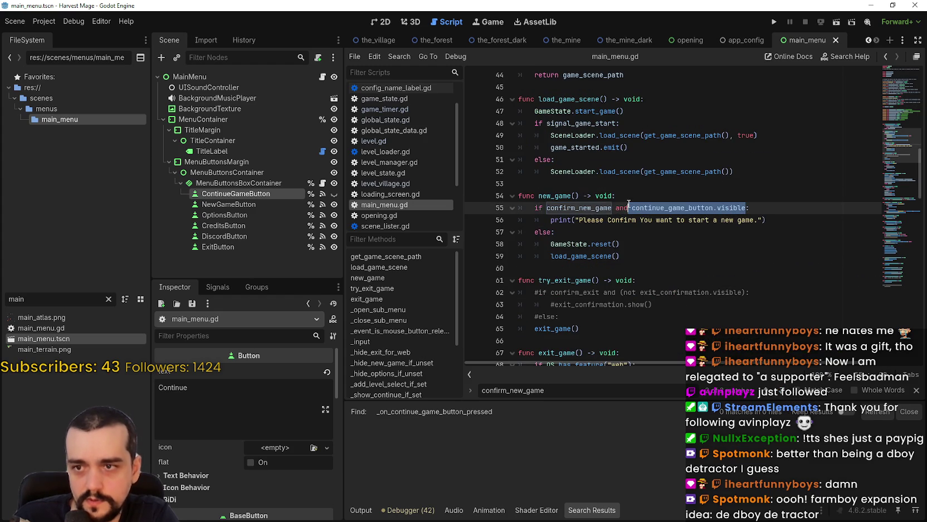
click(580, 208)
double_click(580, 207)
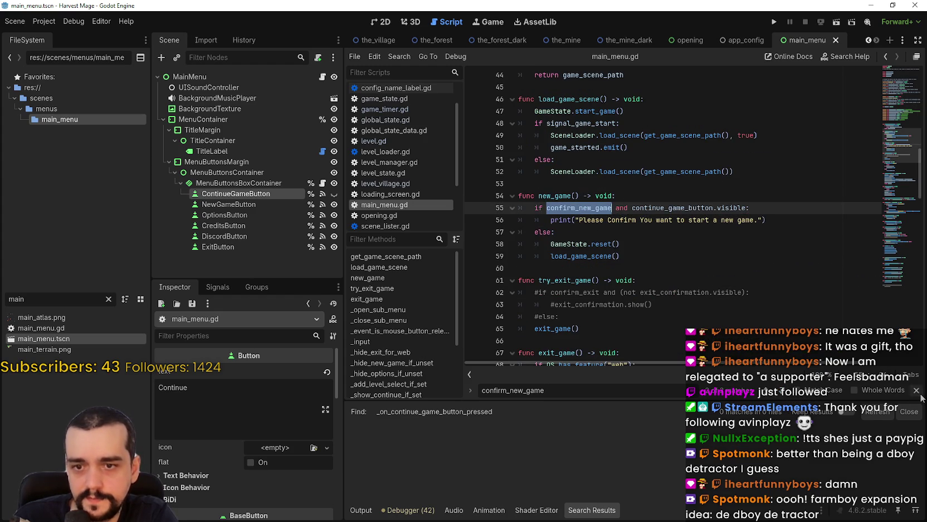
key(Escape)
Open an empty line after line 55 in the confirmation branch, then jump to confirm_new_game's declaration.
click(753, 232)
mouse_move(559, 177)
mouse_down()
mouse_move(563, 189)
mouse_move(662, 229)
mouse_up()
click(799, 211)
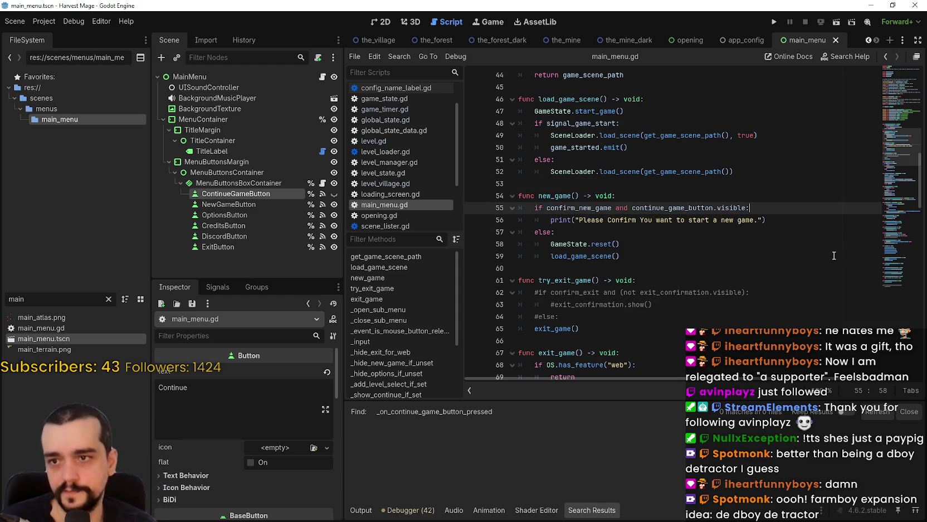
key(Return)
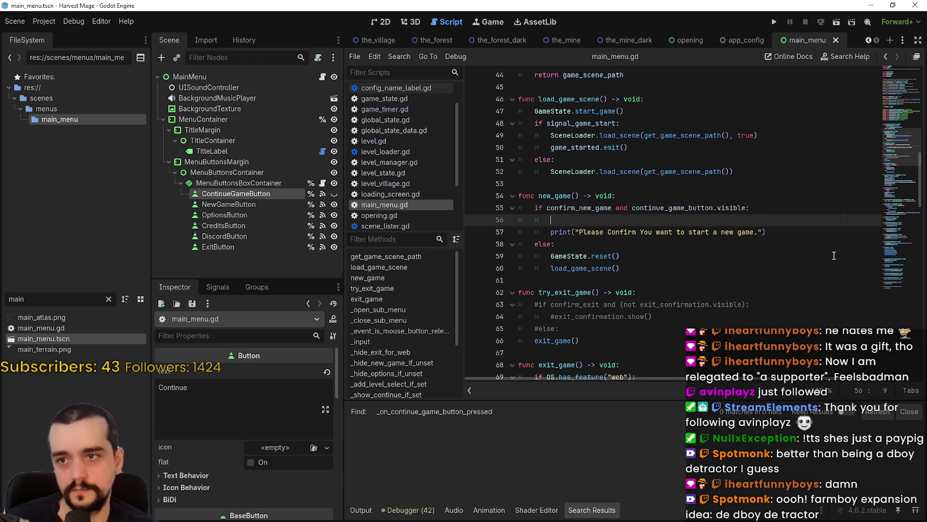
double_click(598, 207)
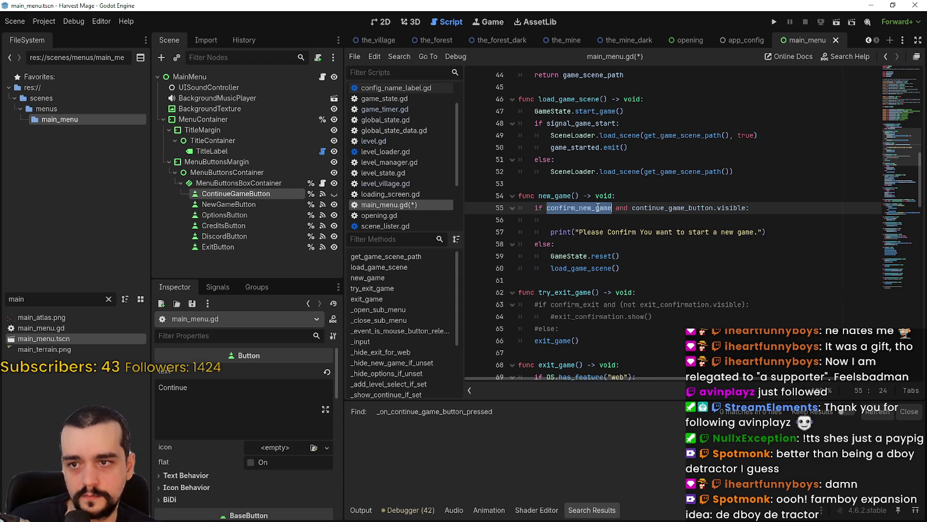
click(901, 100)
Declare var confirmed_new_game: bool = false on line 21 and save the script.
scroll(575, 239, down, 1)
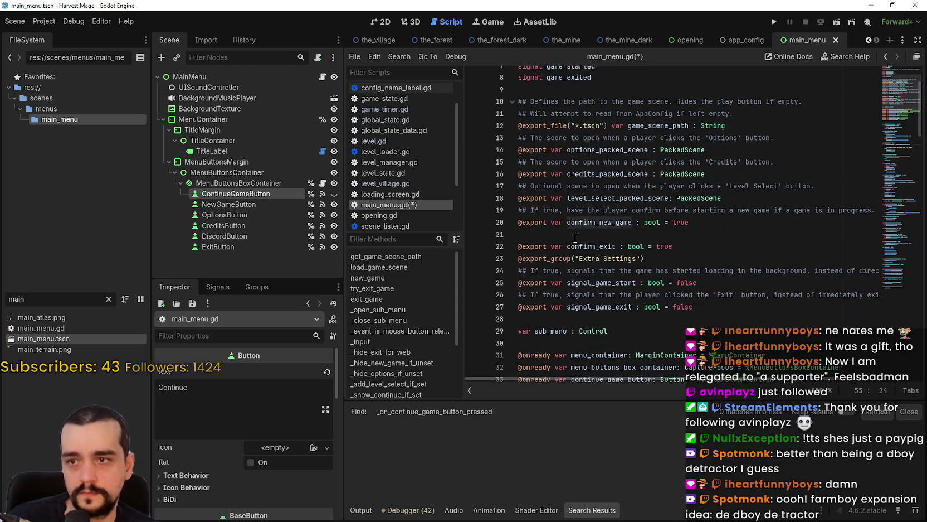
click(590, 233)
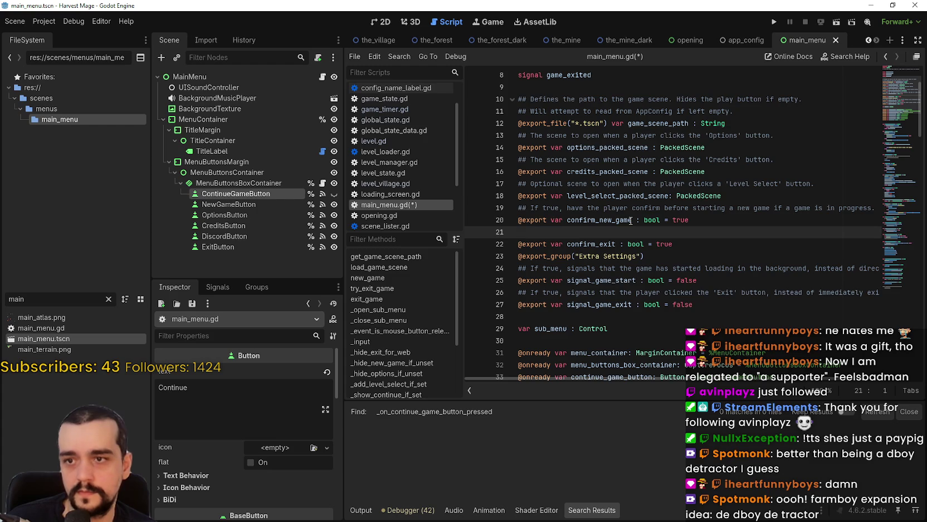
text(var conf)
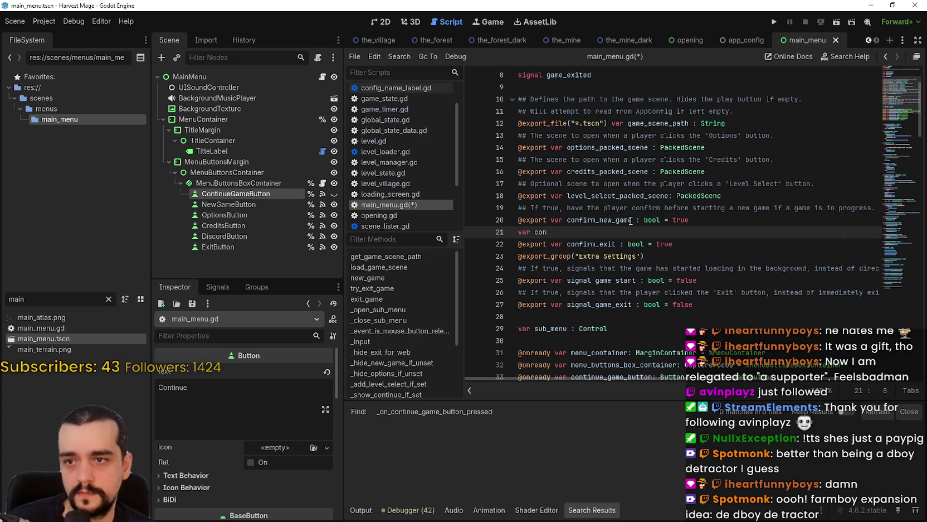
text(irm)
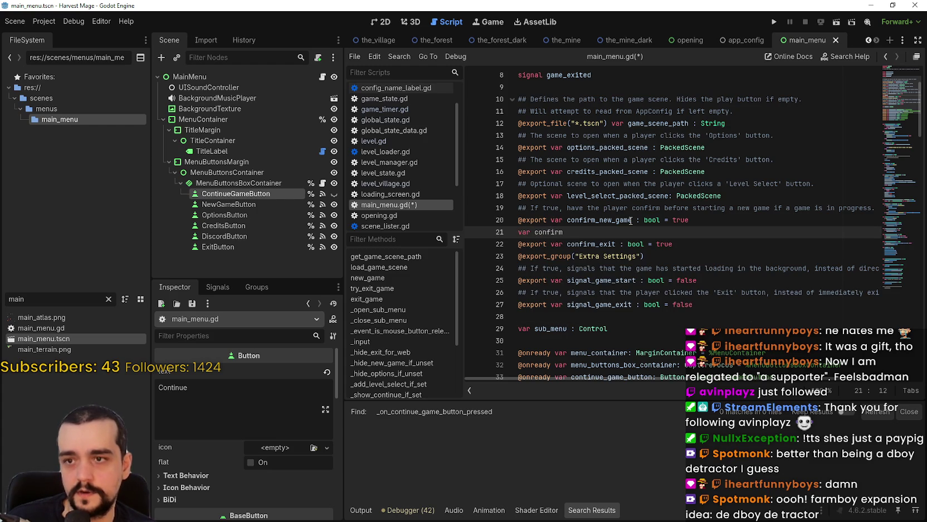
text(ed_)
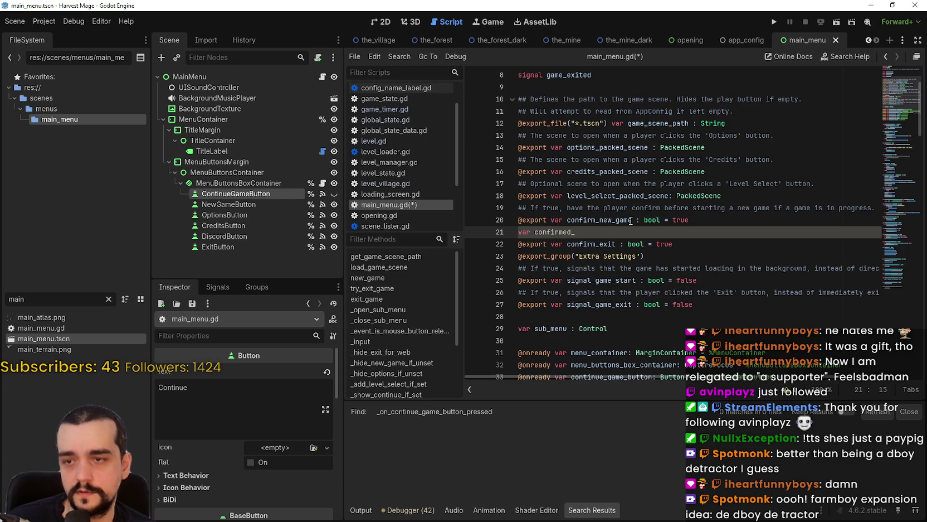
text(new_game:)
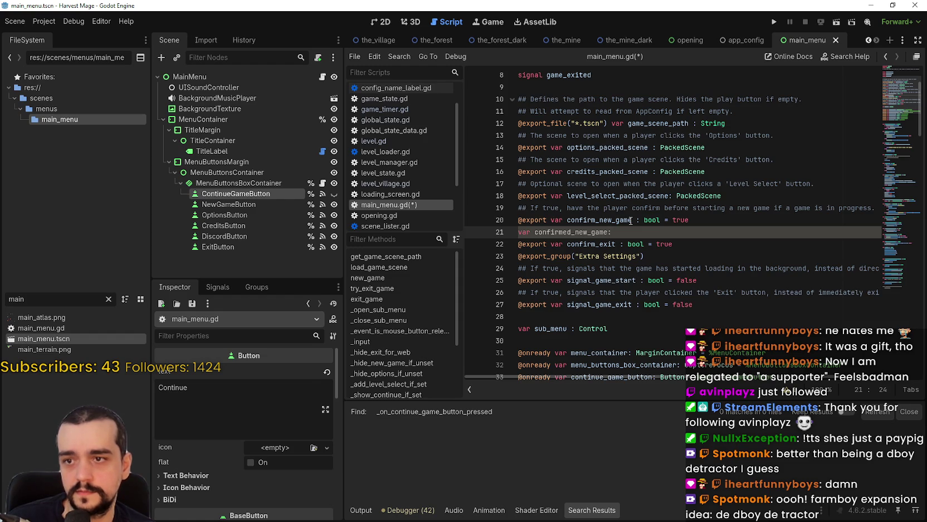
text( bool =)
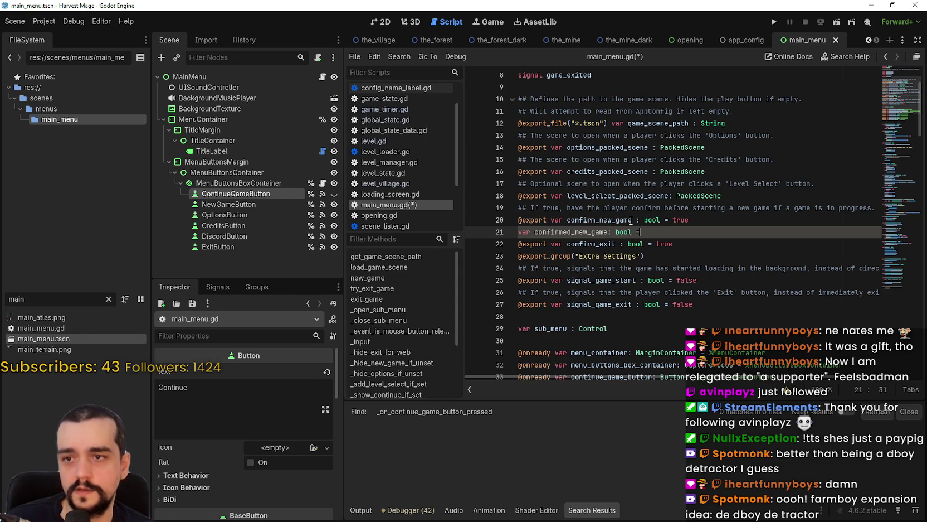
text( fa)
key(Return)
key(Return)
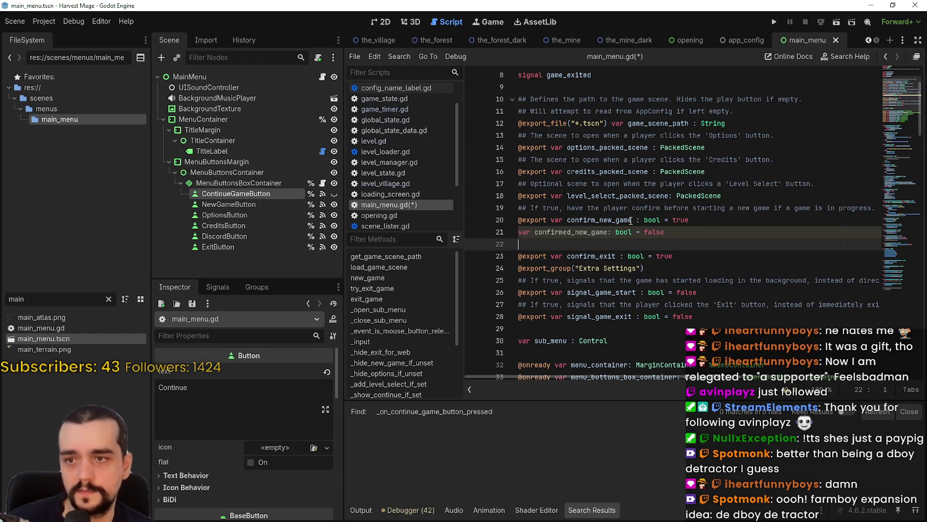
double_click(599, 233)
click(694, 229)
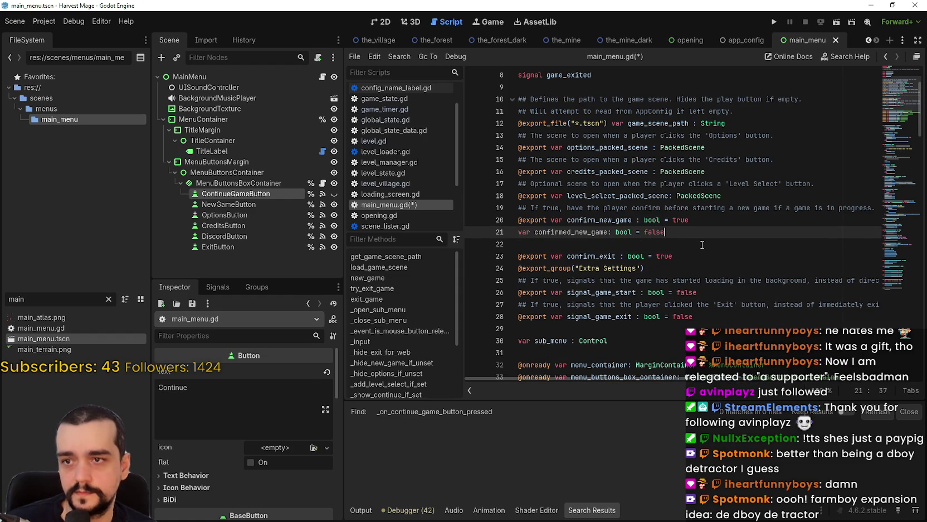
key(ctrl+s)
Search for confirm_new_game to return to the empty line 57 in new_game.
double_click(602, 233)
double_click(609, 221)
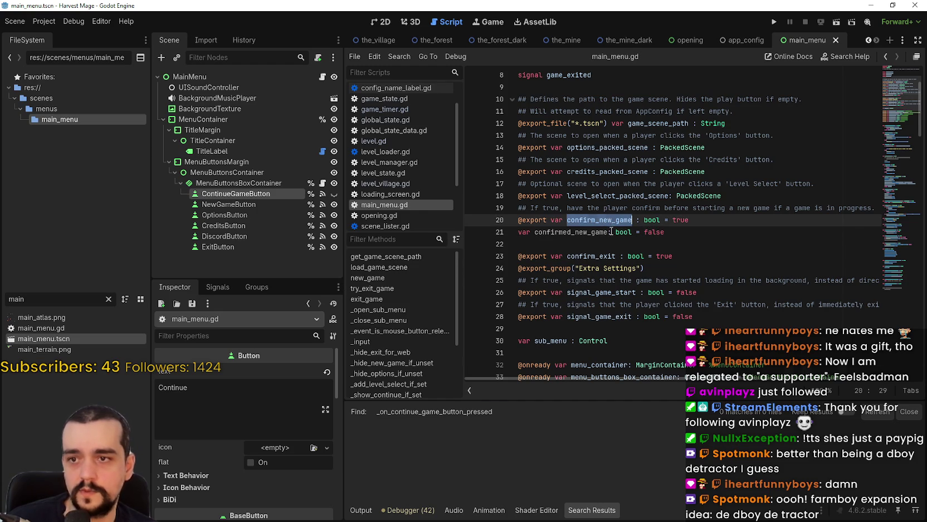
key(ctrl+f)
key(Return)
click(678, 214)
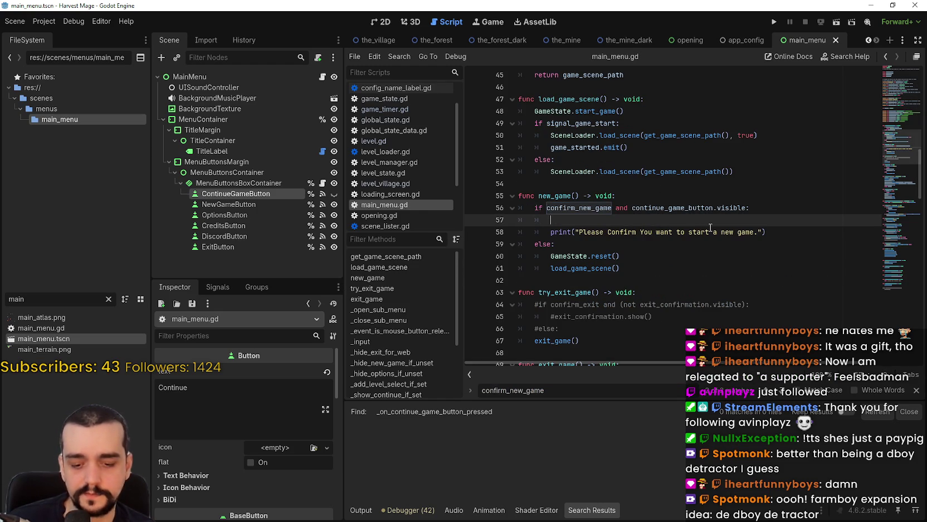
Add confirmed_new_game = true to the branch and check NewGameButton's text property in the Inspector.
text(confirmed_new_game)
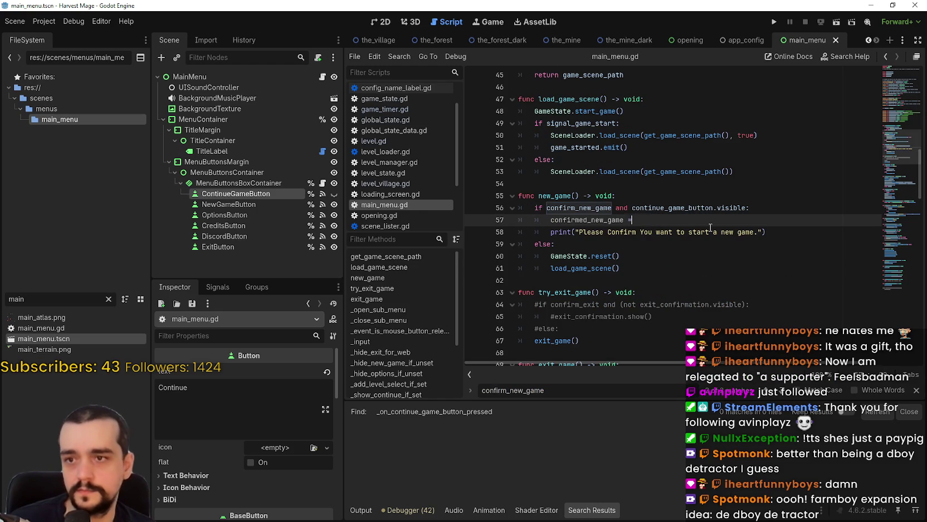
text( = true)
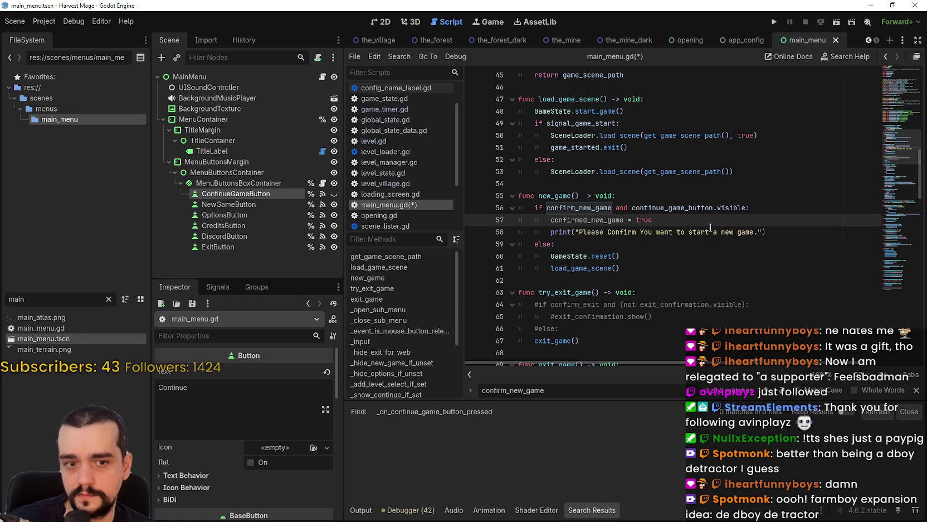
key(Return)
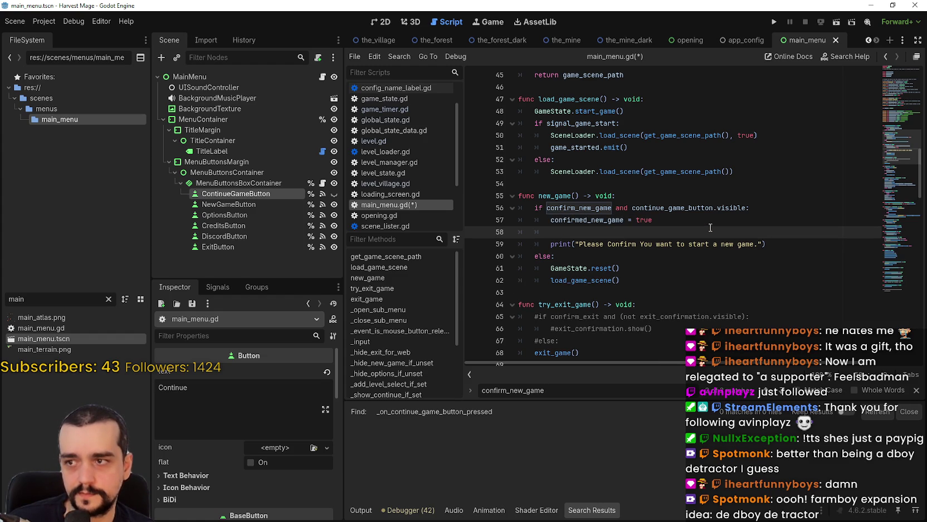
click(285, 205)
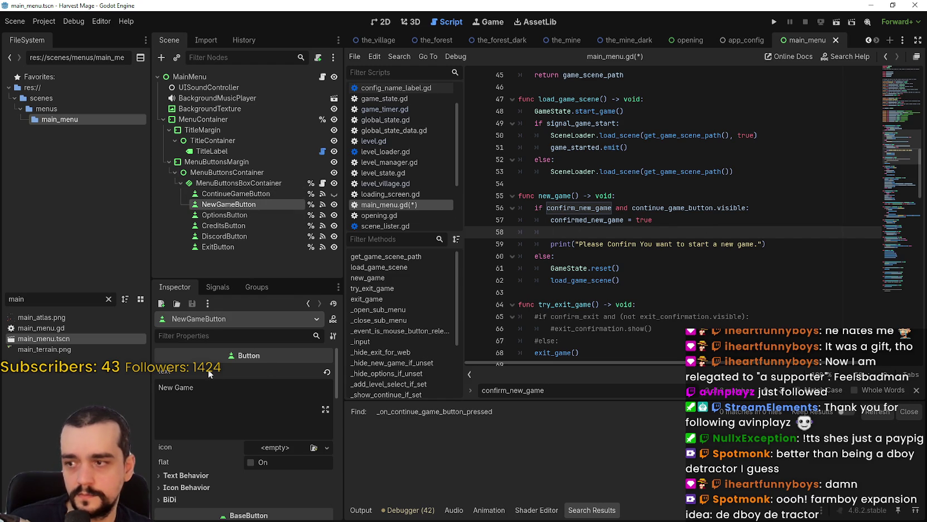
click(220, 386)
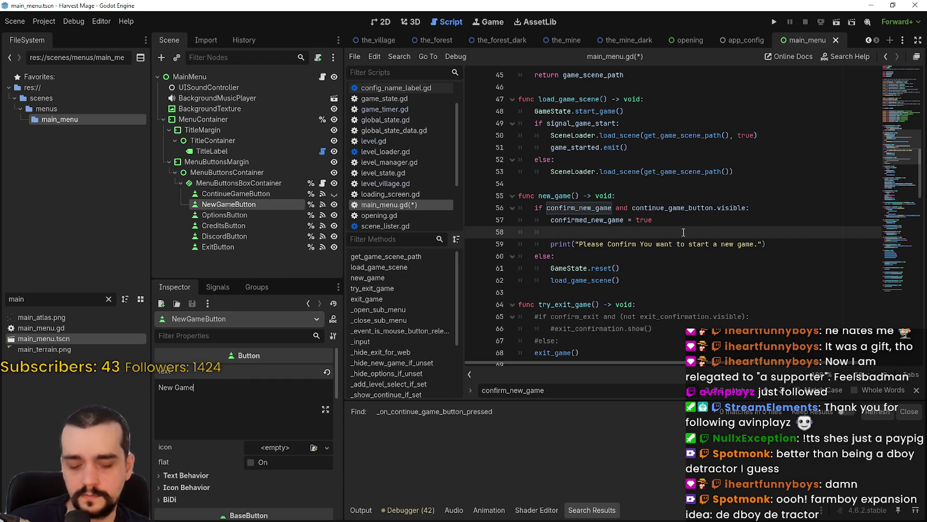
Add new_game_button.text = "Confirm?" and begin another new_game_button. line below it.
text(n)
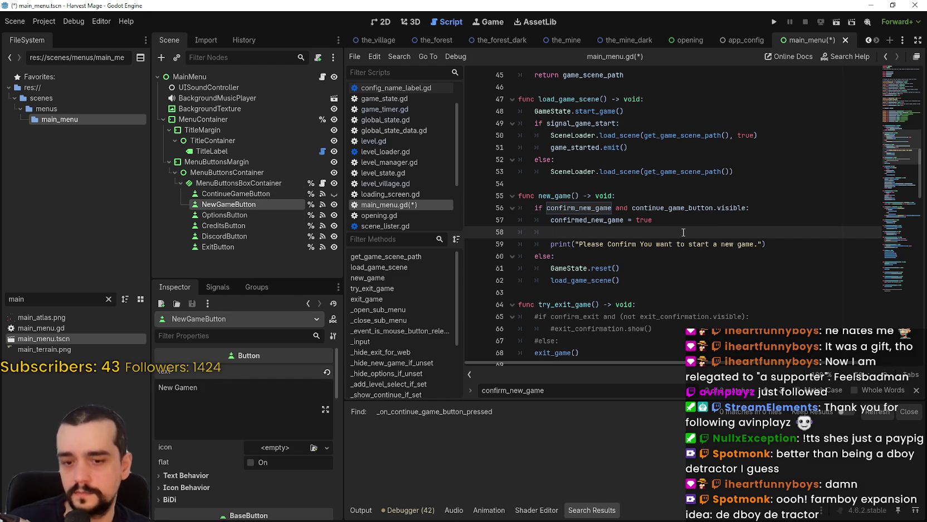
text(ew)
text(-)
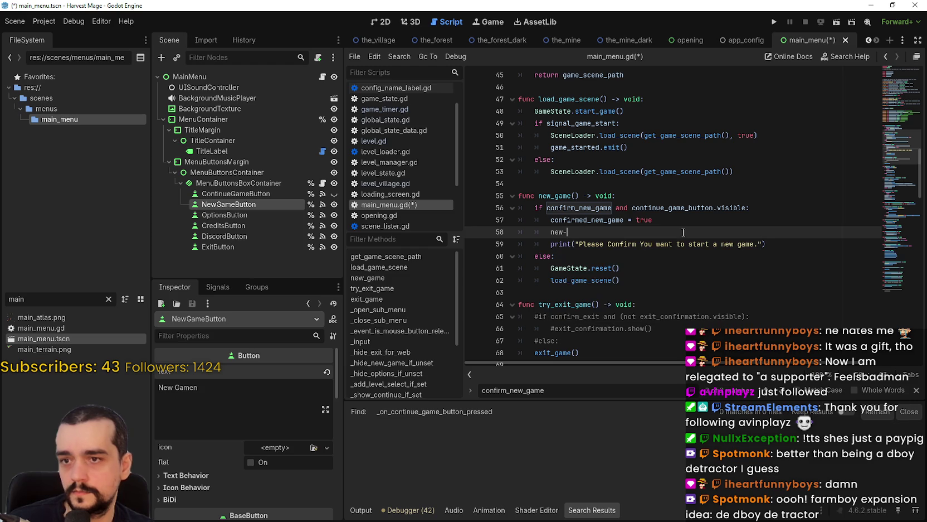
text(_game)
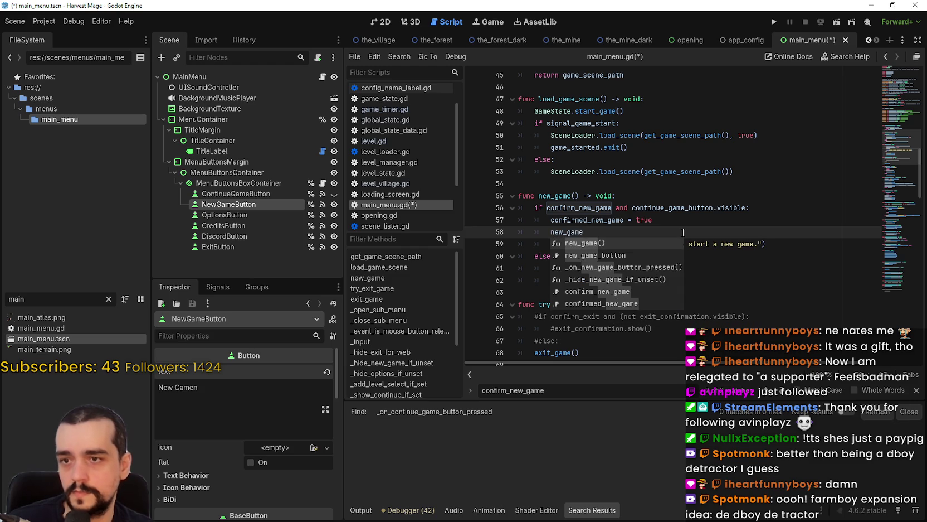
text(_button.text =)
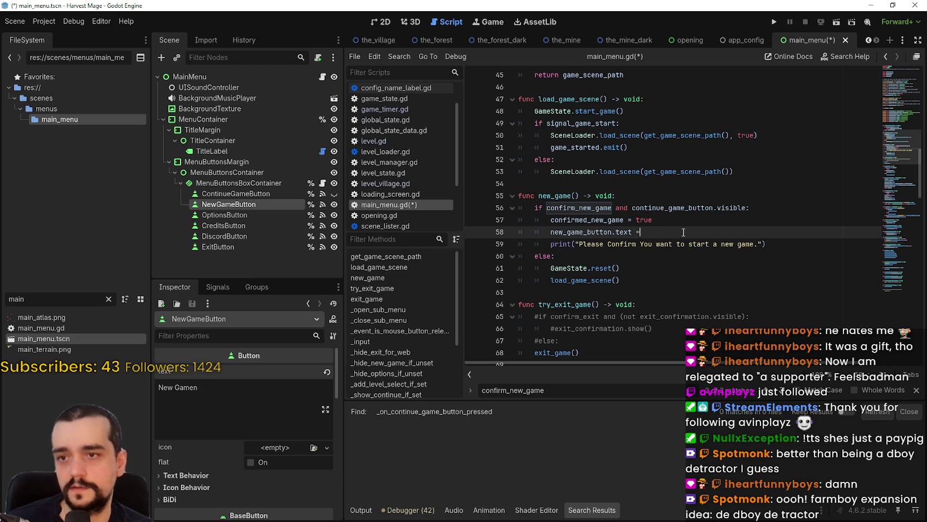
text( "Conf)
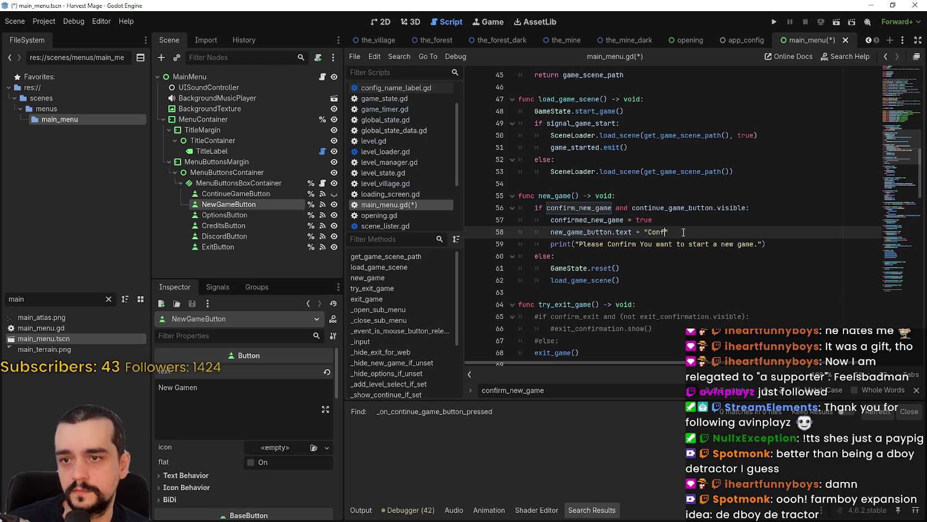
text(m?)
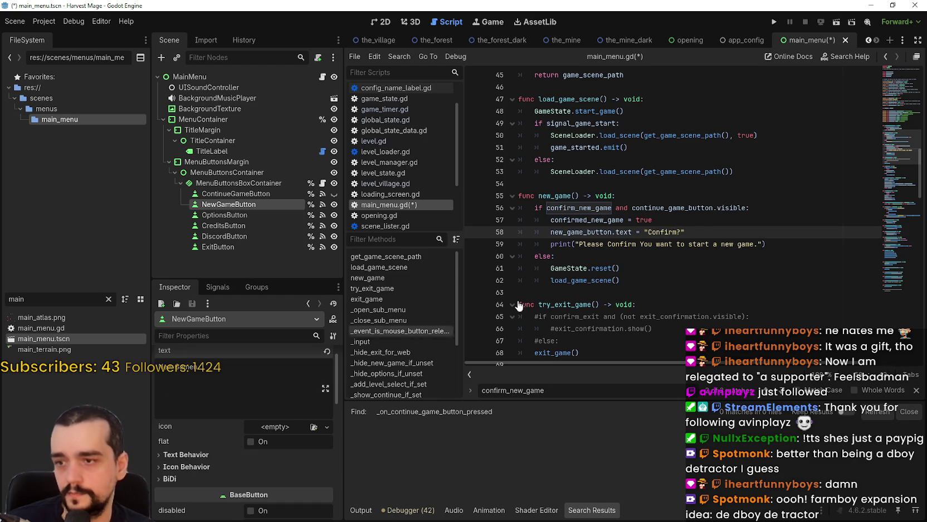
click(707, 229)
key(Return)
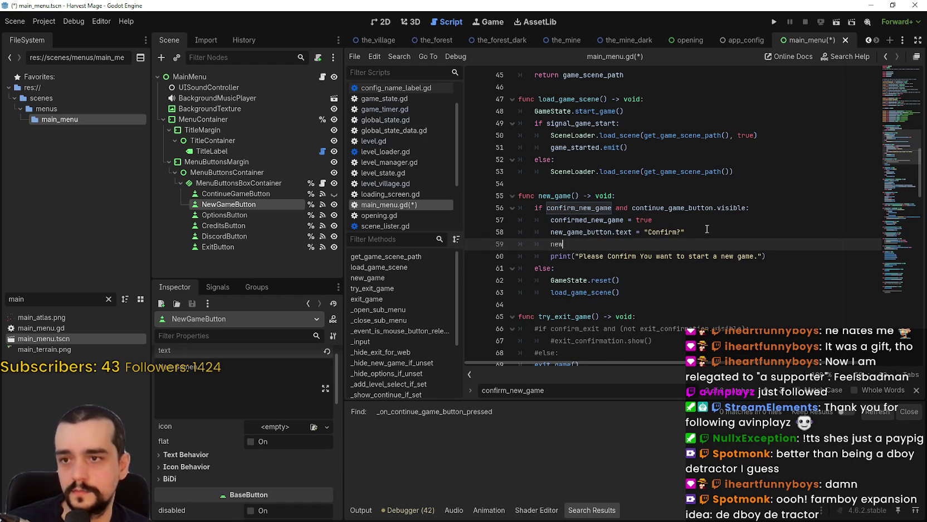
text(new_game)
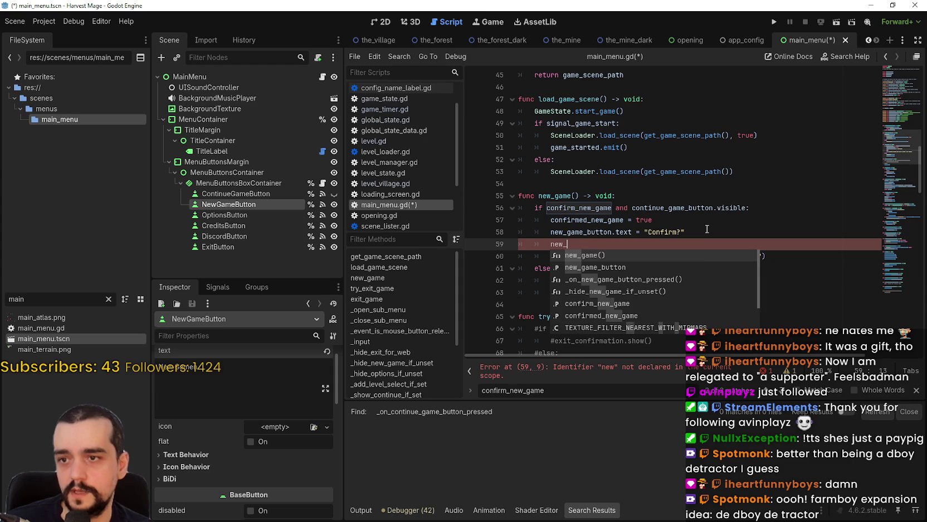
text(_bu)
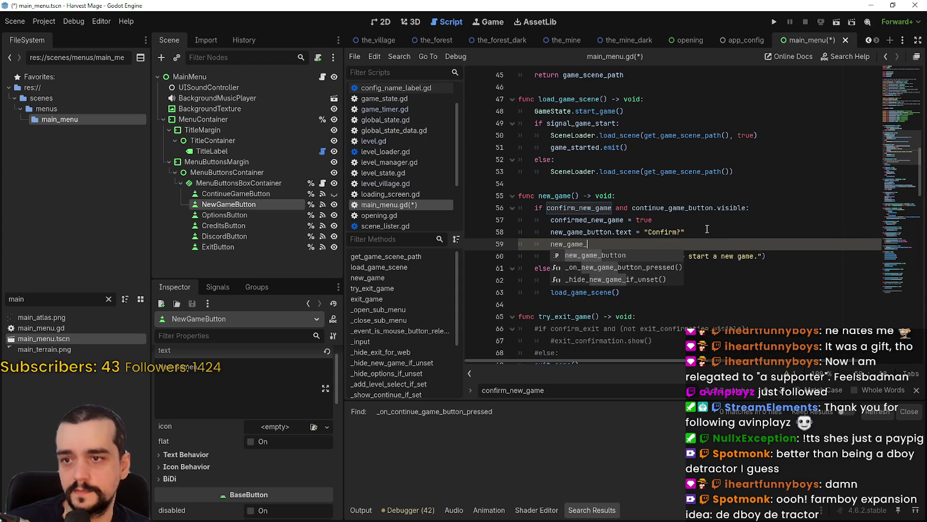
text(tton.)
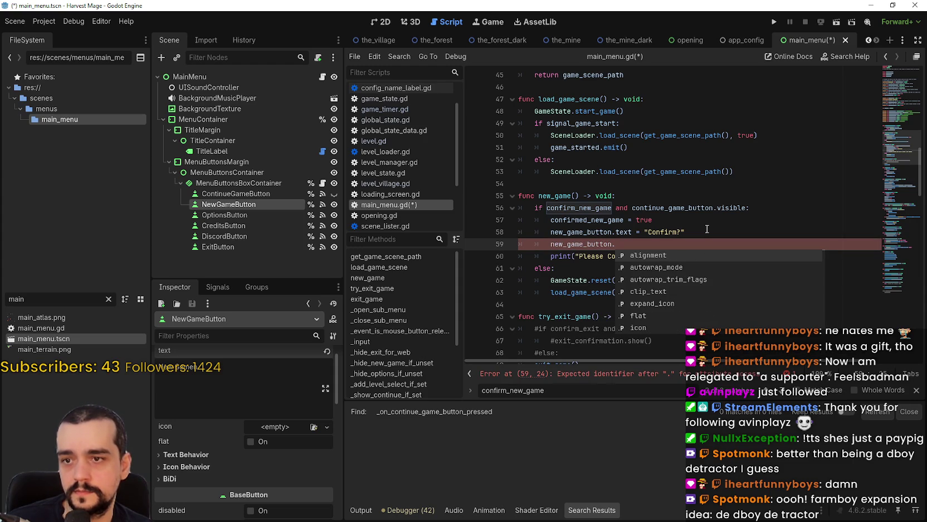
scroll(237, 462, down, 3)
scroll(245, 451, down, 3)
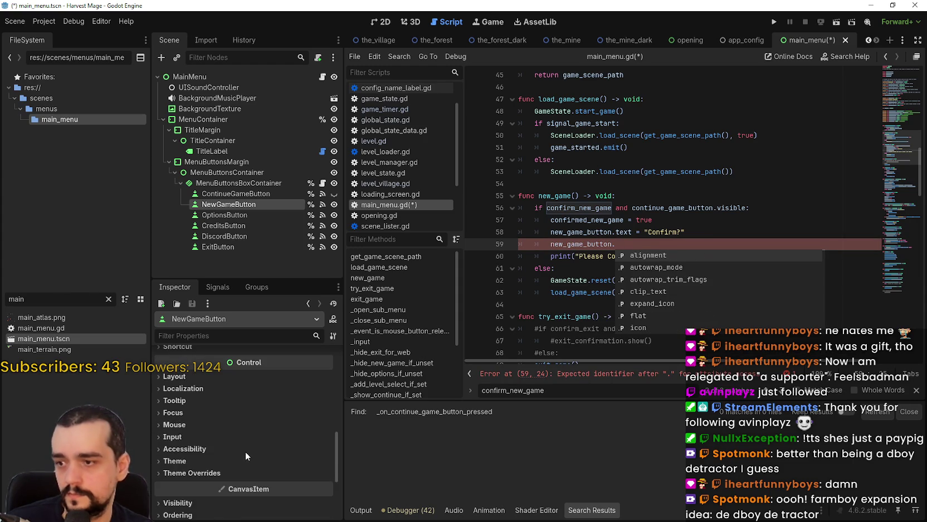
click(198, 471)
scroll(197, 464, down, 1)
scroll(197, 464, down, 1)
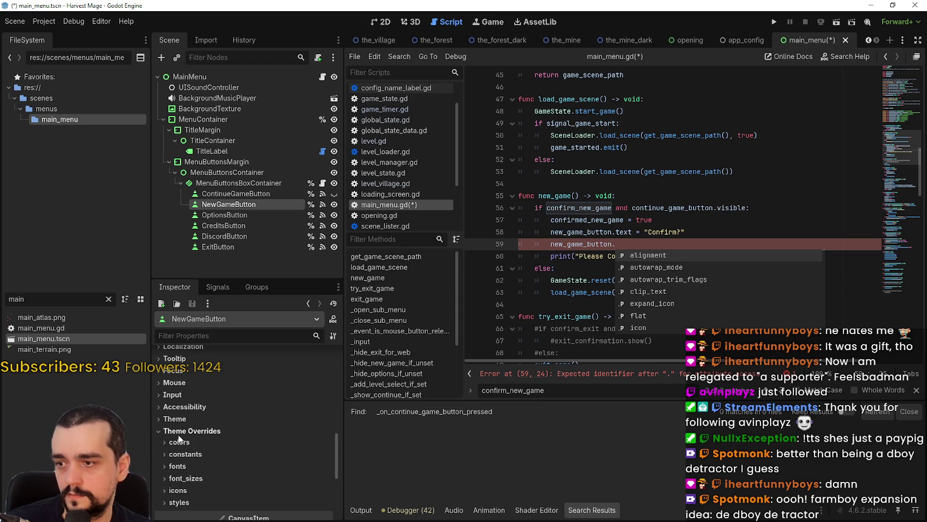
click(182, 435)
scroll(276, 427, down, 1)
scroll(287, 430, down, 1)
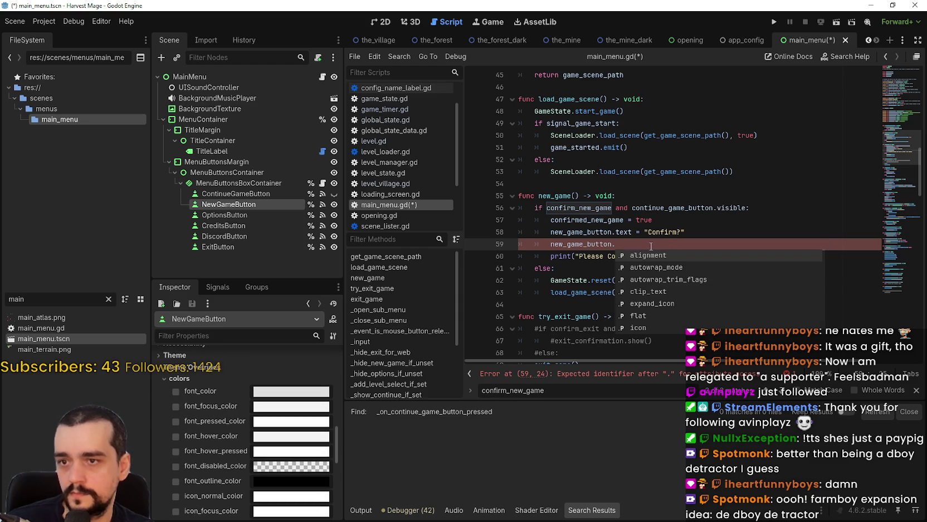
text(font_co)
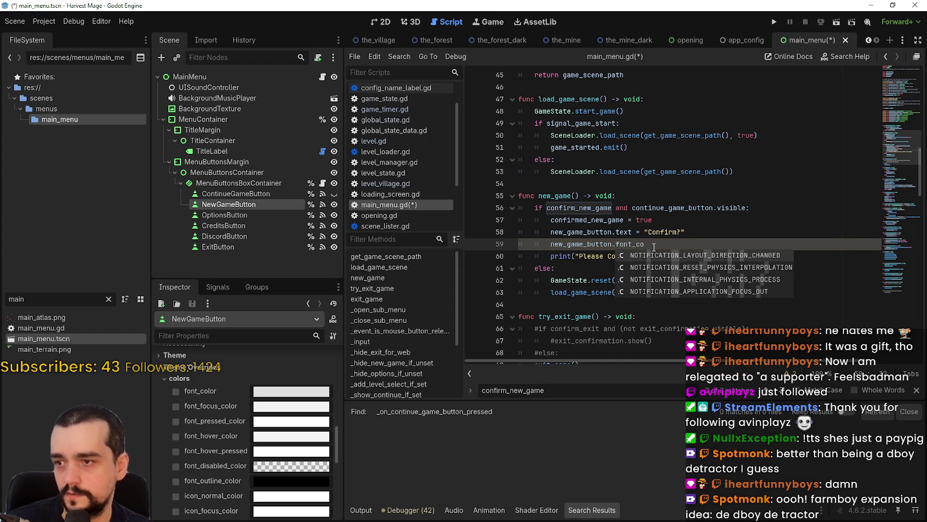
text(l)
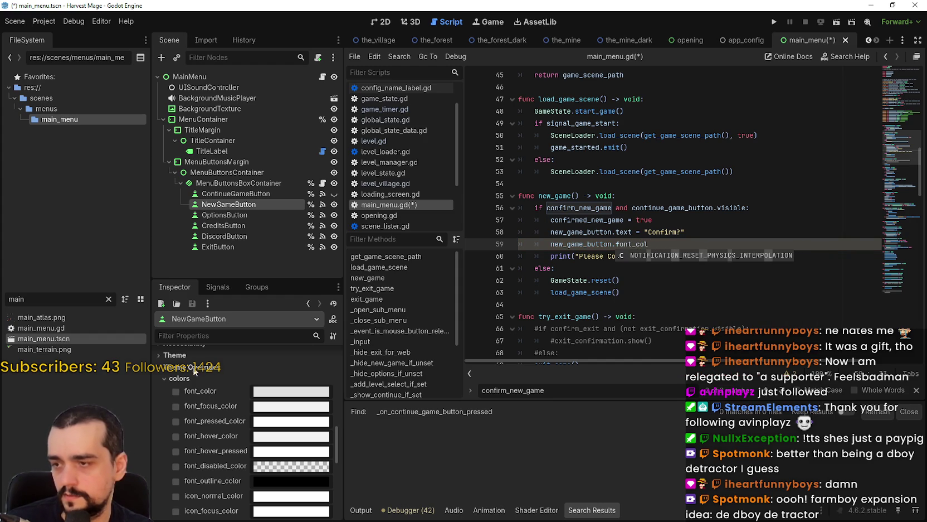
mouse_move(199, 391)
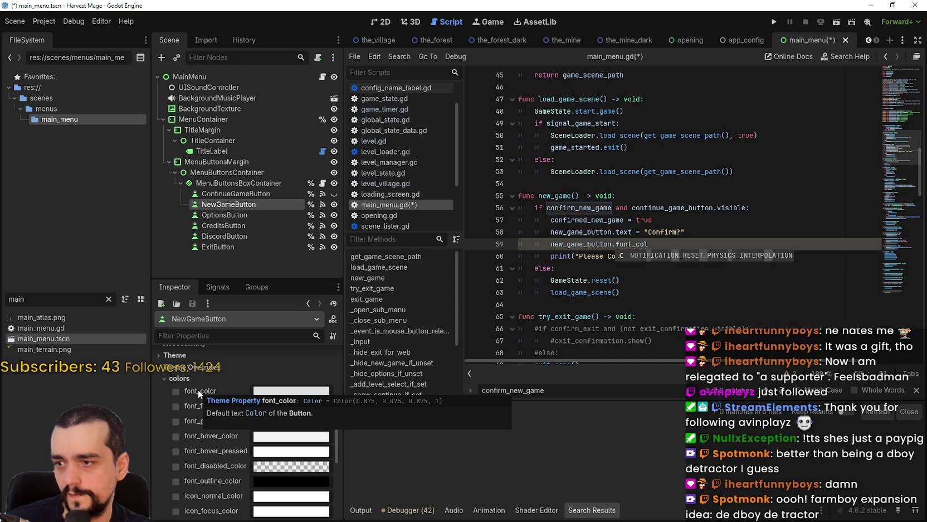
click(167, 380)
scroll(241, 407, up, 5)
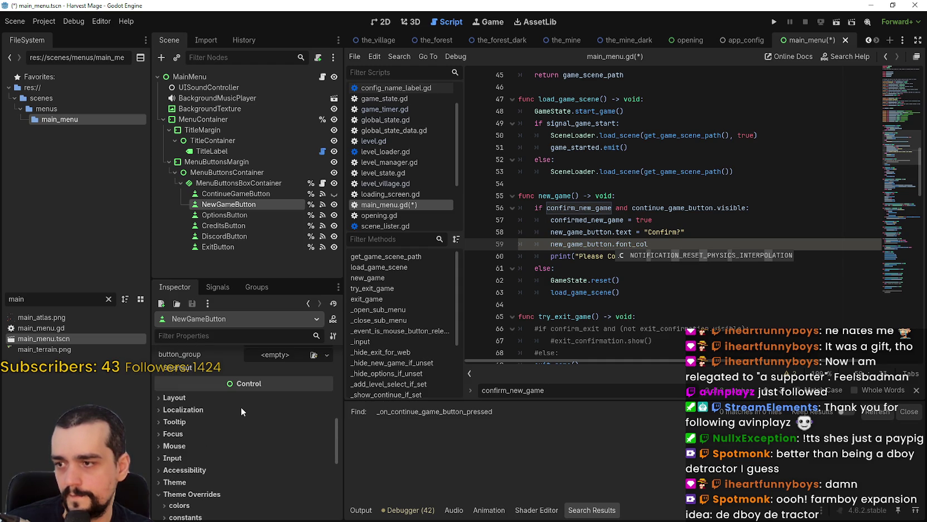
scroll(181, 458, down, 4)
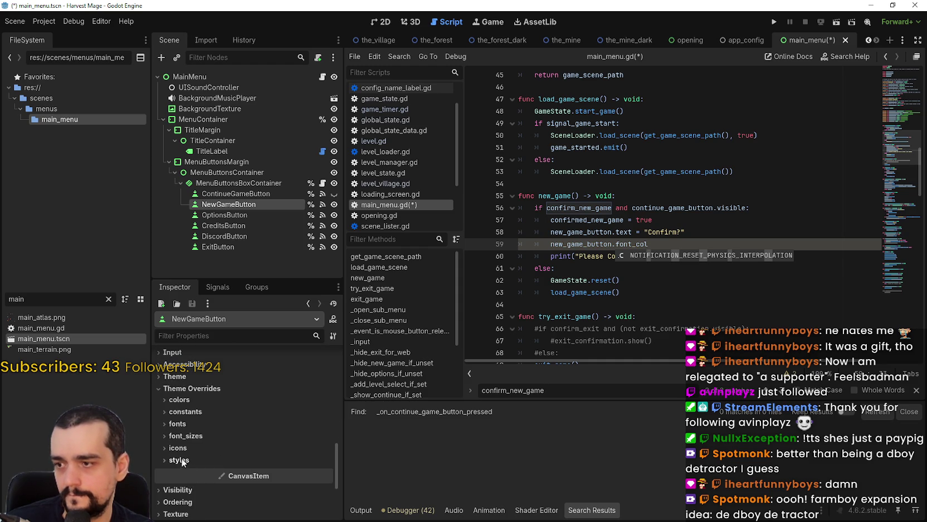
click(163, 399)
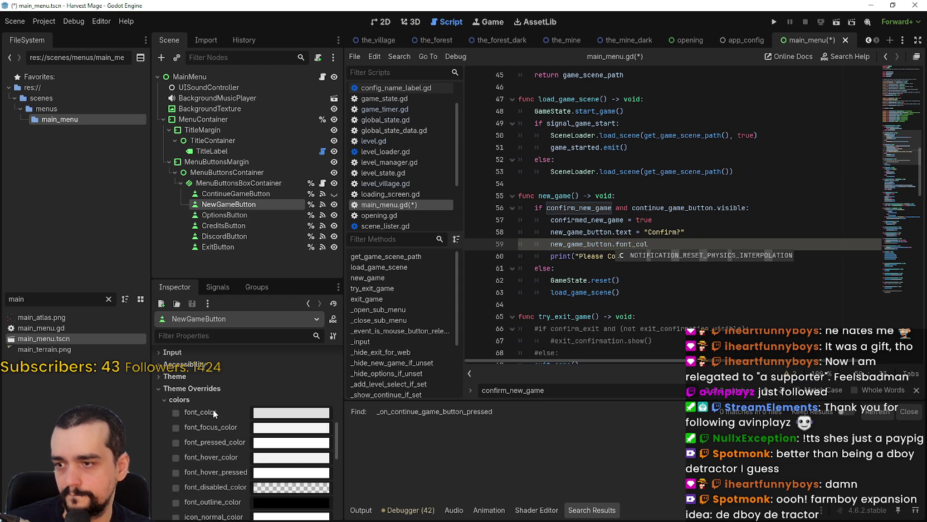
scroll(214, 409, up, 5)
scroll(214, 408, up, 3)
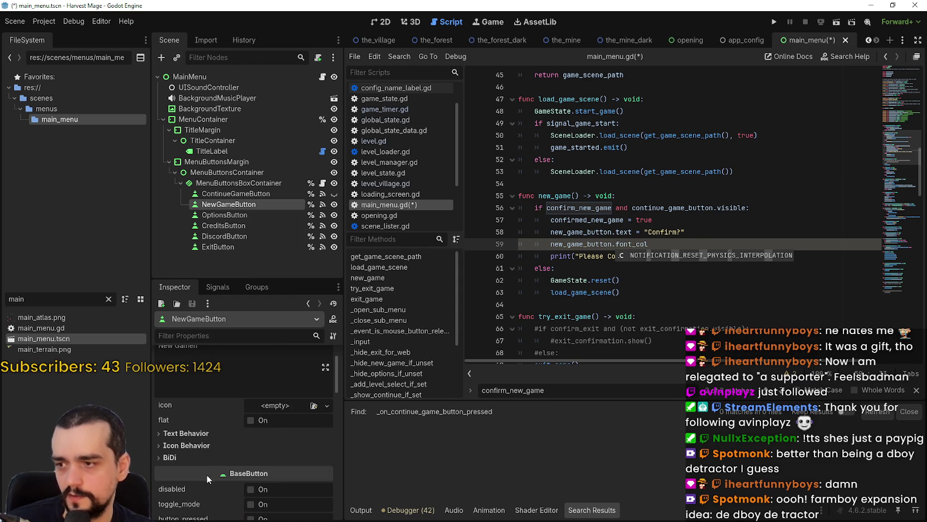
scroll(209, 458, down, 3)
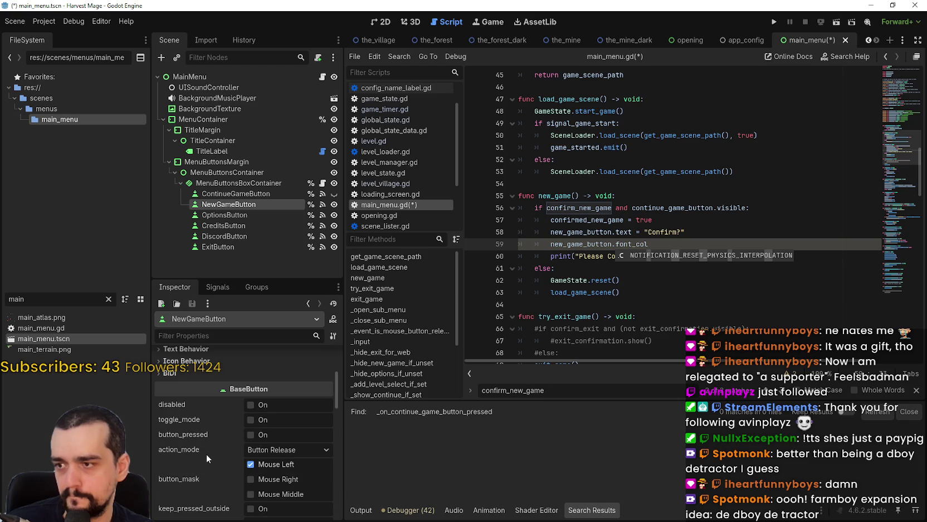
scroll(205, 449, down, 10)
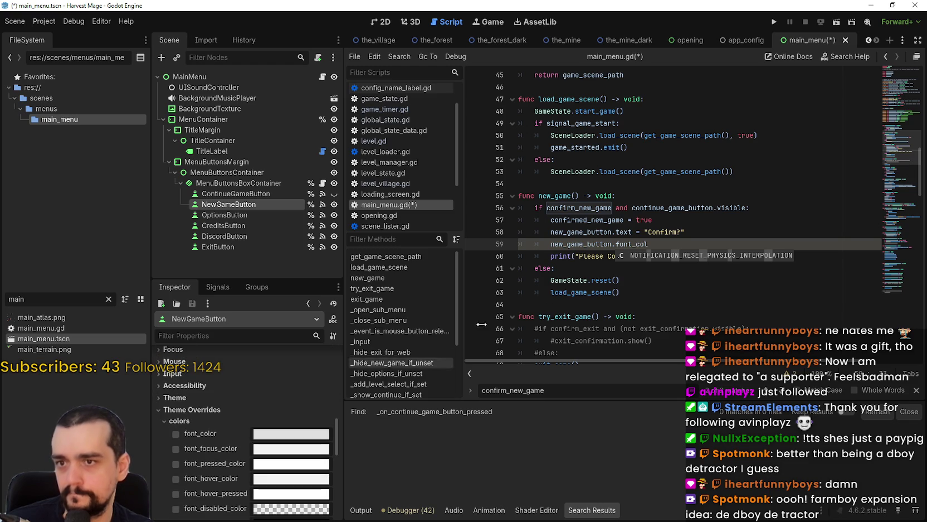
Replace font_col on line 59 with theme.color and try the set_color suggestion.
key(Escape)
key(ctrl+shift+Left)
text(c)
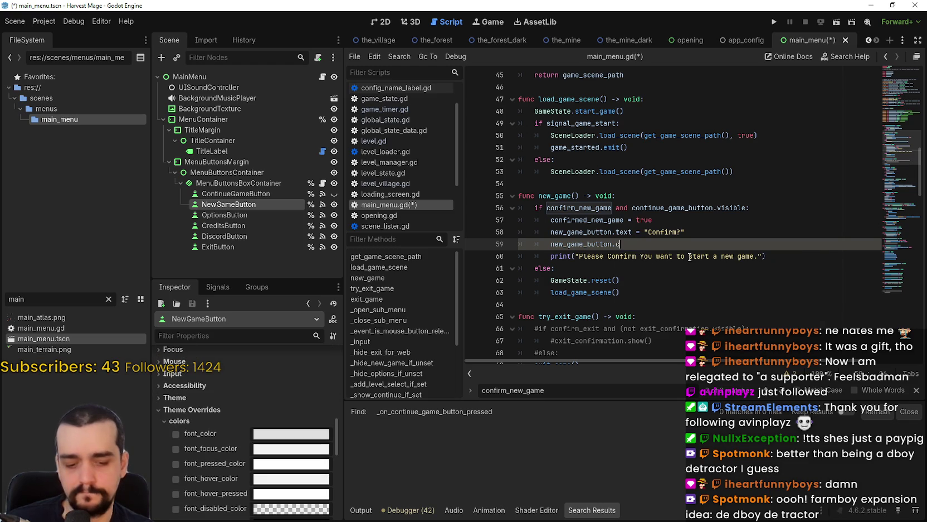
key(BackSpace)
text(theme)
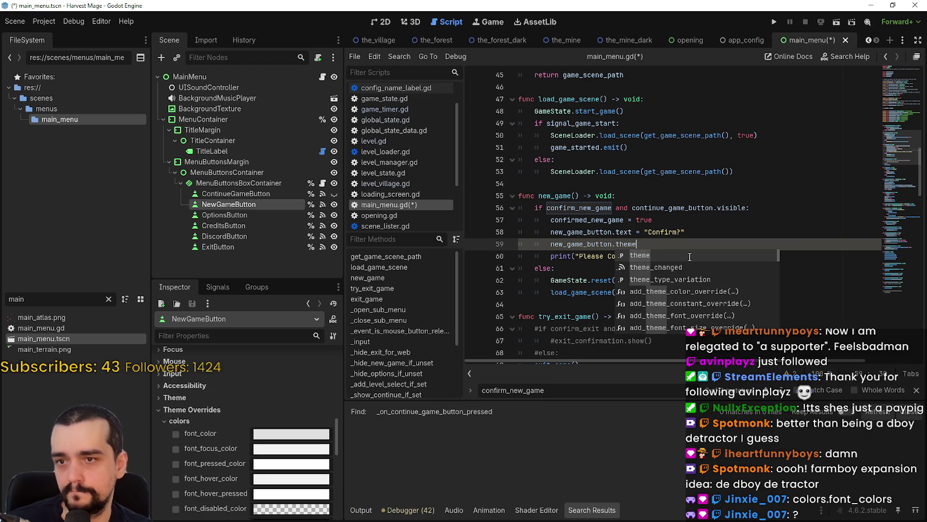
text(.color)
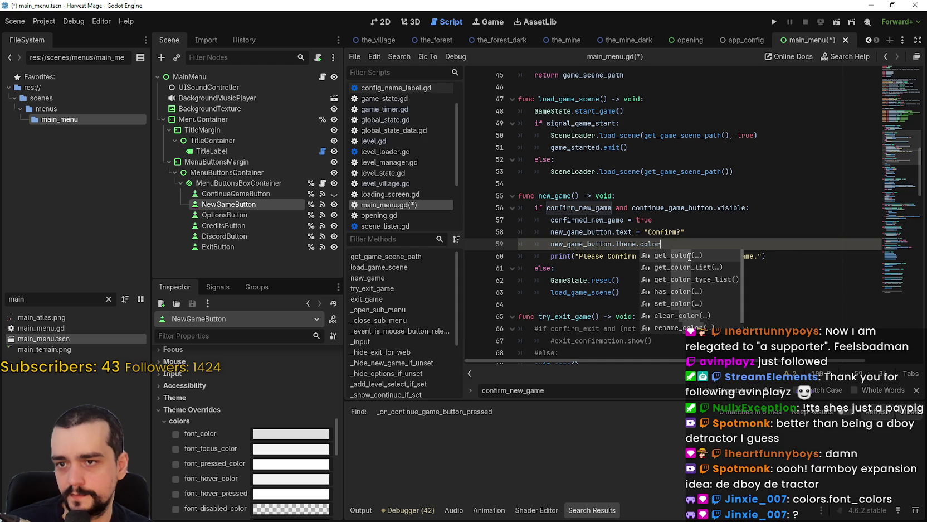
key(Down)
key(Down)
key(Down)
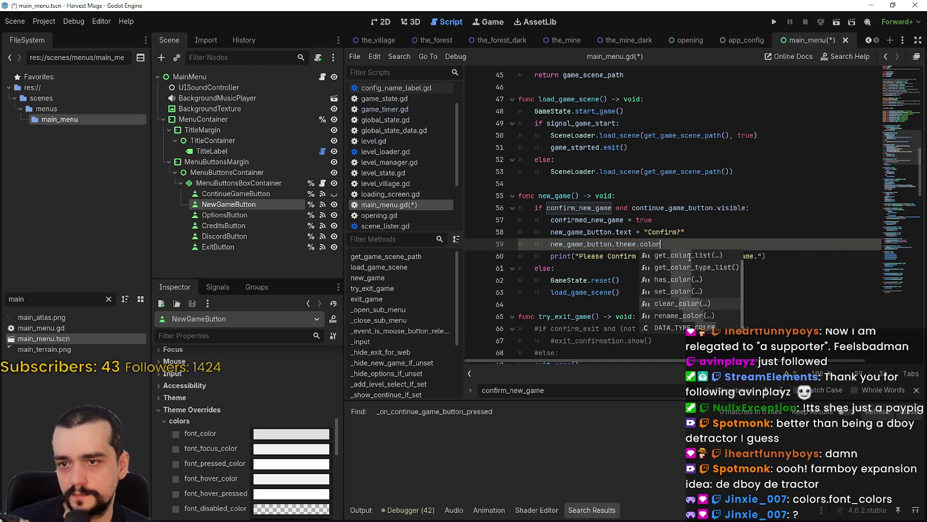
key(Up)
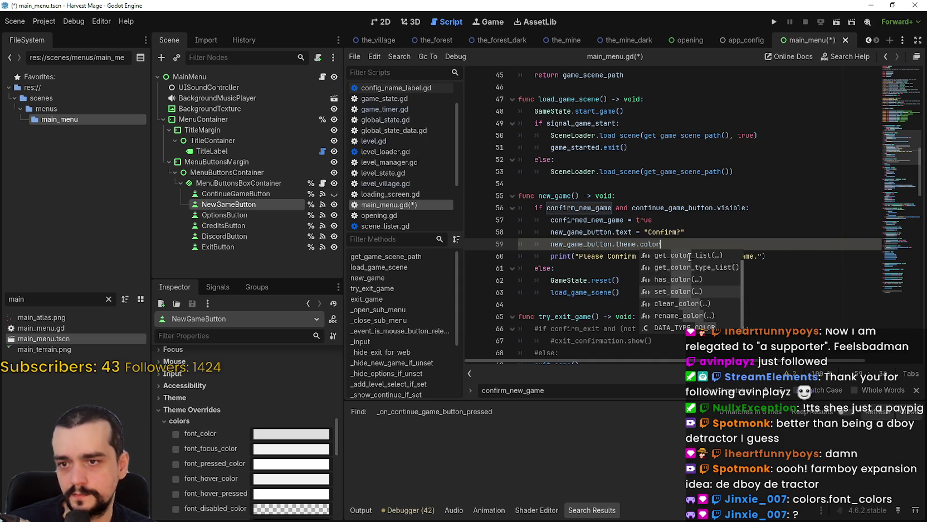
key(Return)
Try font_co and colors as members, then backspace line 59 back to new_game_button.
key(BackSpace)
key(BackSpace)
key(BackSpace)
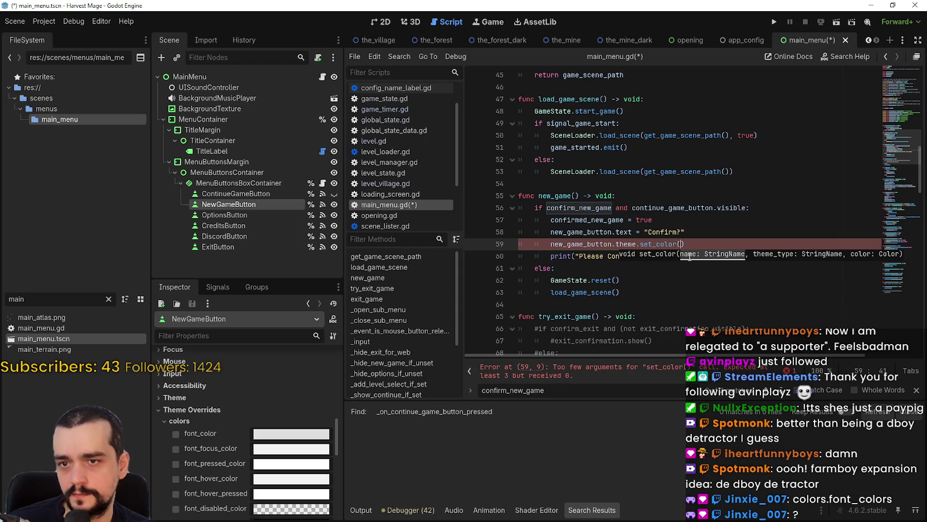
text(c)
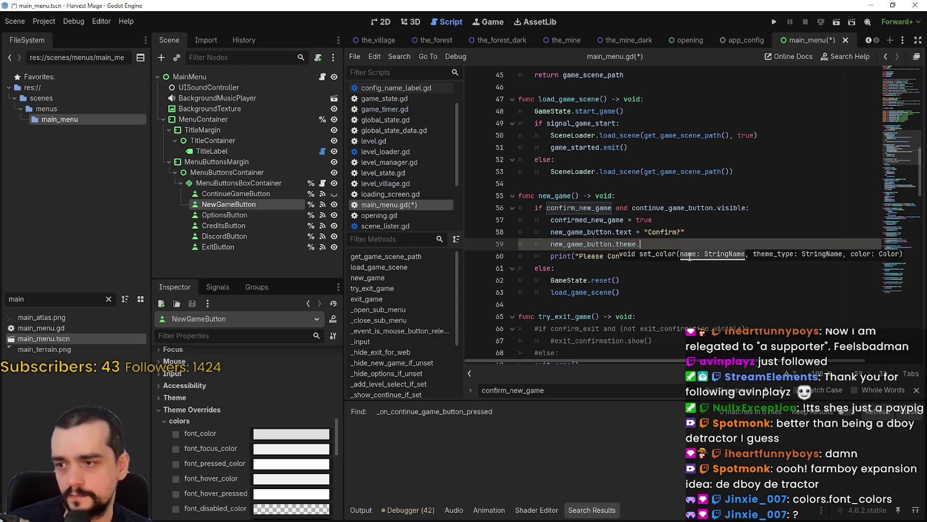
text(font_)
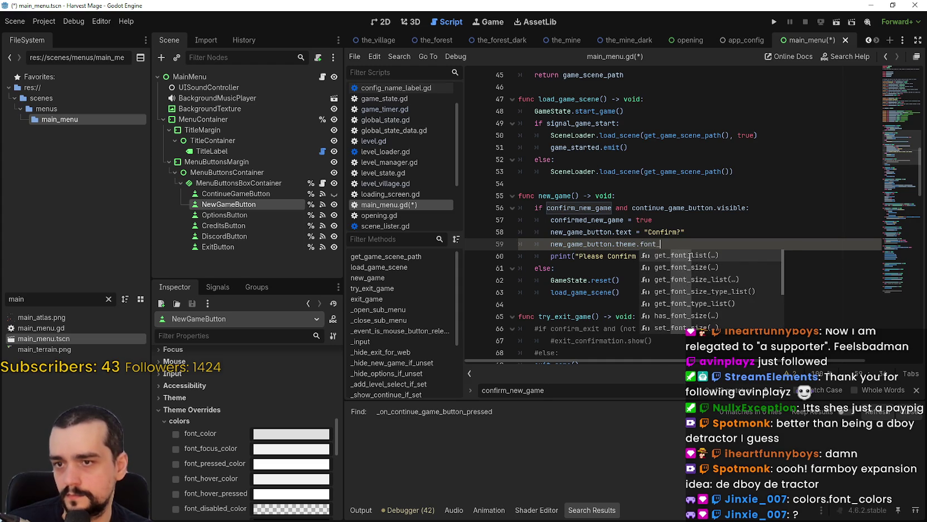
text(color)
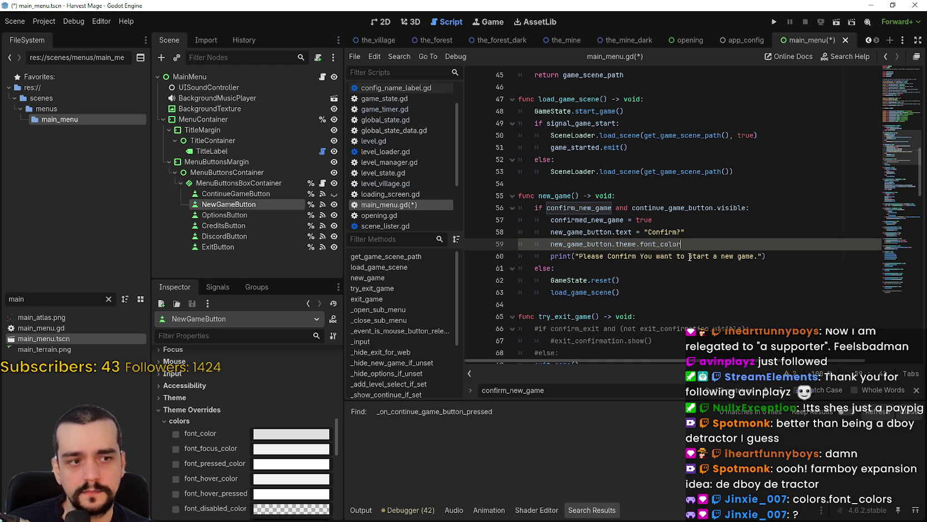
key(BackSpace)
key(BackSpace)
key(BackSpace)
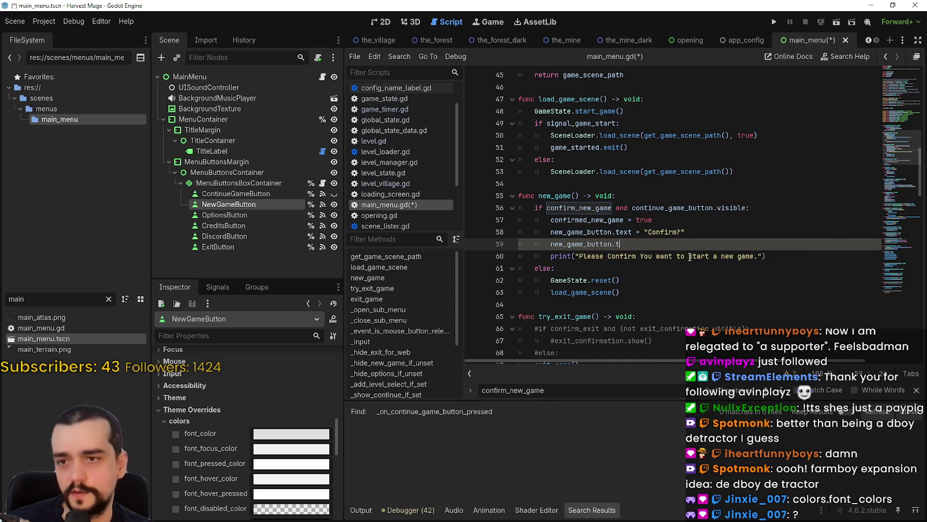
text(colors)
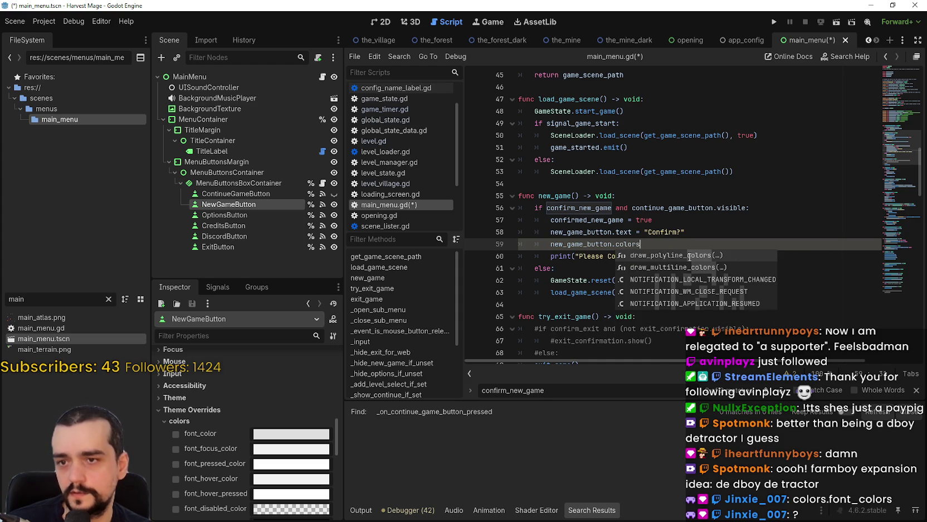
key(BackSpace)
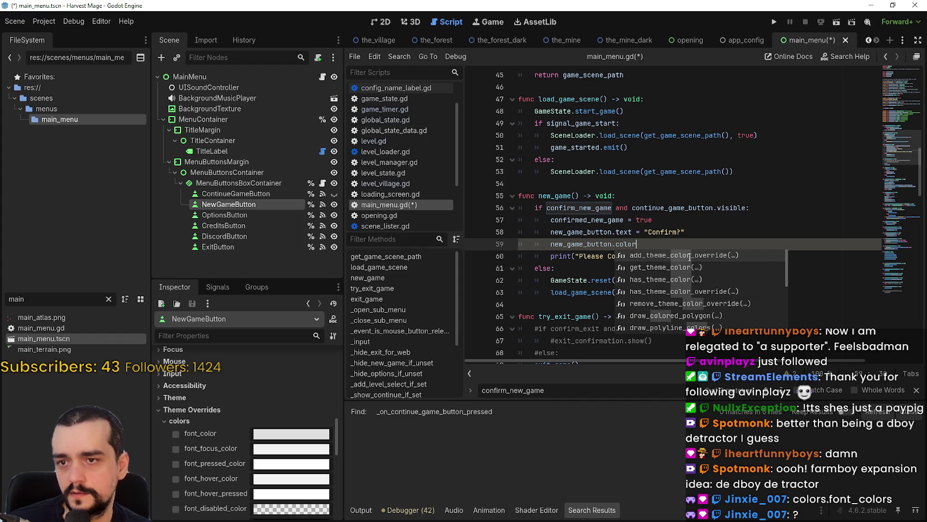
text(_)
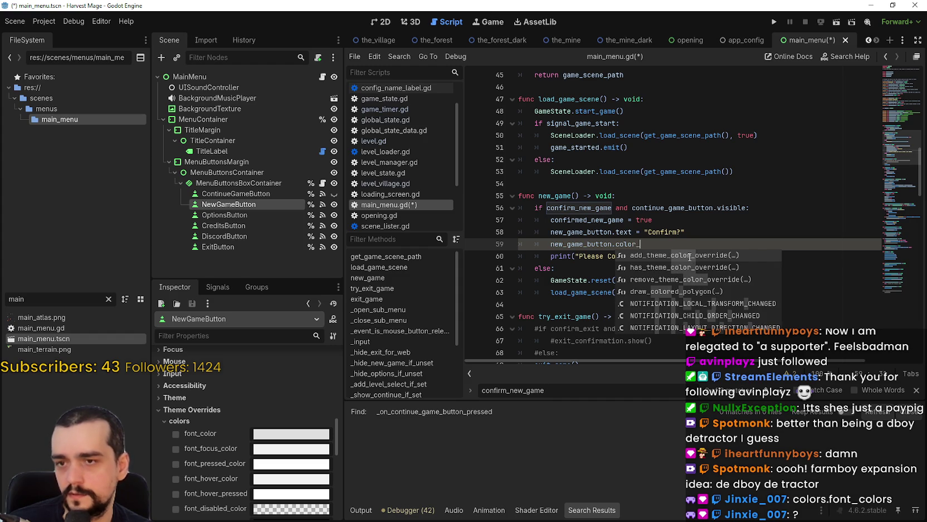
key(BackSpace)
key(BackSpace)
key(BackSpace)
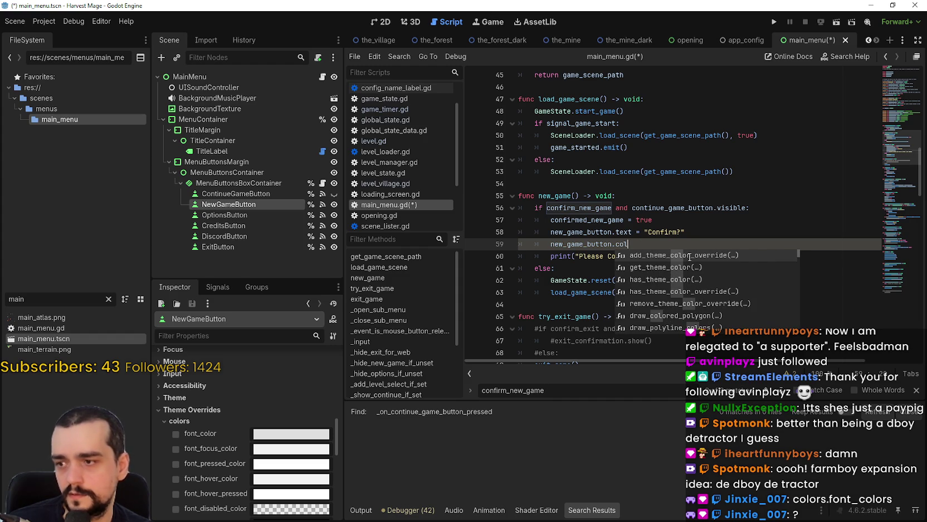
key(BackSpace)
key(BackSpace)
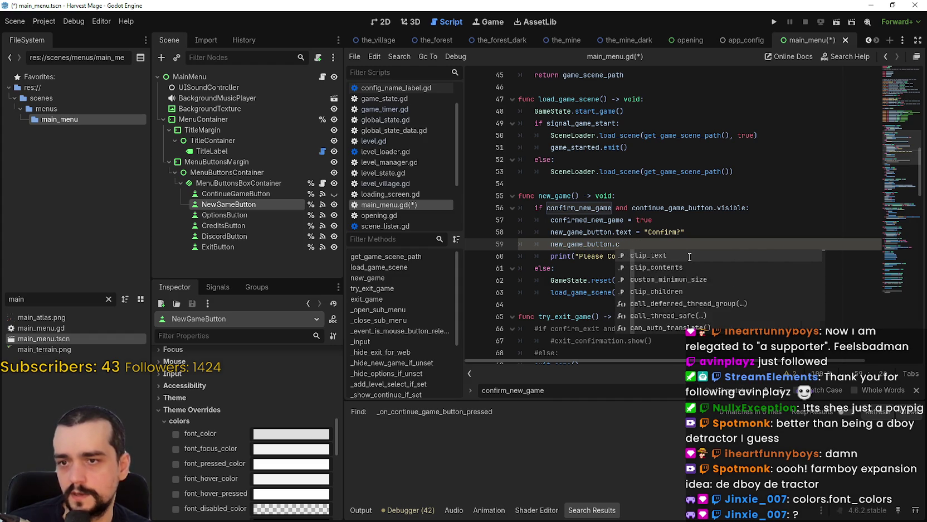
key(BackSpace)
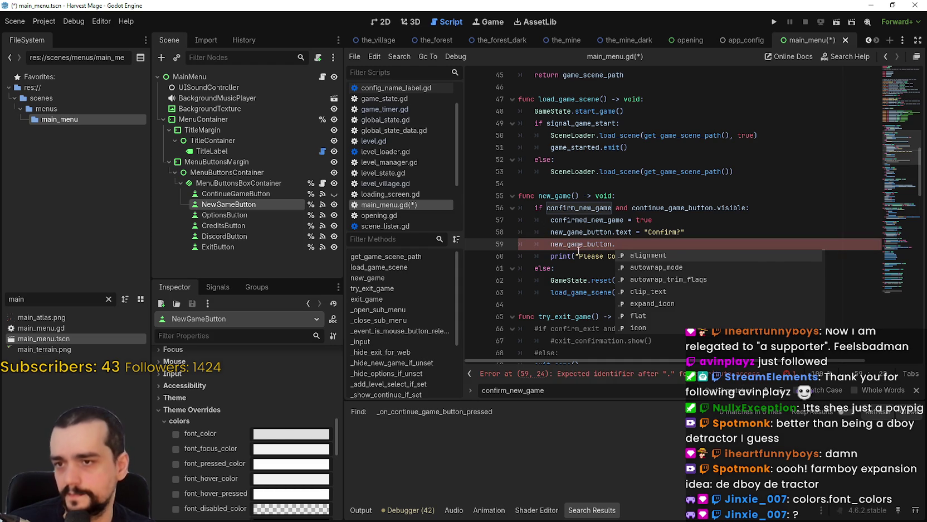
Expand the button's font and font size theme overrides in the Inspector.
scroll(184, 454, down, 5)
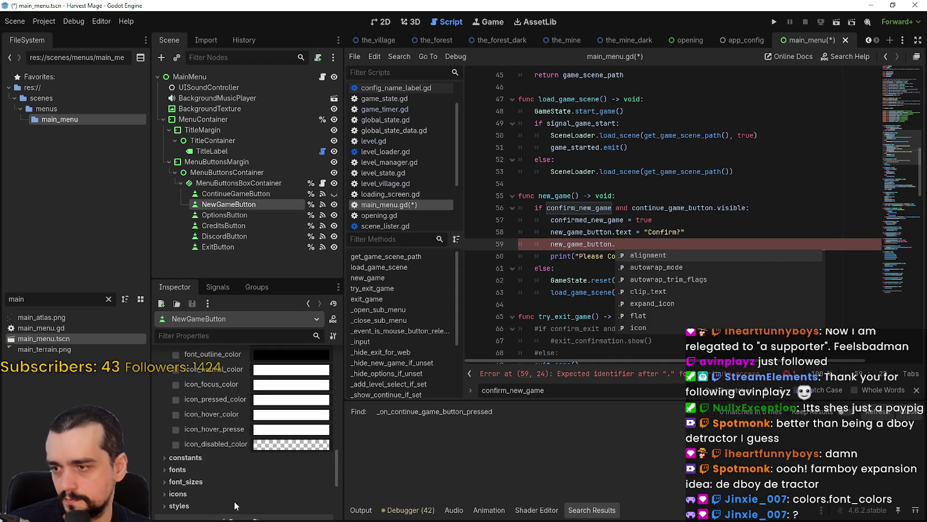
click(203, 468)
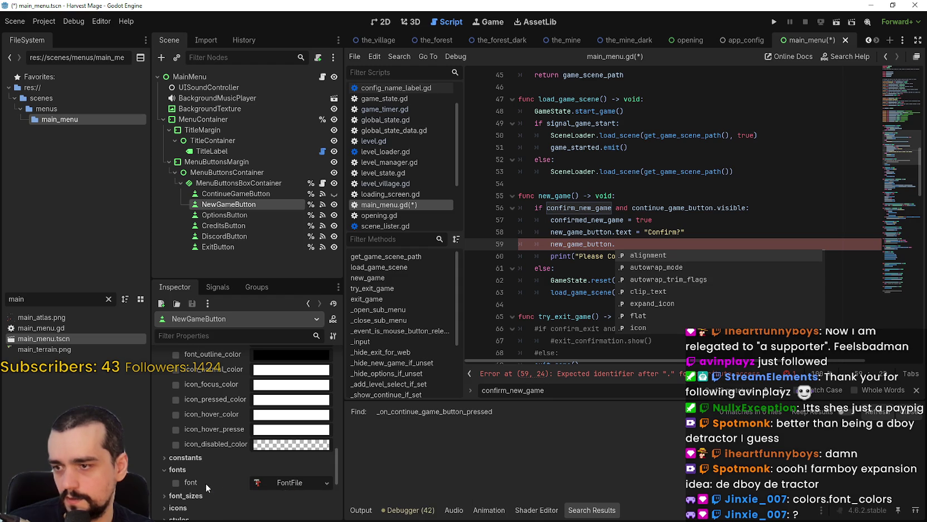
scroll(206, 483, up, 1)
scroll(206, 480, down, 1)
click(189, 495)
scroll(206, 440, down, 4)
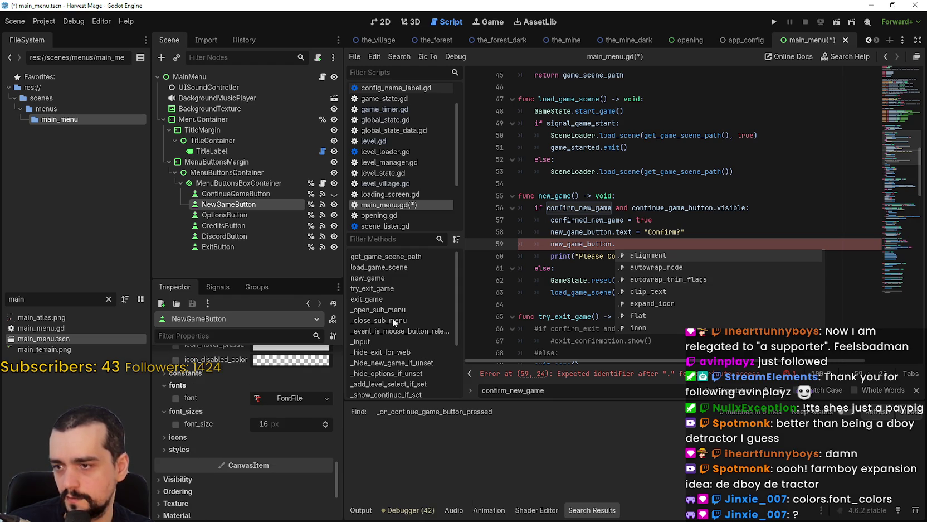
Complete add_theme_color_override with "font_color" as the override name on line 59.
text(font_)
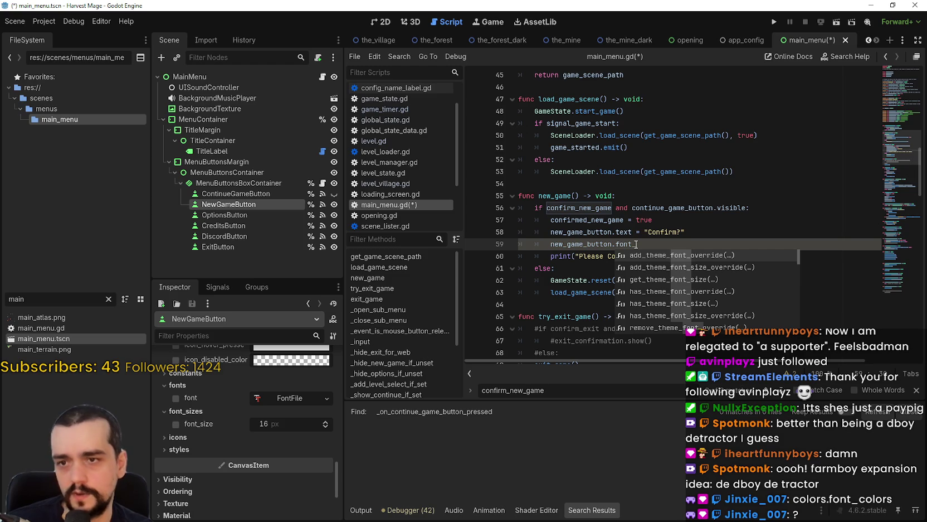
key(Down)
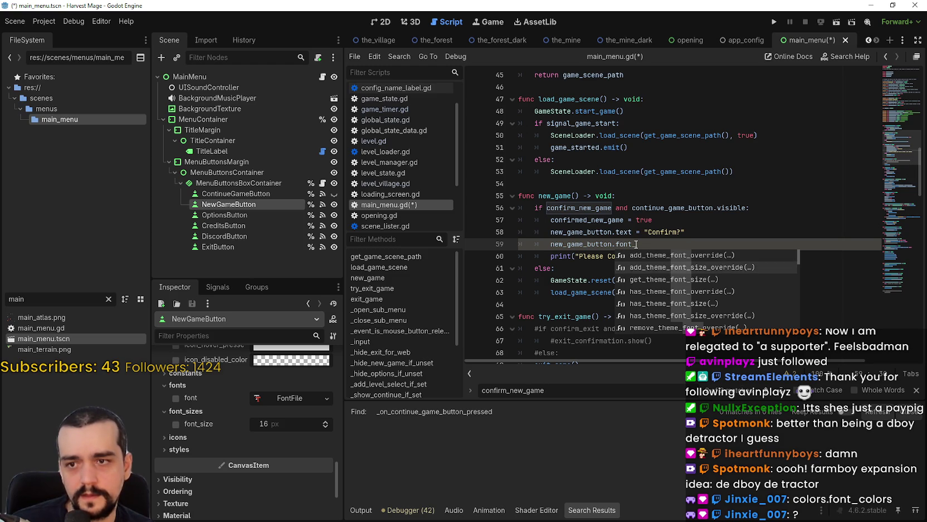
key(Up)
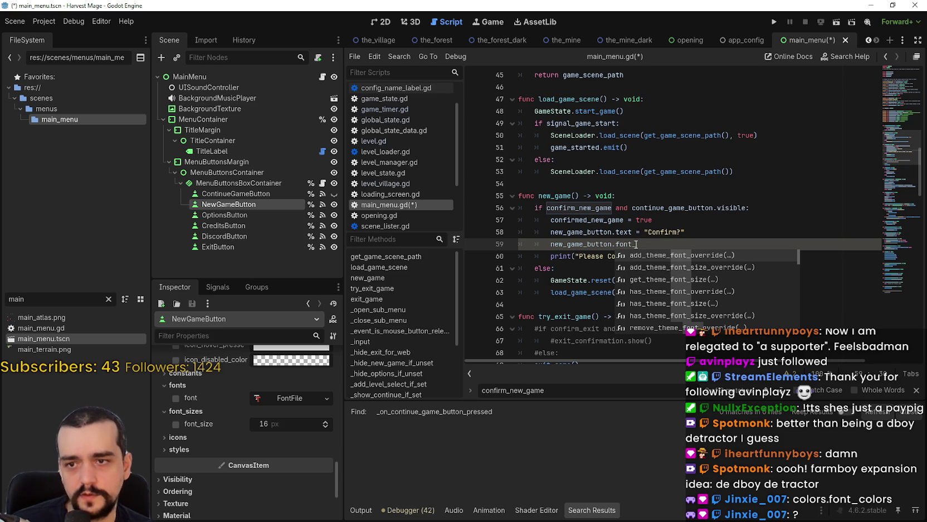
key(BackSpace)
key(BackSpace)
key(BackSpace)
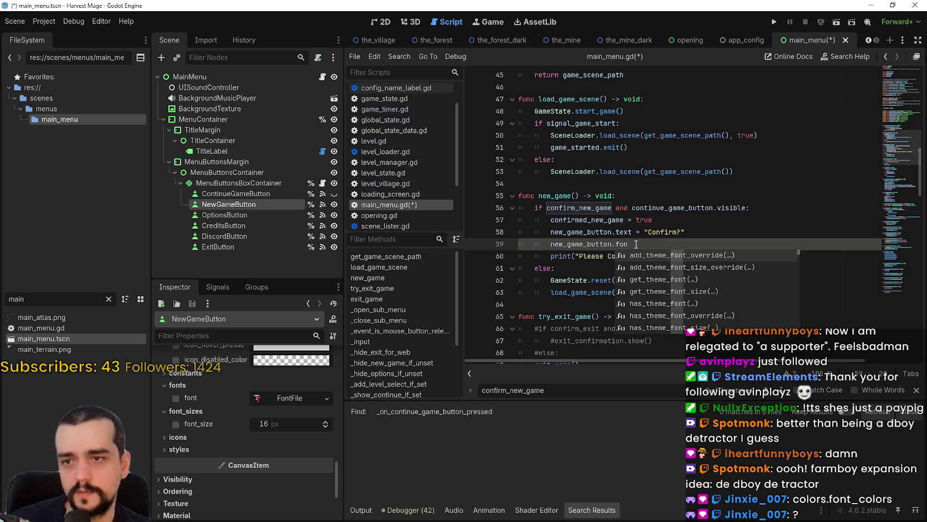
text(add_theme_col)
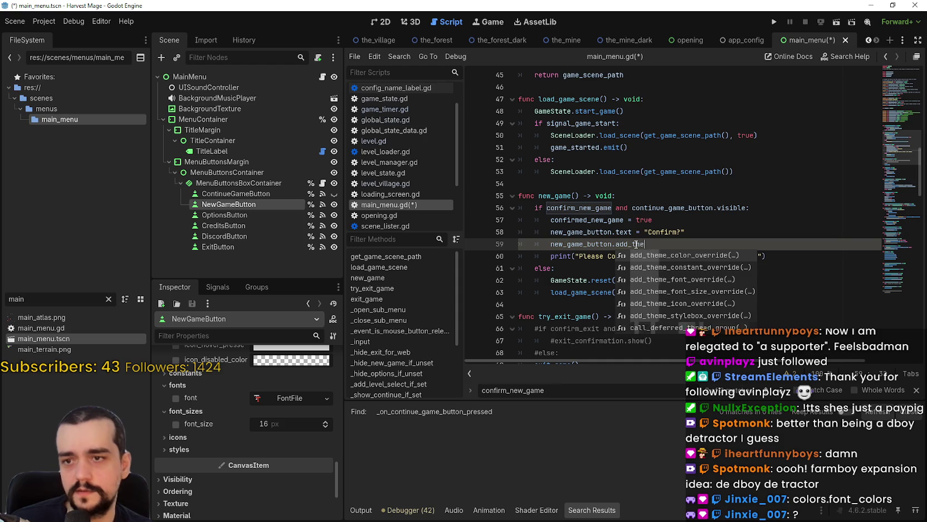
key(Return)
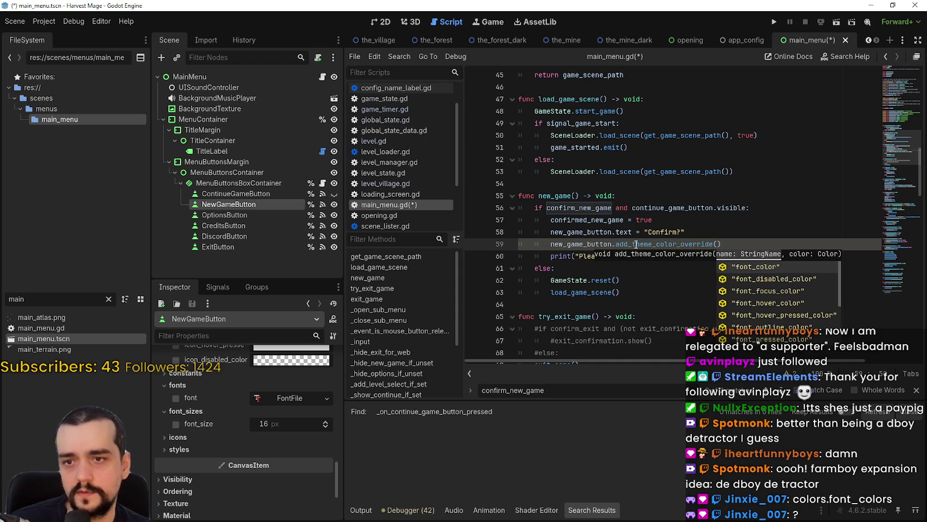
key(Return)
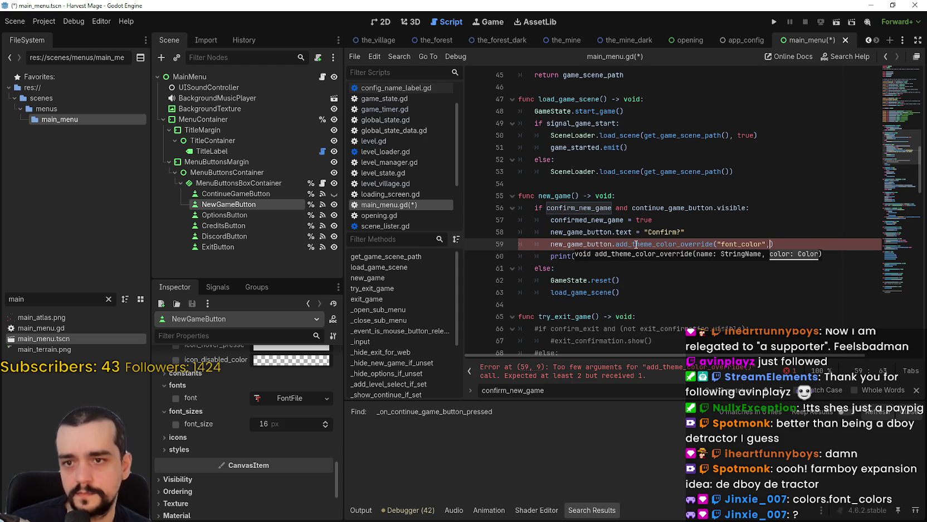
Set the override's colour argument to Color.RED.
scroll(242, 414, up, 2)
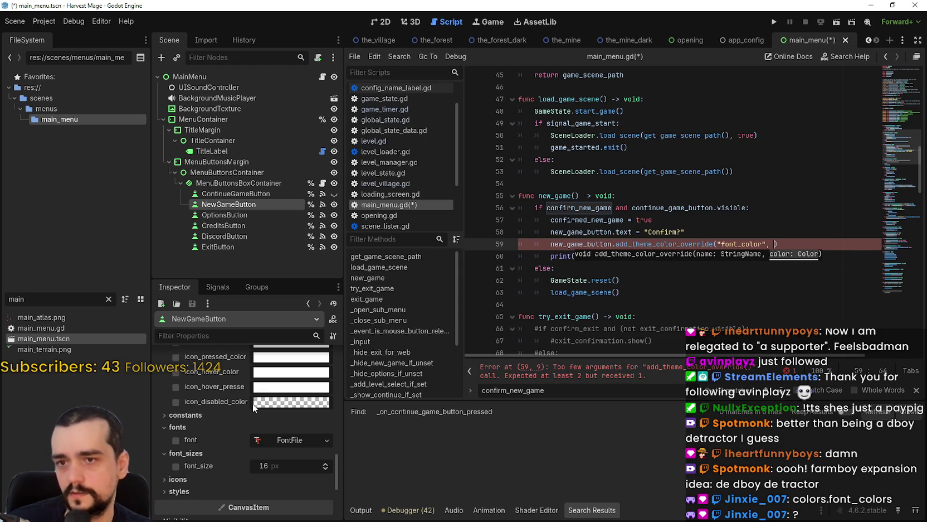
text(R)
mouse_move(252, 404)
text(ed)
key(BackSpace)
key(BackSpace)
key(BackSpace)
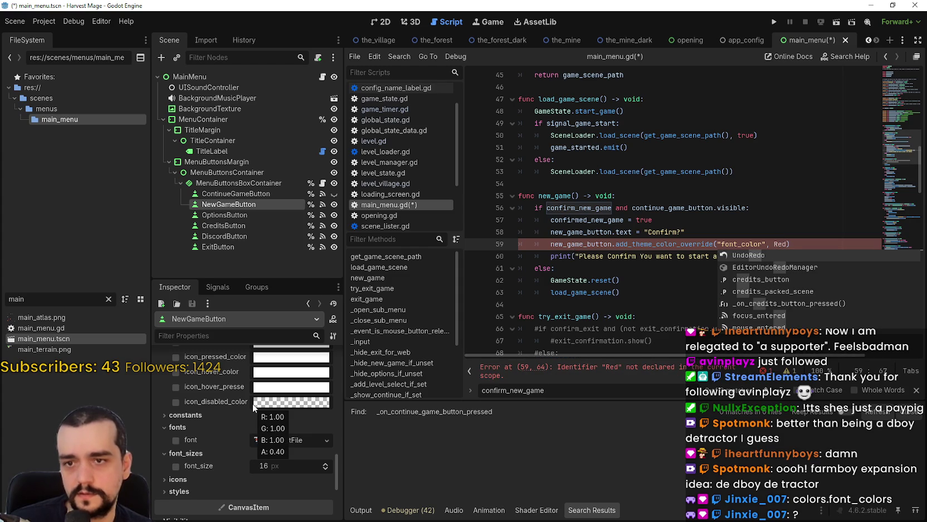
text(COL)
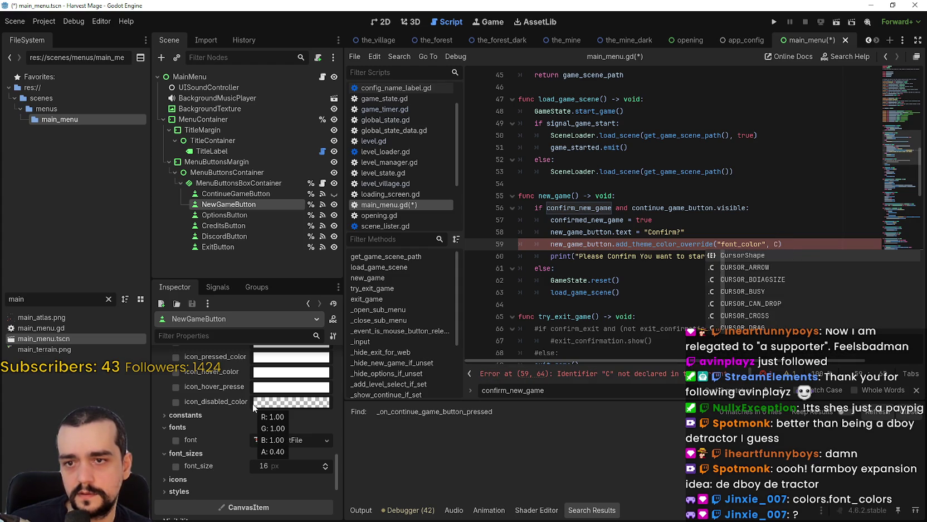
text(OR)
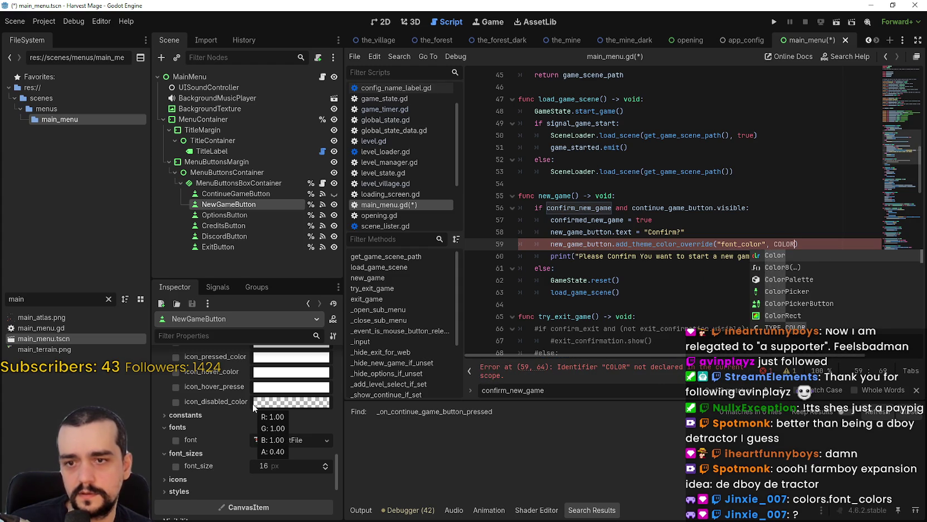
key(Return)
text(.re)
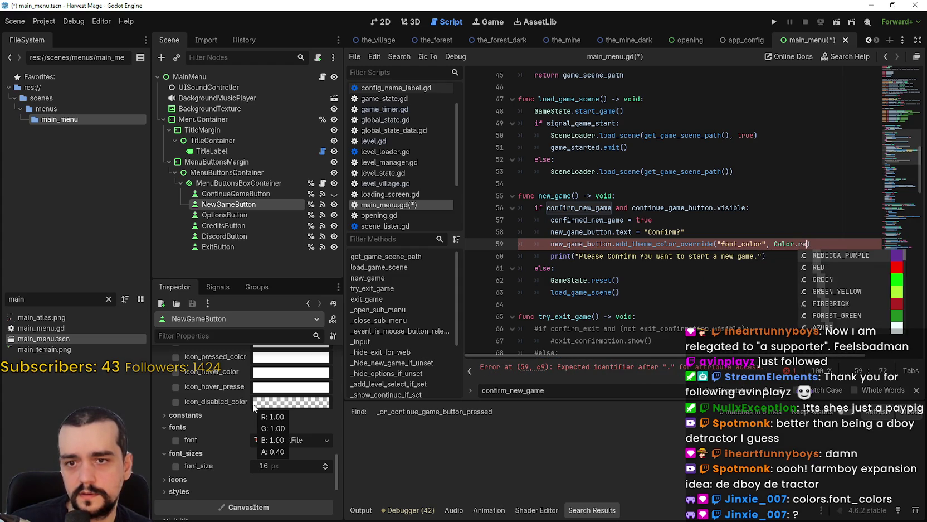
text(d)
key(Return)
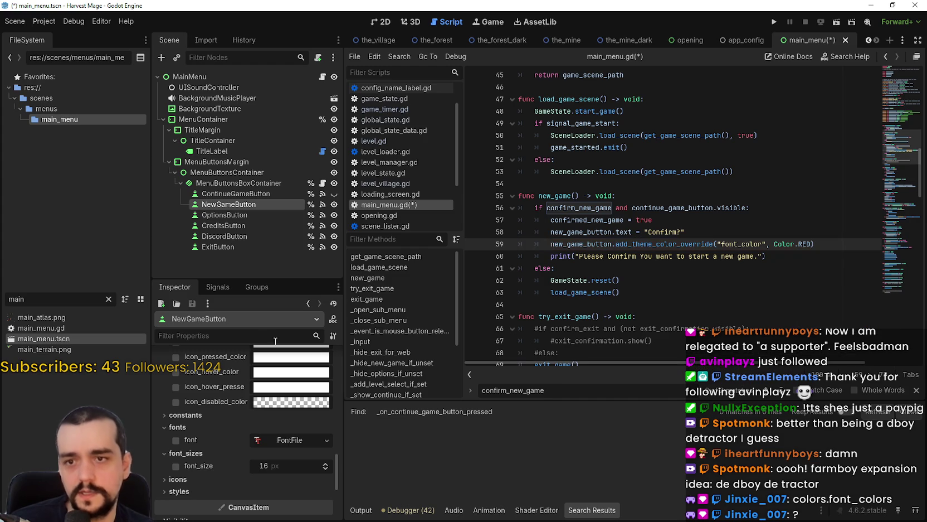
Dismiss the documentation popup and find results, returning to font_color on line 59.
click(675, 234)
mouse_move(690, 240)
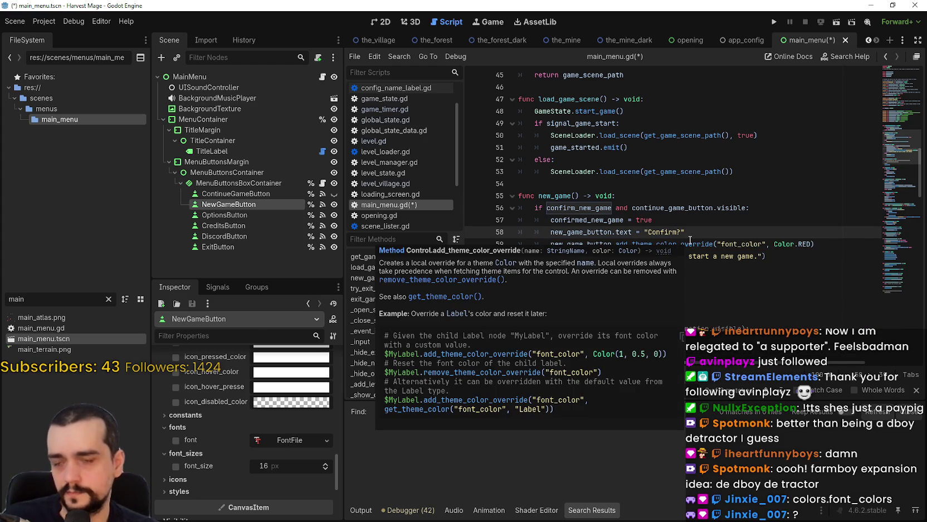
key(Up)
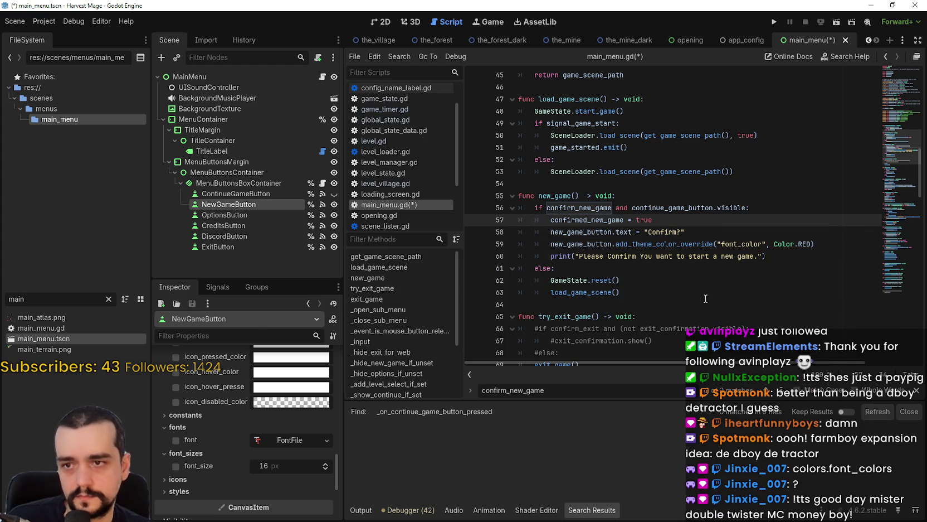
click(811, 256)
click(917, 390)
click(758, 239)
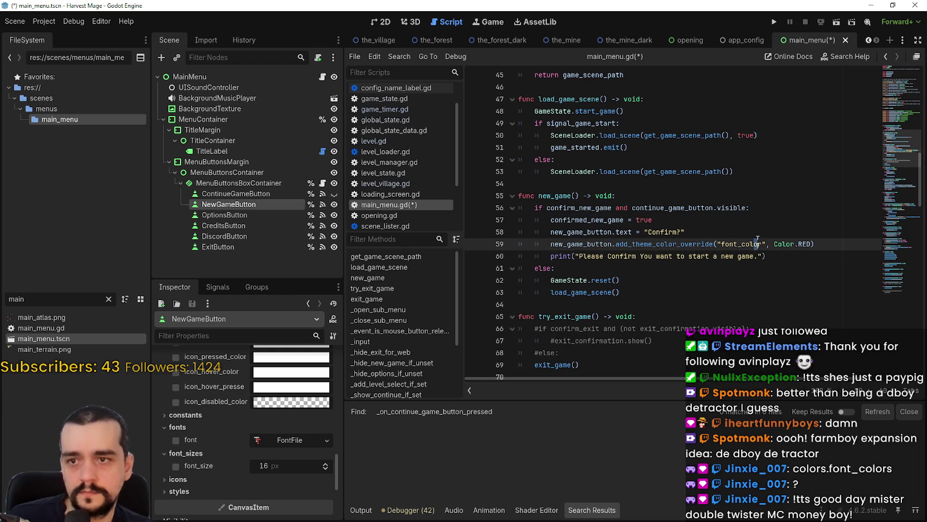
Save main_menu.gd and run the project.
key(ctrl+s)
mouse_move(773, 242)
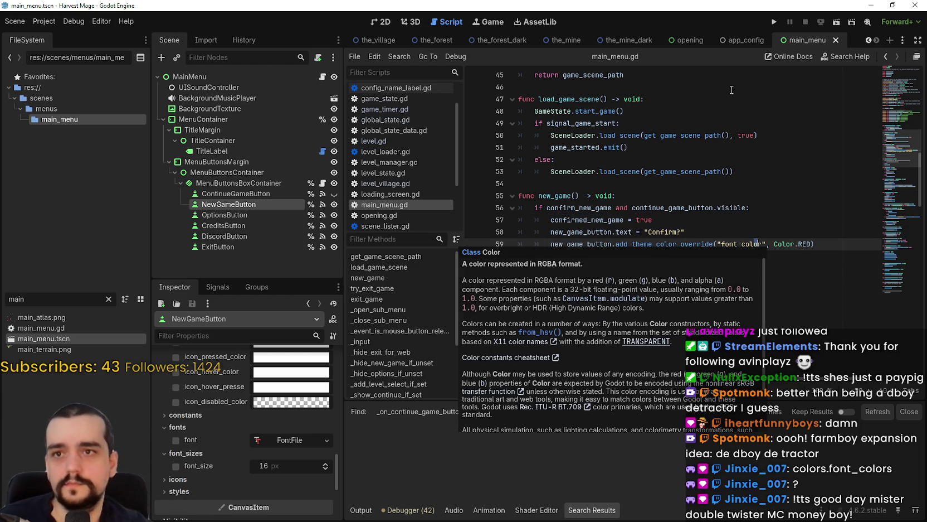
click(774, 22)
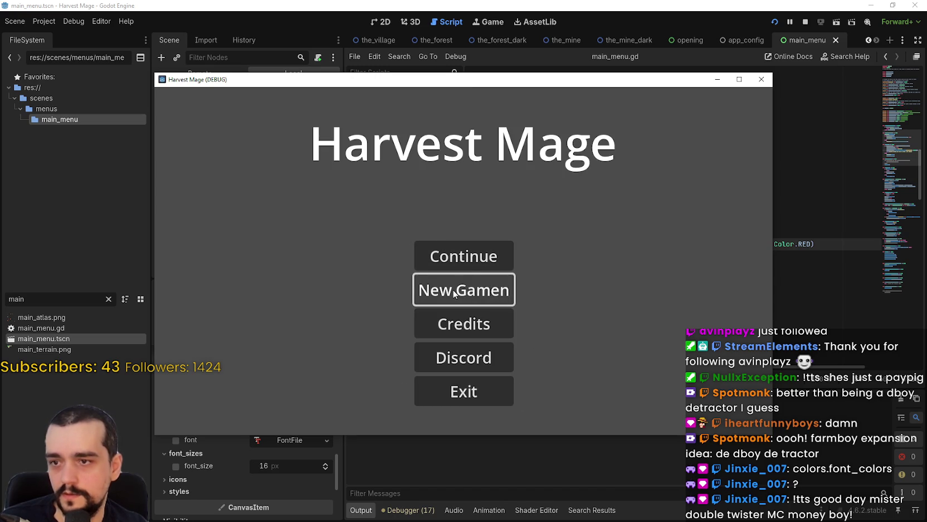
Bring the editor forward and change the button's label text to "New Game".
mouse_move(438, 81)
mouse_down()
mouse_move(548, 67)
mouse_move(751, 4)
mouse_up()
scroll(247, 433, up, 3)
click(227, 220)
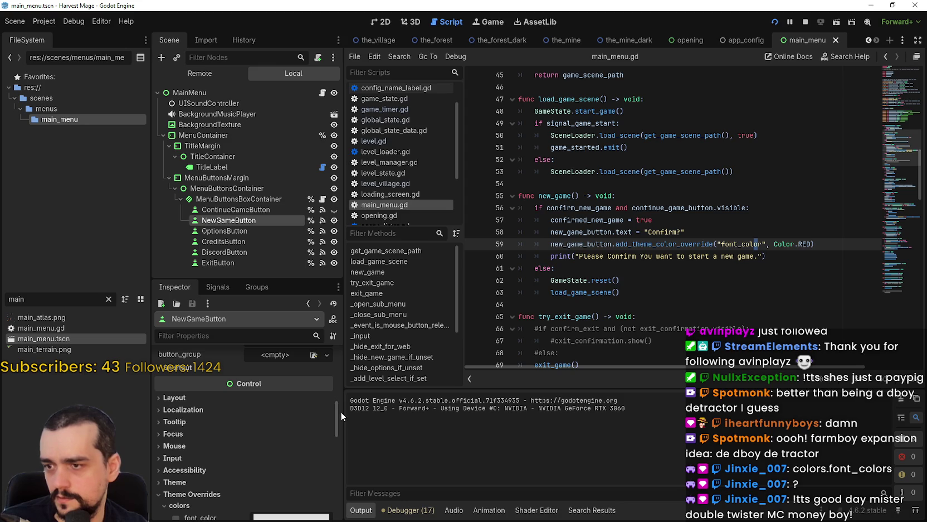
drag(335, 406, 320, 319)
click(279, 380)
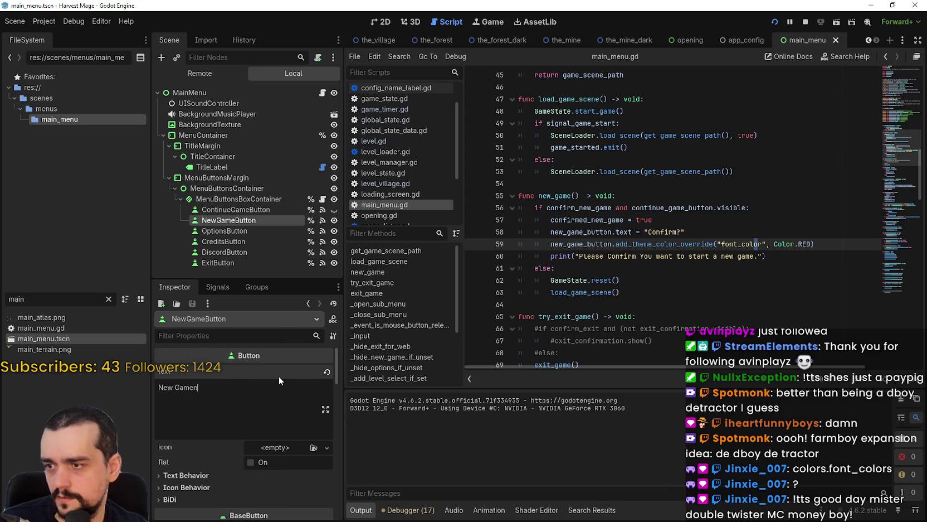
Relaunch with F5, press New Game and Confirm?, then close the game.
key(F5)
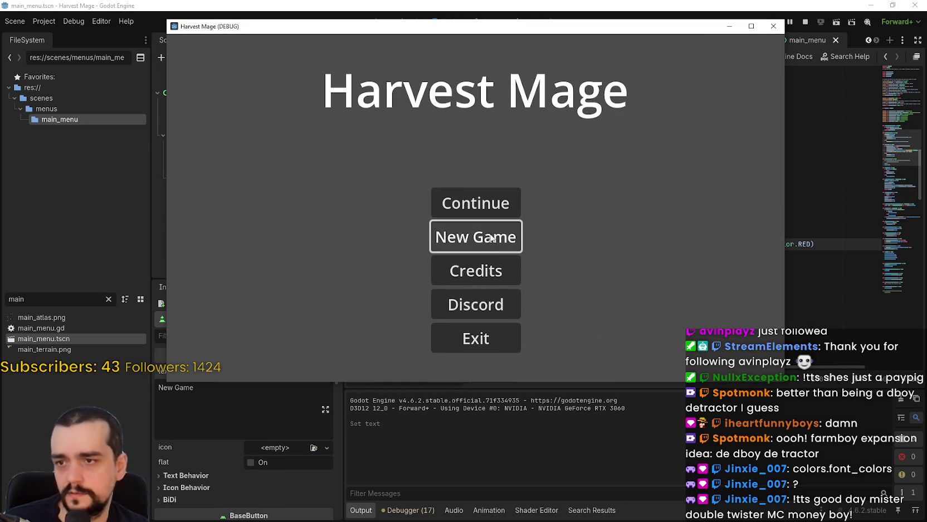
click(489, 238)
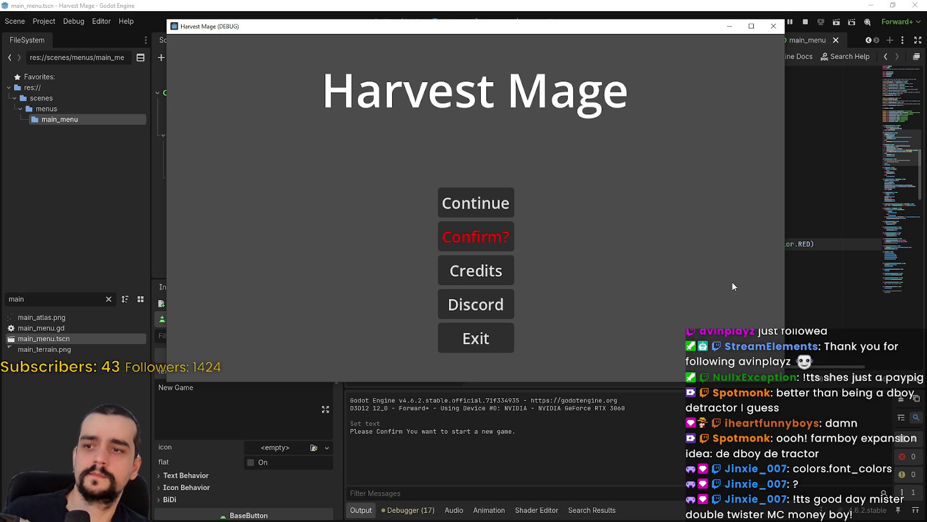
key(Return)
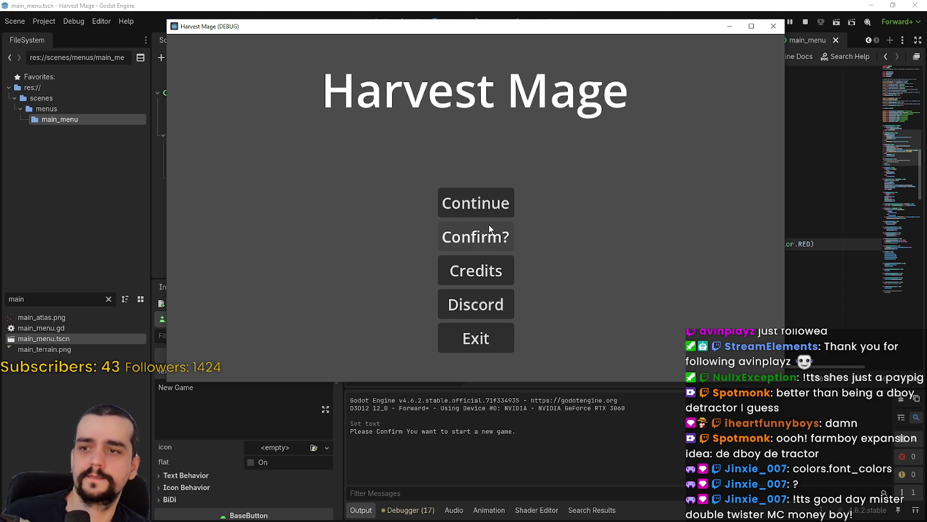
key(F8)
Add an elif confirmed_new_game: branch after the print line in new_game.
click(683, 294)
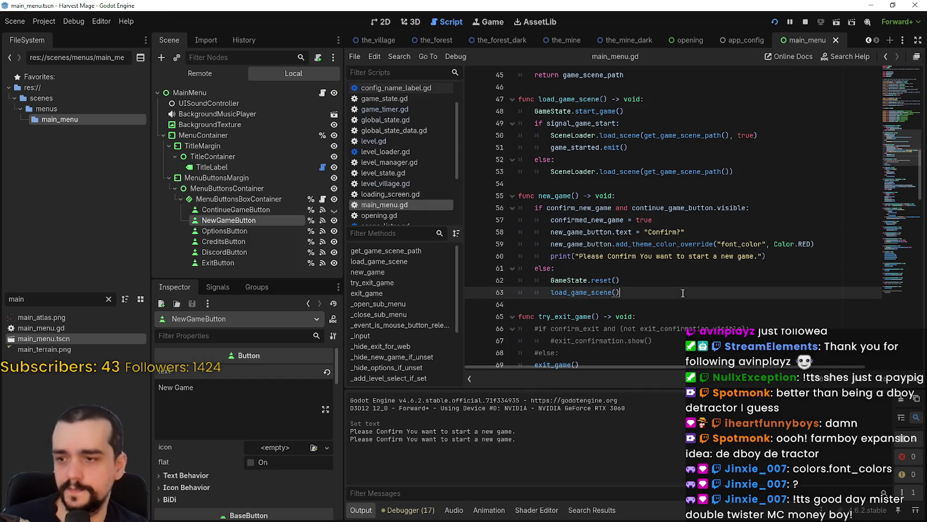
click(781, 256)
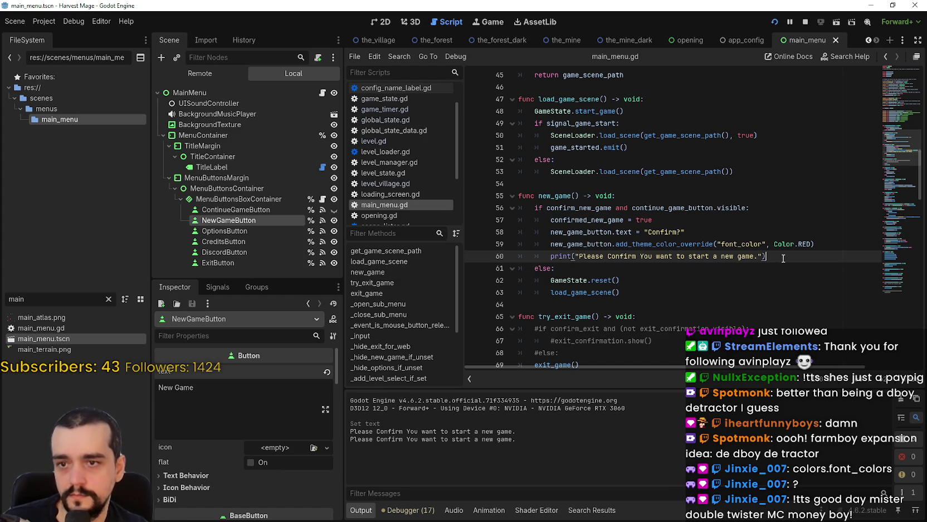
key(Up)
key(Up)
key(Up)
key(shift+Down)
key(shift+Down)
key(shift+Down)
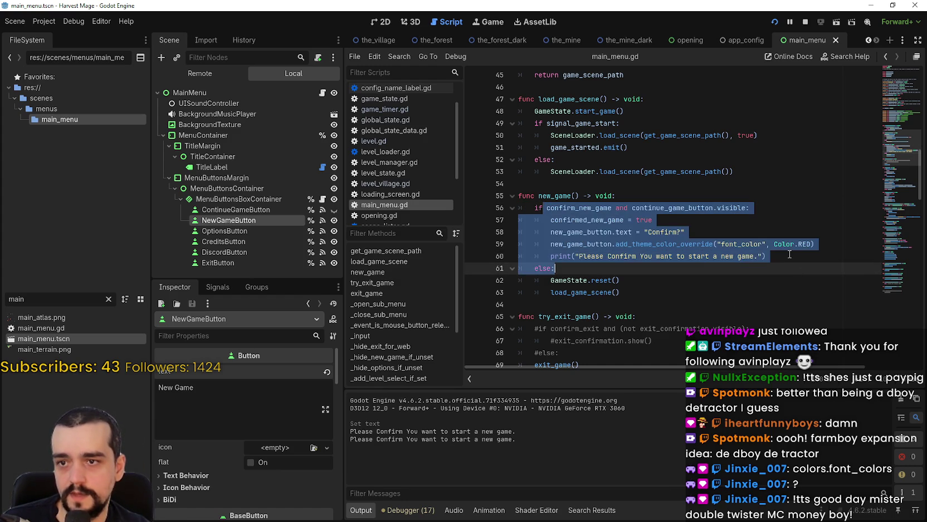
click(790, 254)
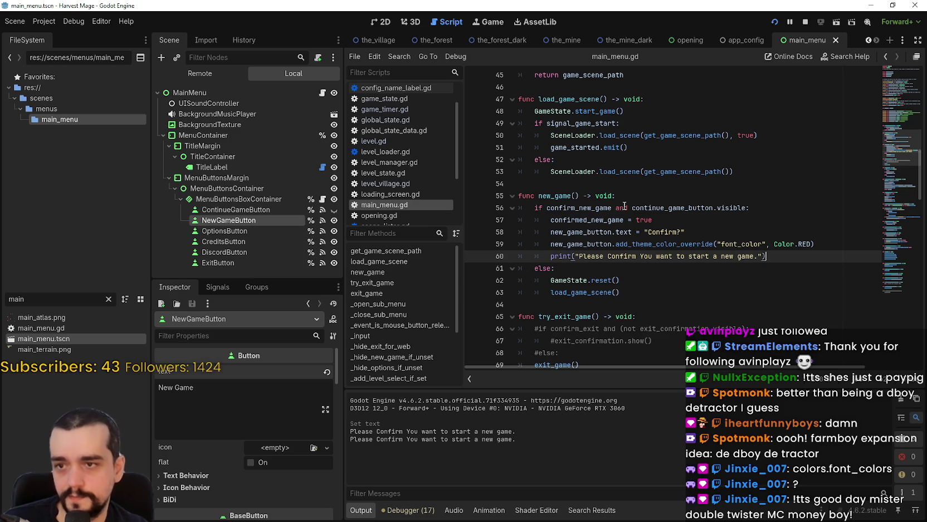
click(608, 220)
click(789, 262)
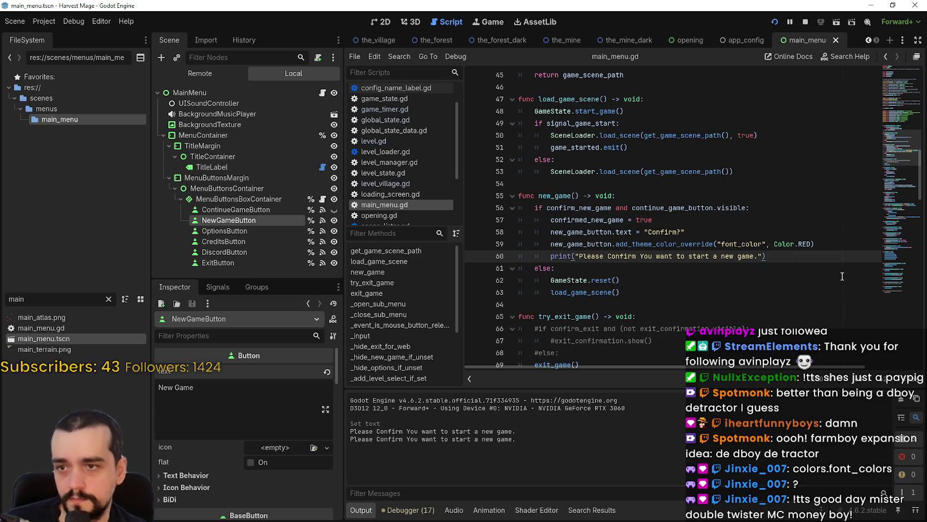
key(Return)
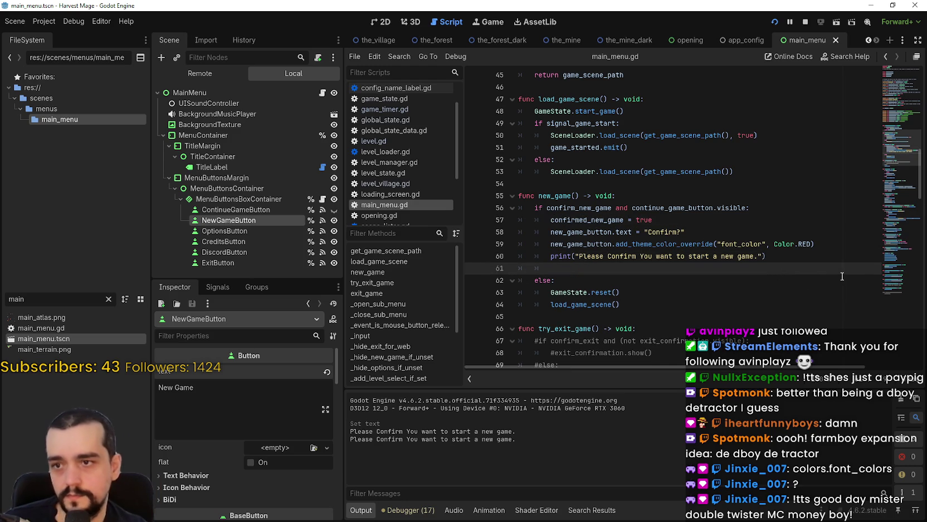
text(elif )
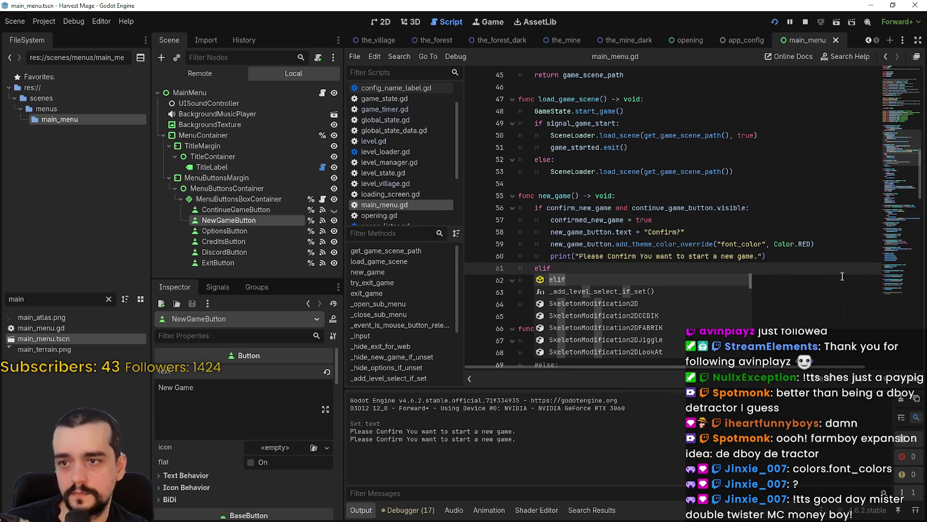
text(confirmed_new_game:)
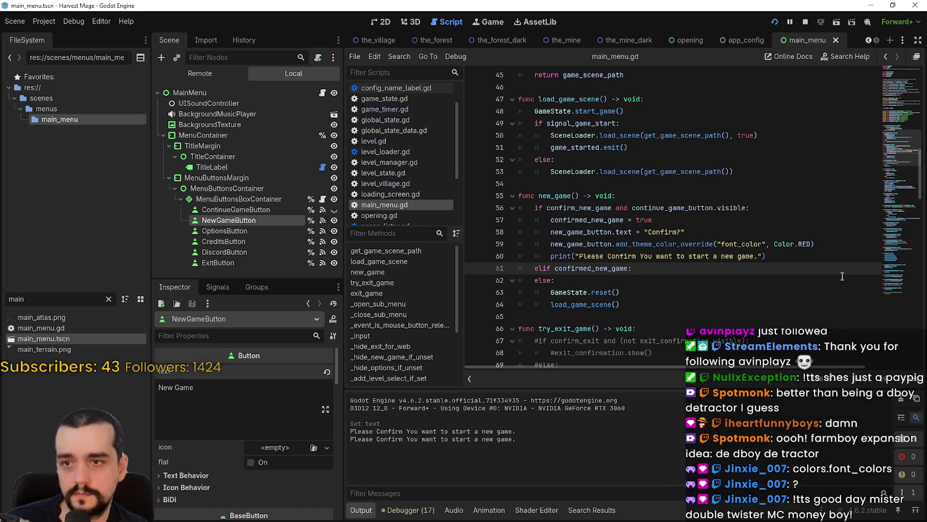
key(Return)
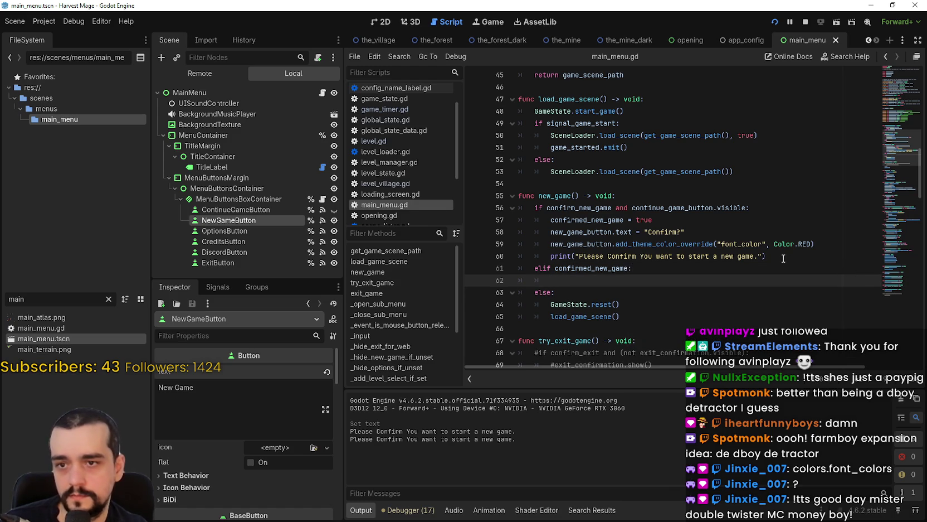
click(783, 257)
Append "and confirmed_new_game" to the if condition on line 56.
drag(618, 316, 500, 302)
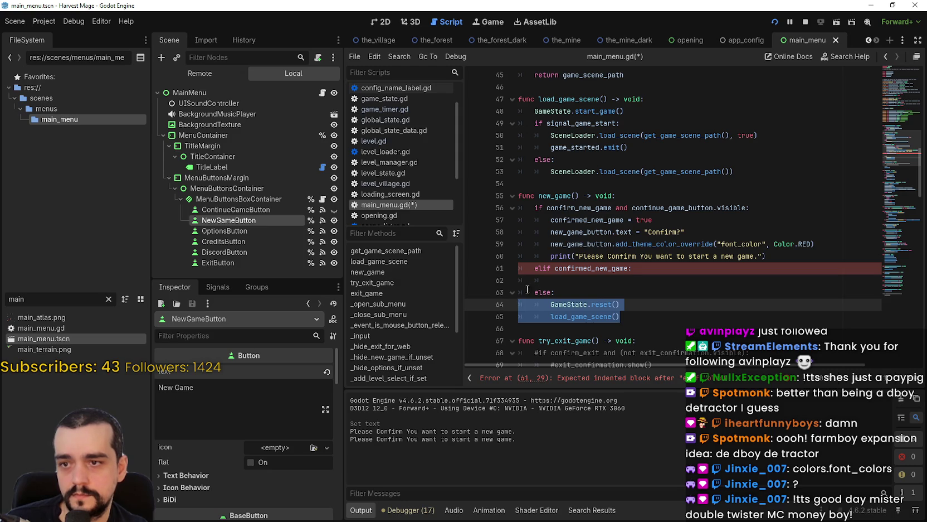
mouse_move(657, 268)
mouse_down()
mouse_move(557, 257)
mouse_move(436, 265)
mouse_up()
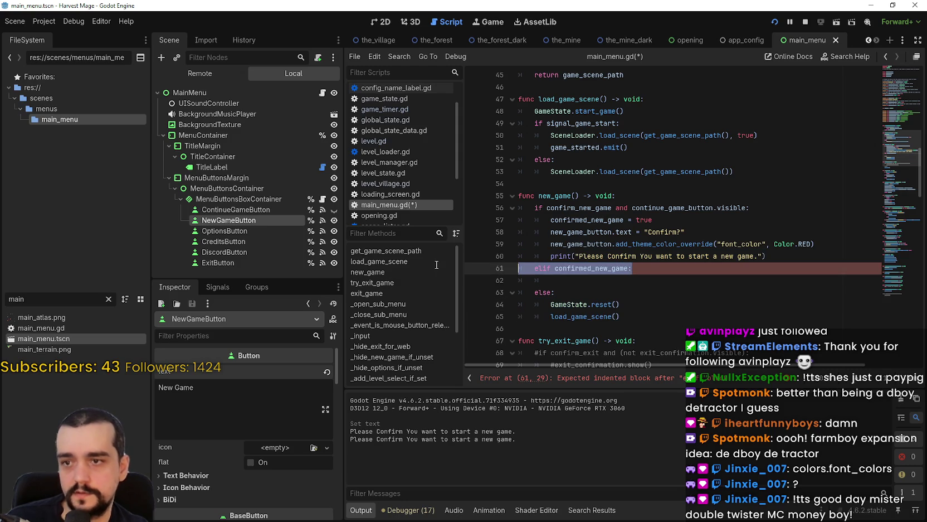
click(577, 266)
double_click(577, 268)
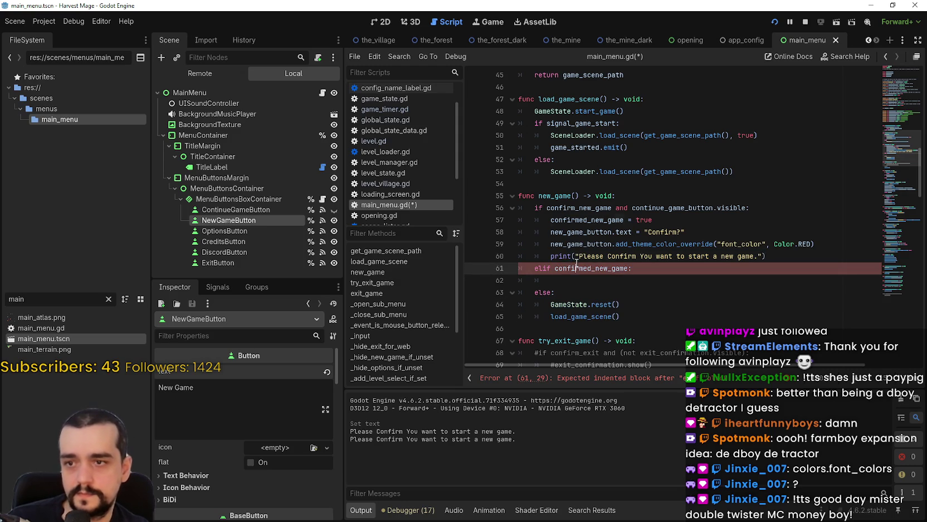
click(618, 207)
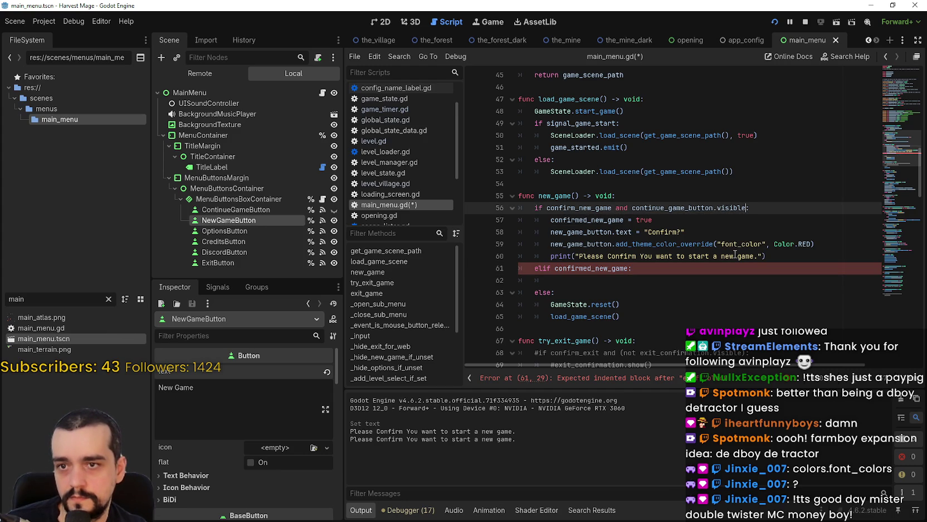
text(:)
click(615, 207)
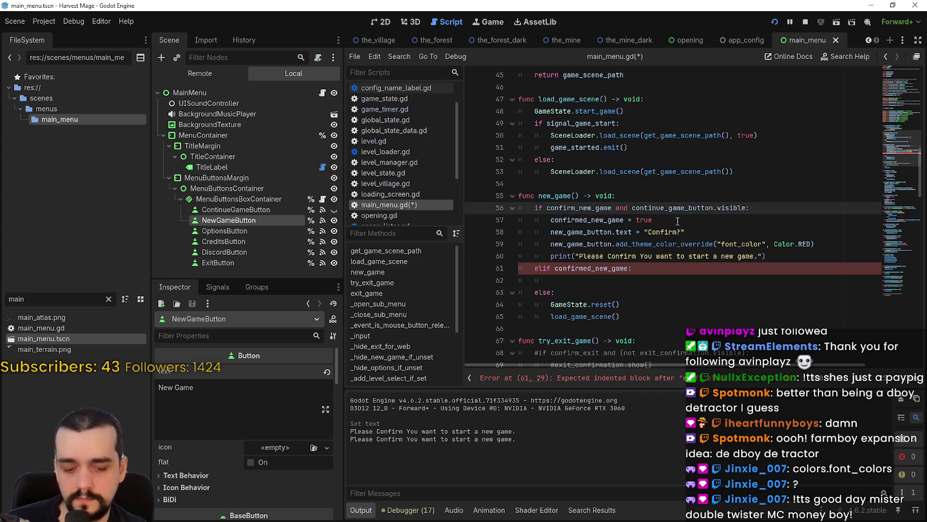
text(and confirmed_new_game)
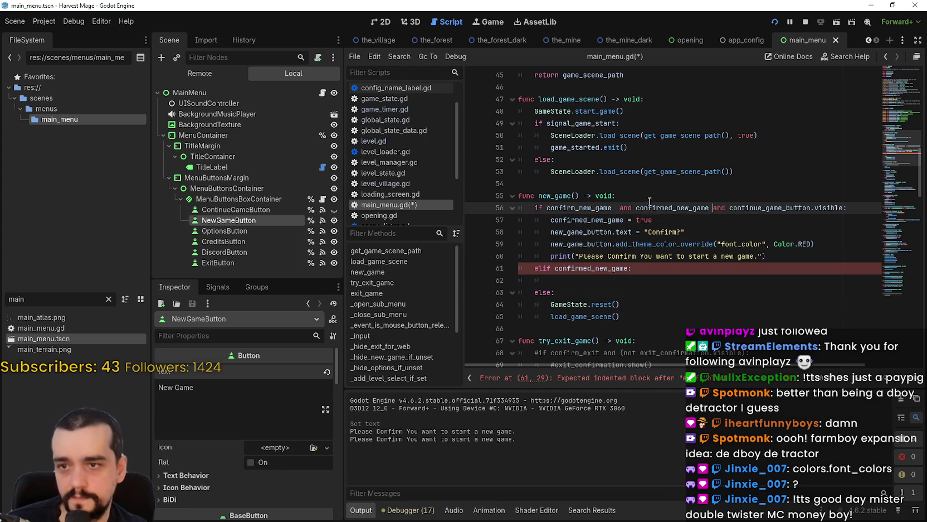
Negate it to !confirmed_new_game, delete the empty elif lines 61–62, and save.
click(636, 207)
text(!)
click(675, 231)
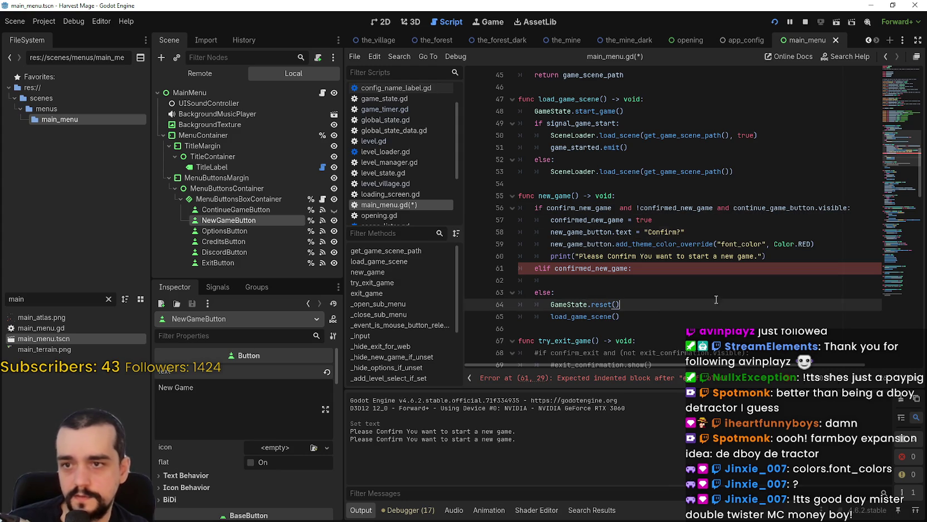
click(598, 279)
drag(575, 280, 509, 271)
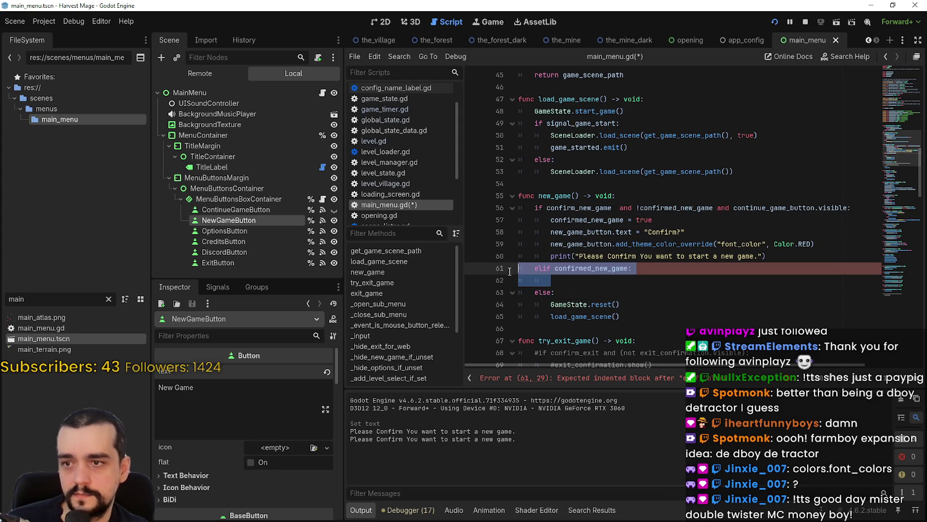
key(BackSpace)
key(BackSpace)
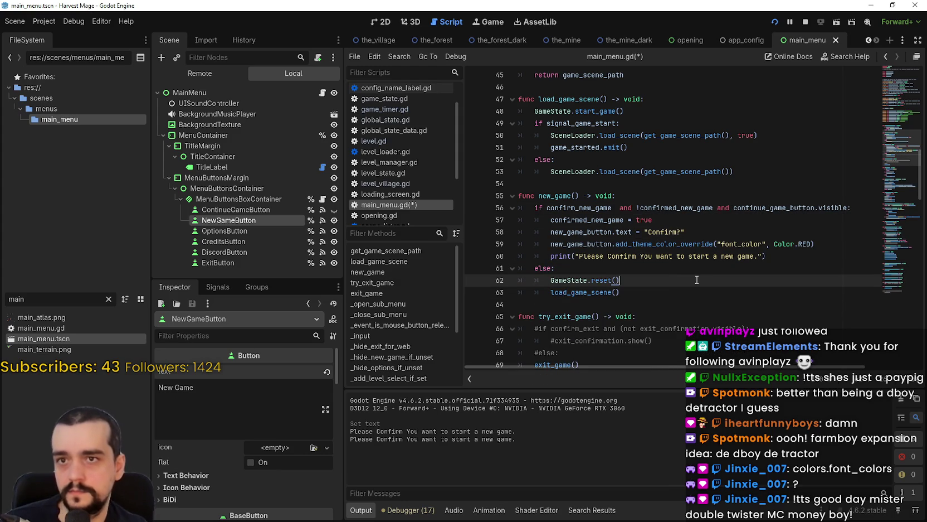
key(ctrl+s)
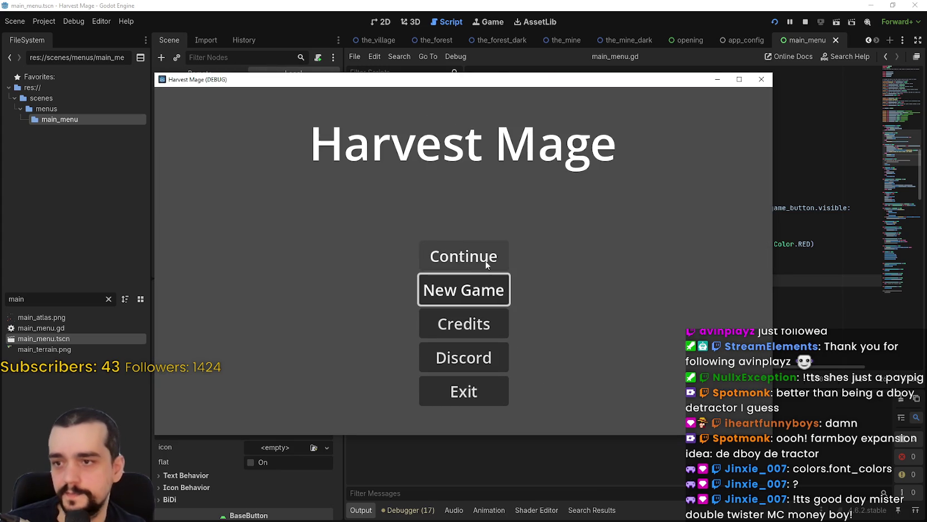
Confirm a new game, then inspect the saved level path in global_state.tres and close it.
click(465, 289)
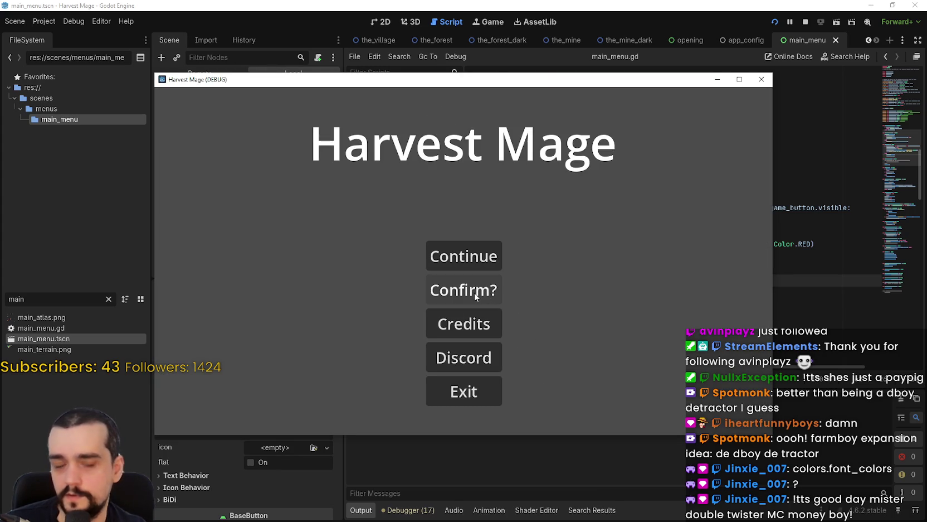
click(475, 292)
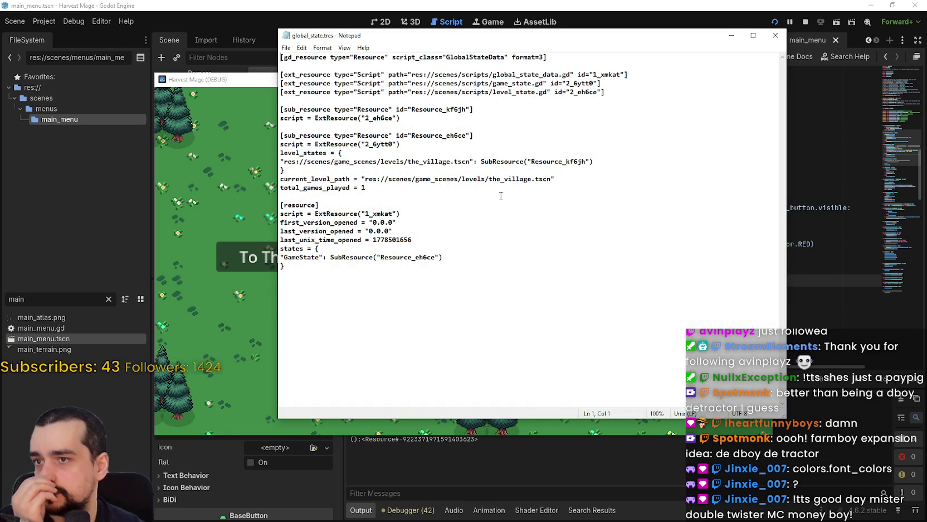
double_click(504, 178)
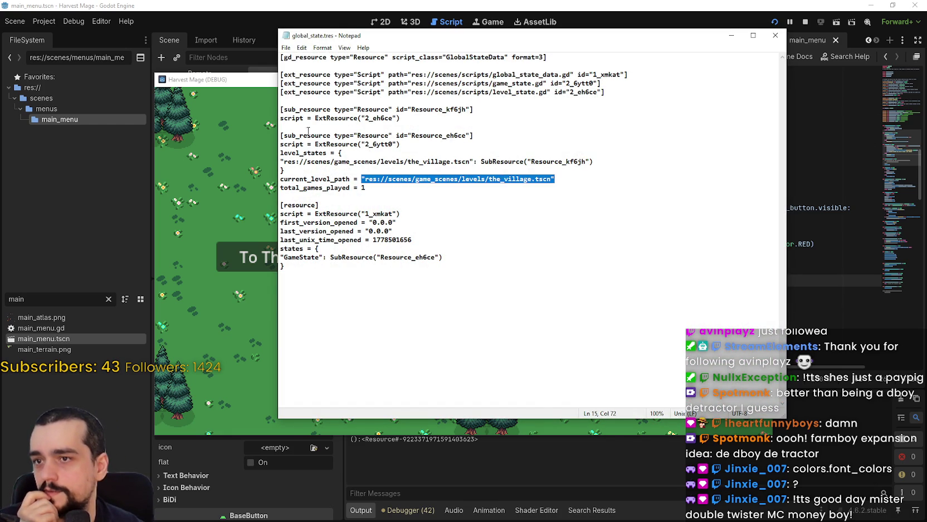
mouse_move(308, 135)
mouse_down()
mouse_move(390, 181)
mouse_move(365, 189)
mouse_up()
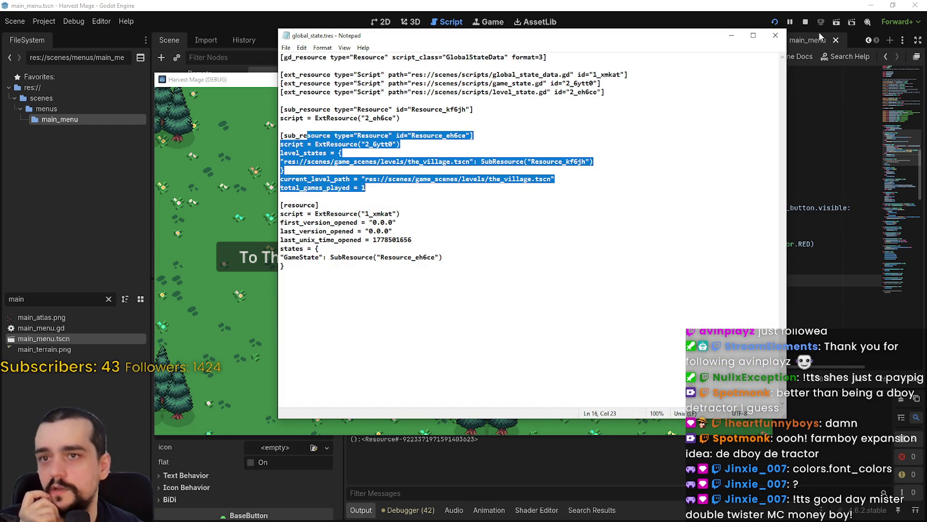
click(775, 36)
click(764, 79)
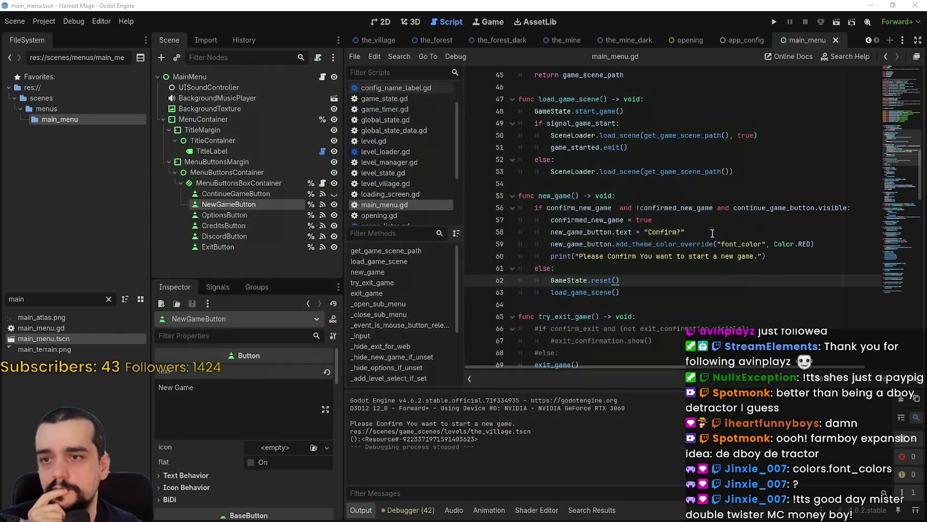
click(712, 232)
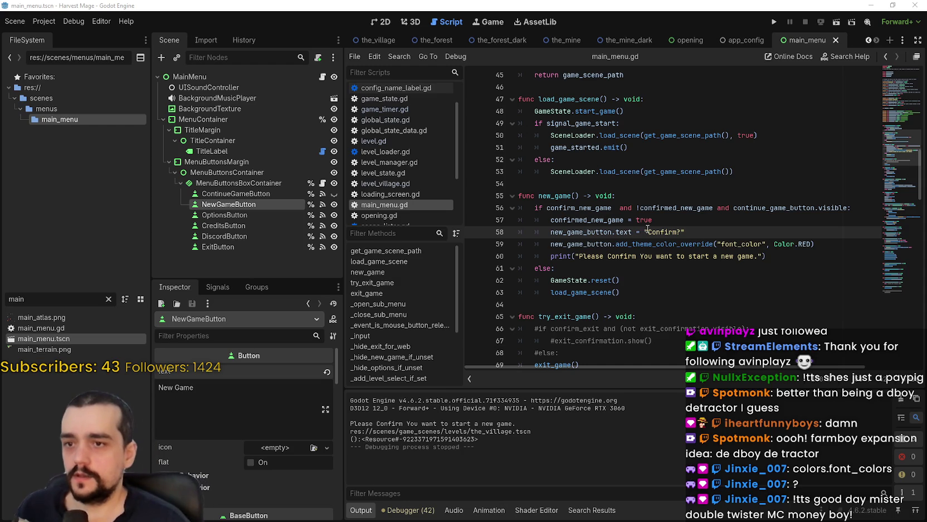
click(671, 209)
click(724, 294)
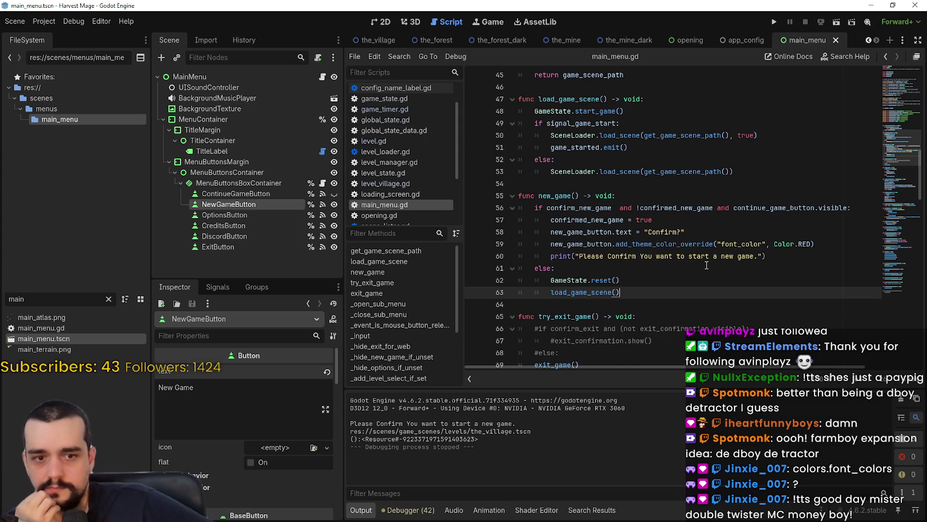
click(323, 184)
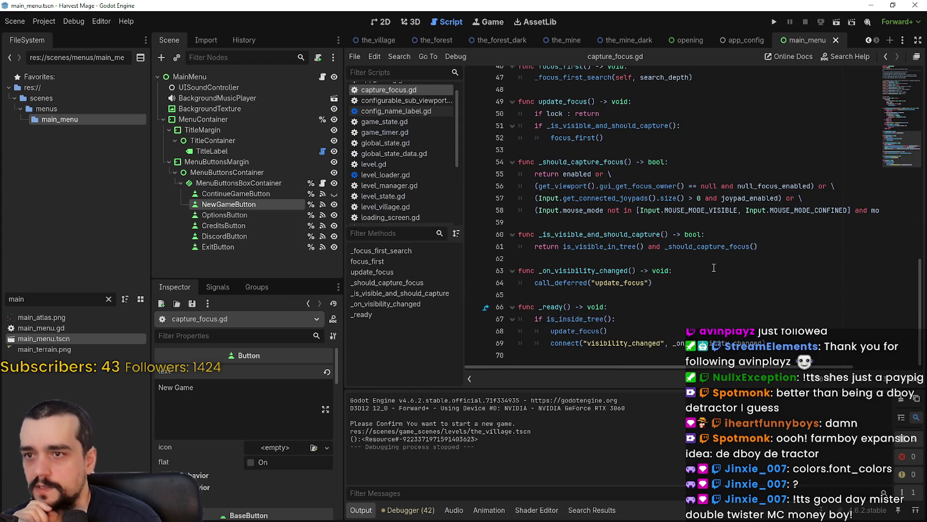
scroll(714, 267, up, 5)
scroll(553, 243, down, 2)
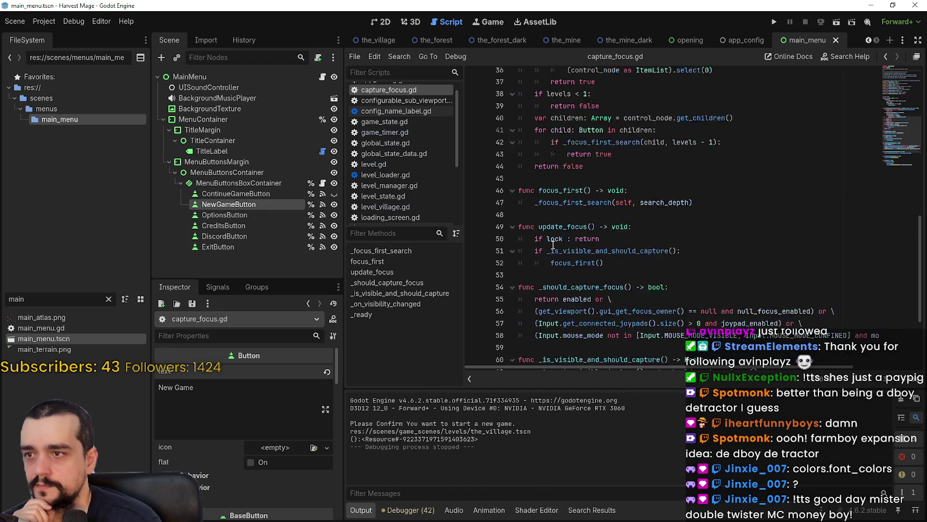
scroll(554, 243, down, 2)
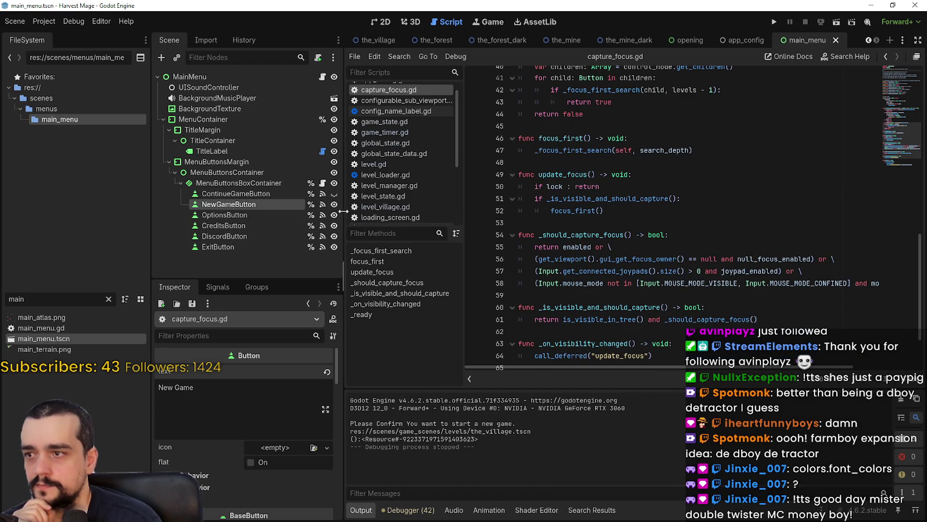
click(322, 77)
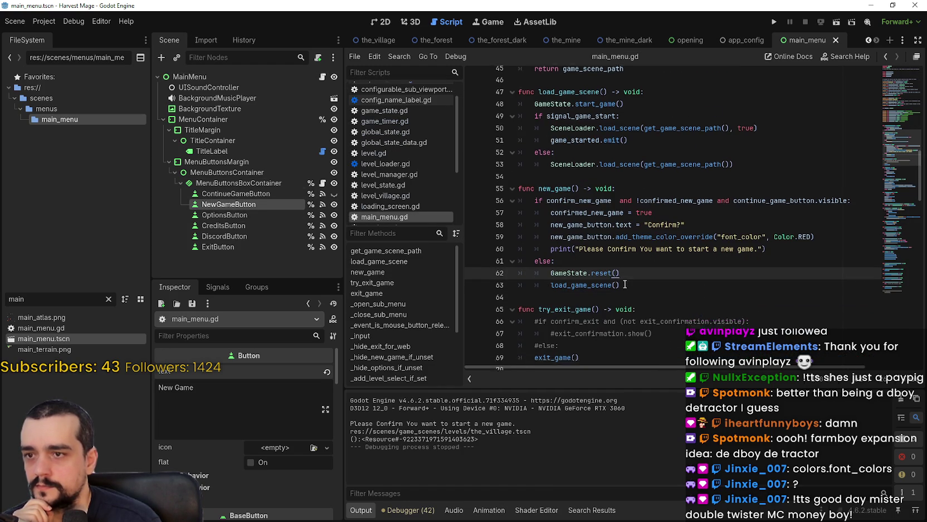
scroll(624, 285, down, 1)
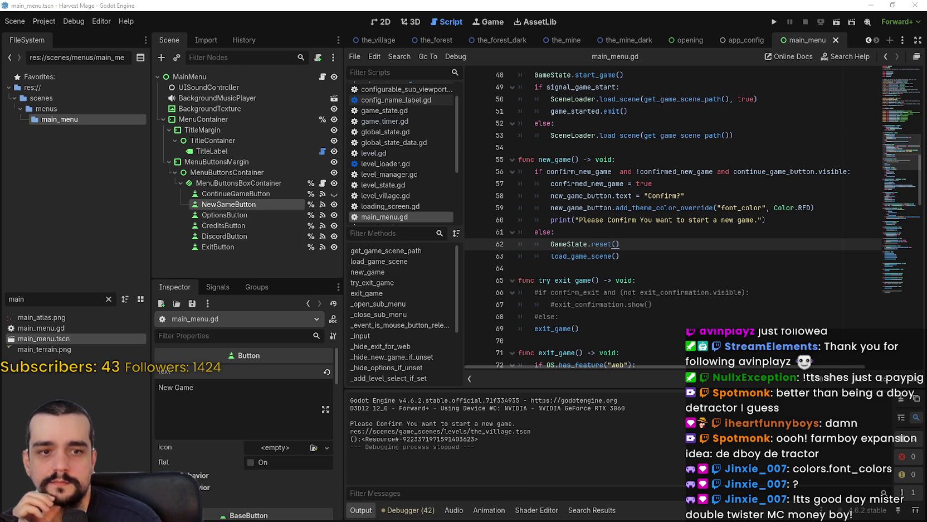
click(634, 223)
click(634, 235)
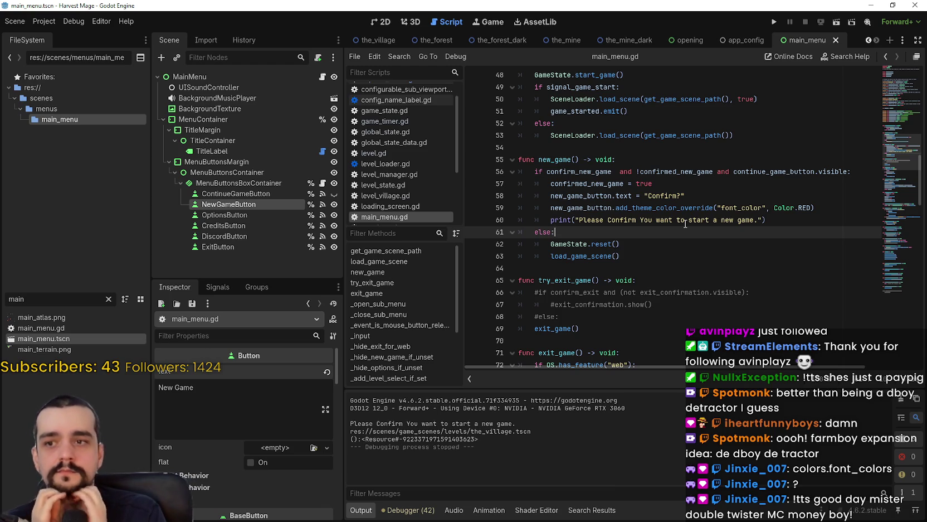
click(719, 184)
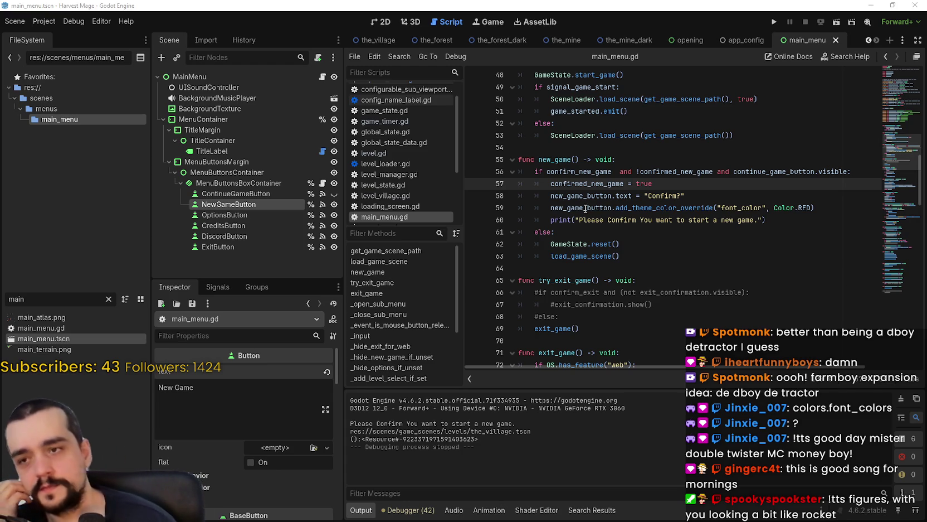
Scroll main_menu.gd down to the _on_*_button_pressed handlers, then select ContinueGameButton.
click(640, 223)
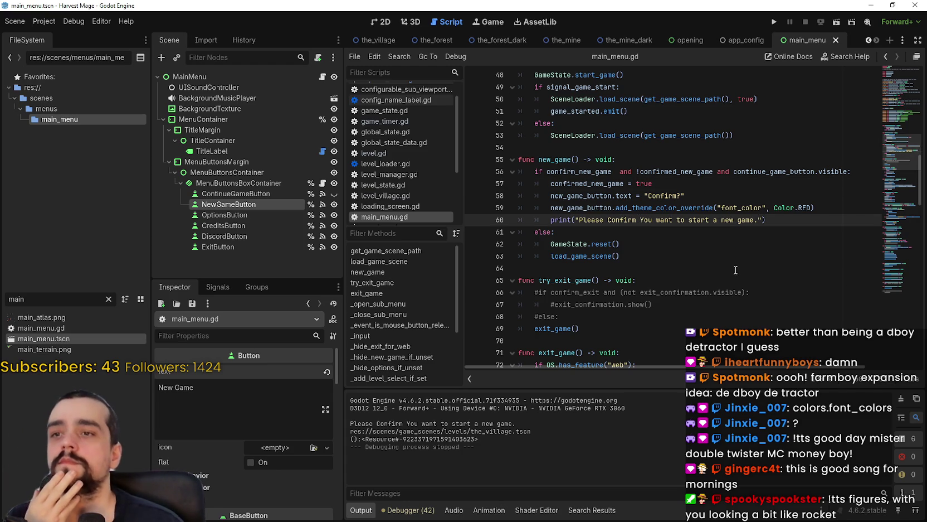
click(729, 234)
scroll(729, 233, down, 1)
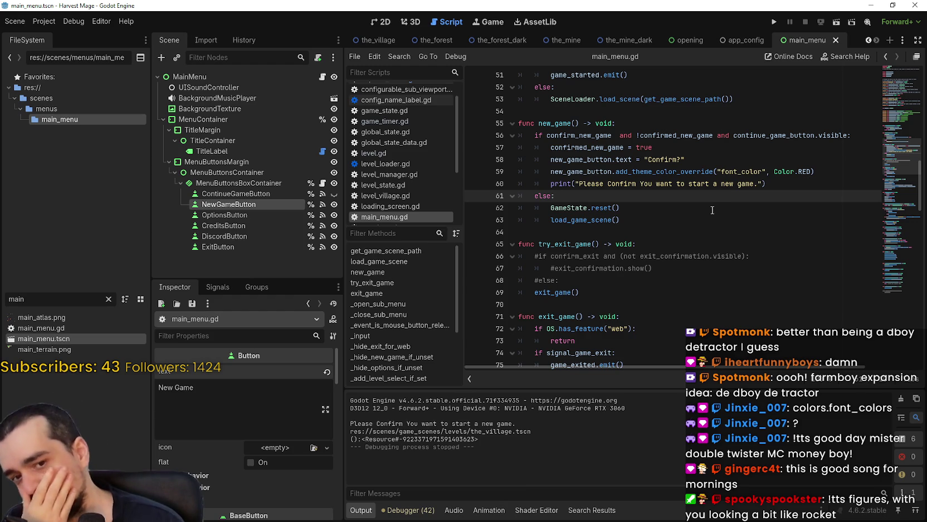
scroll(709, 206, down, 8)
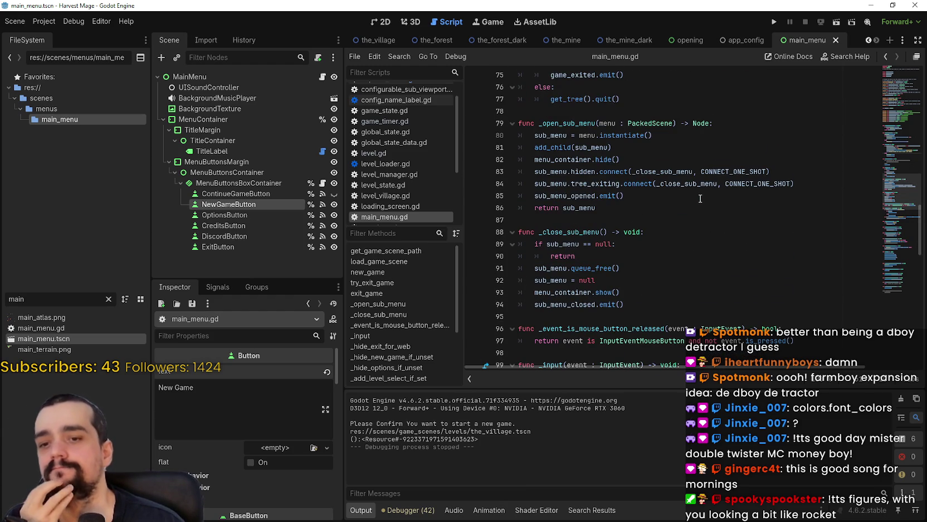
scroll(701, 198, down, 8)
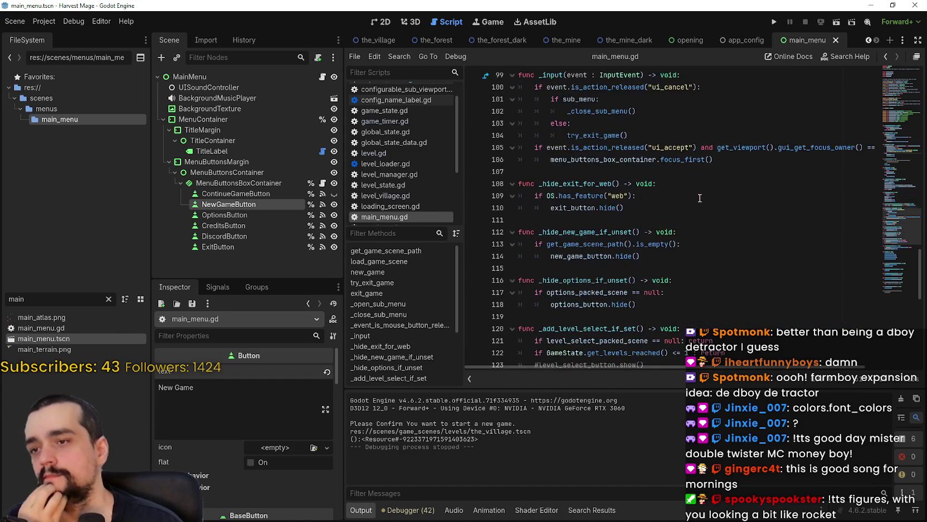
scroll(700, 198, down, 10)
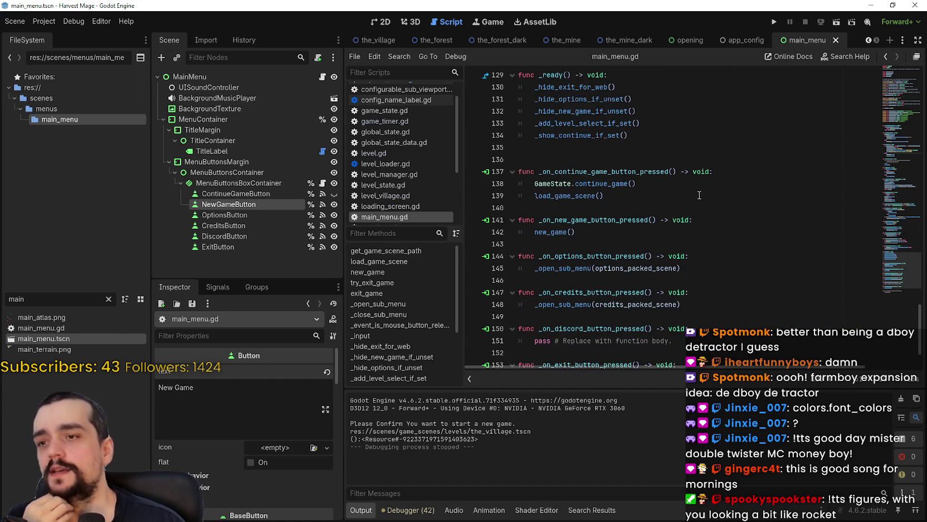
scroll(749, 243, down, 2)
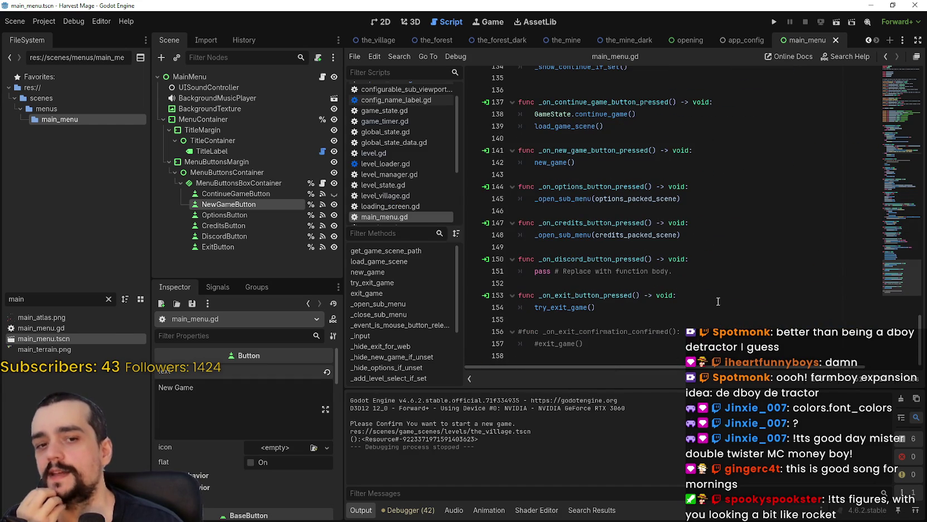
click(253, 190)
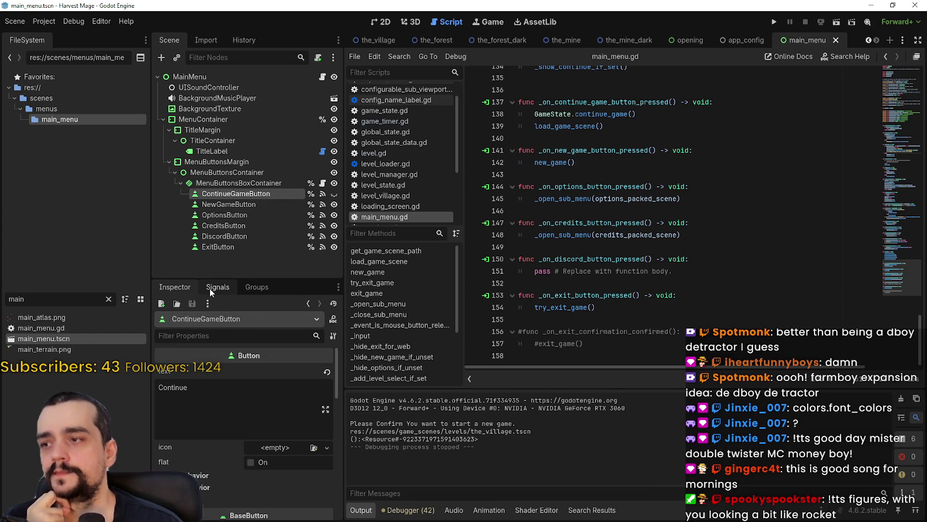
Open capture_focus.gd, review _on_visibility_changed, then select MenuButtonsBoxContainer in the Scene dock.
click(322, 183)
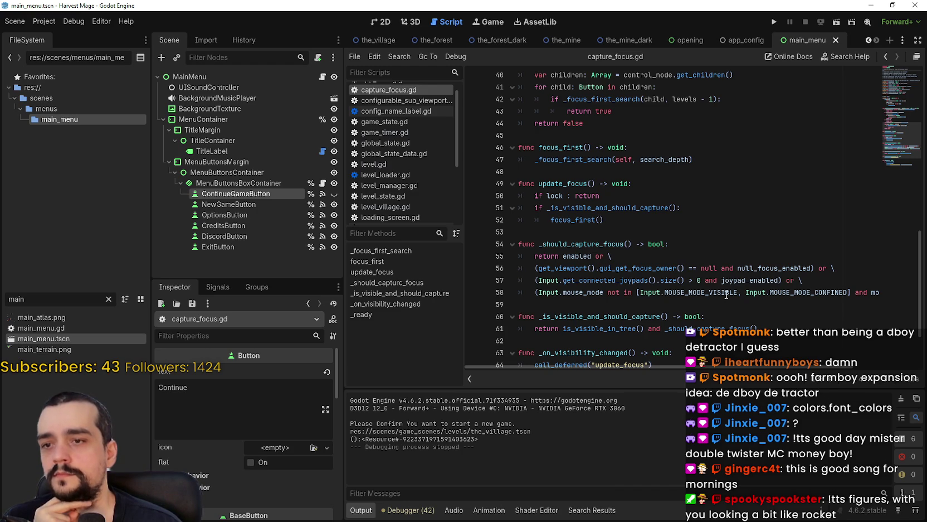
double_click(726, 292)
scroll(733, 229, down, 2)
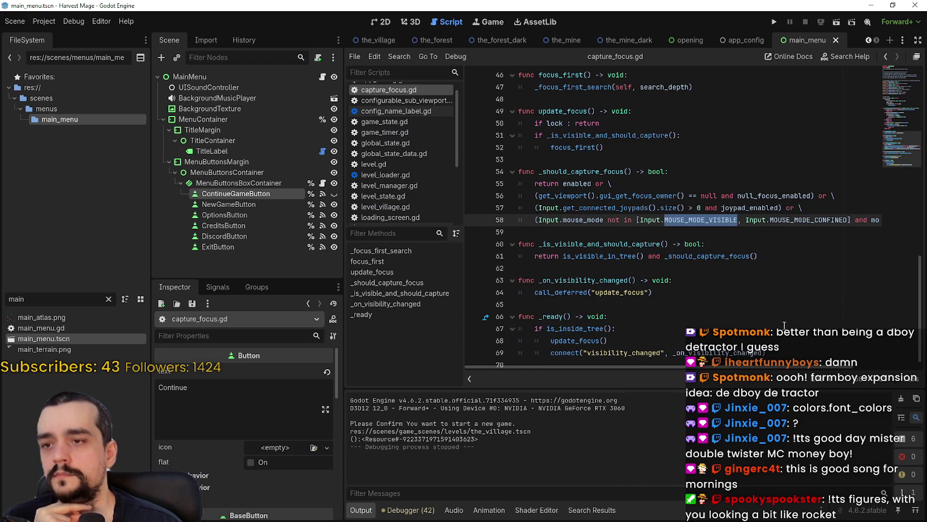
scroll(782, 324, up, 1)
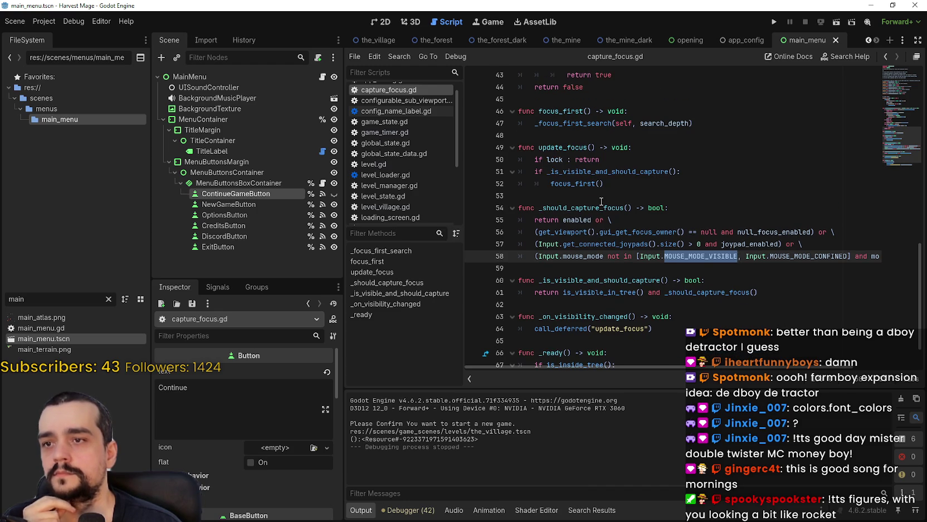
mouse_move(584, 191)
scroll(633, 264, up, 4)
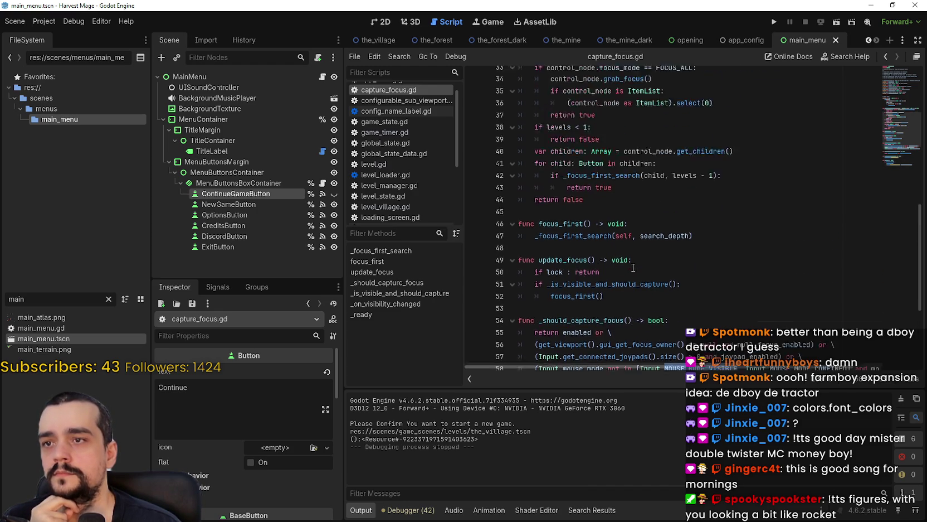
scroll(633, 264, up, 5)
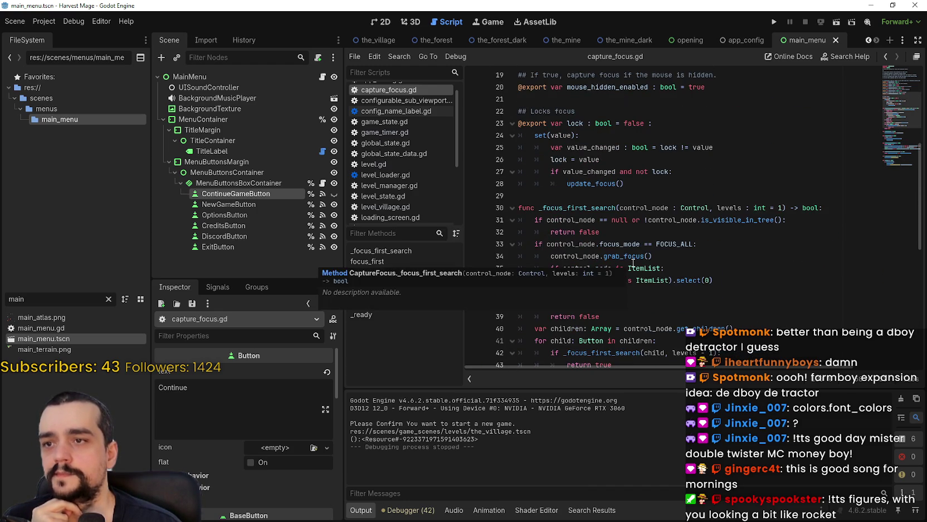
scroll(629, 257, down, 10)
scroll(629, 254, down, 1)
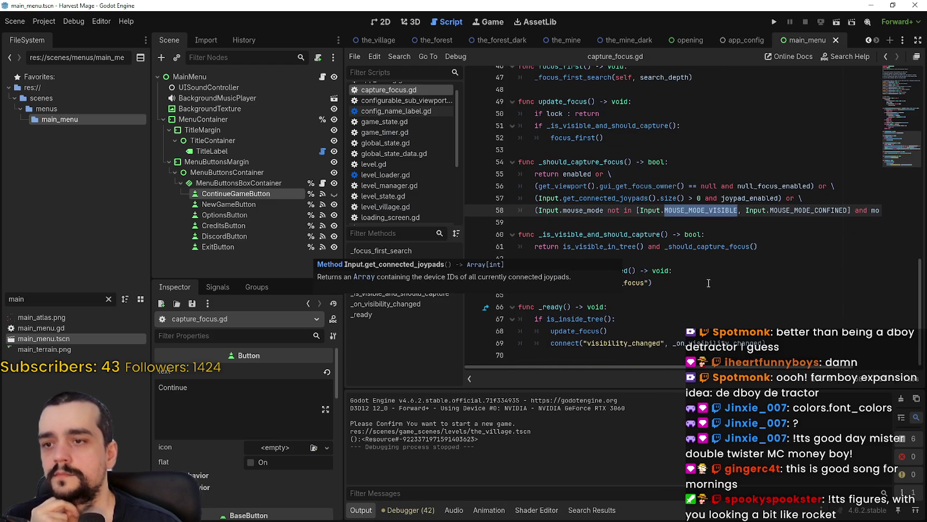
click(719, 298)
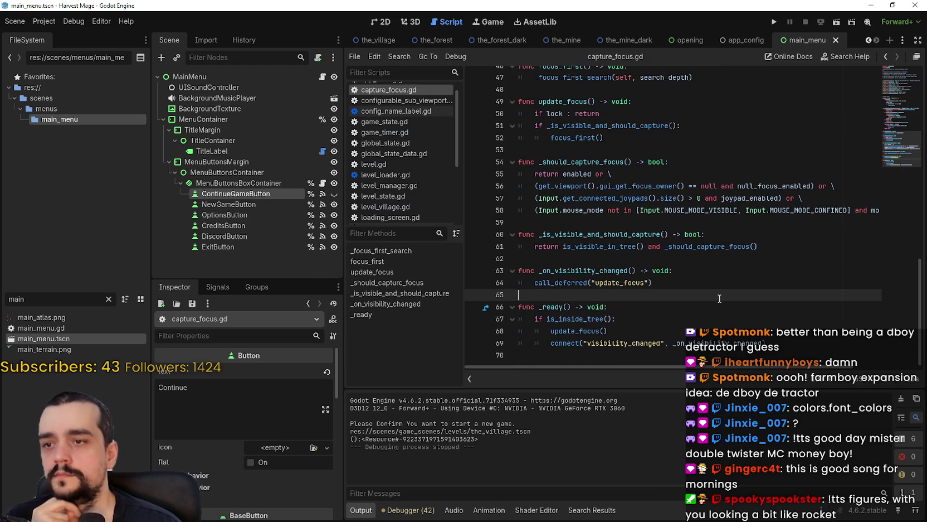
double_click(614, 273)
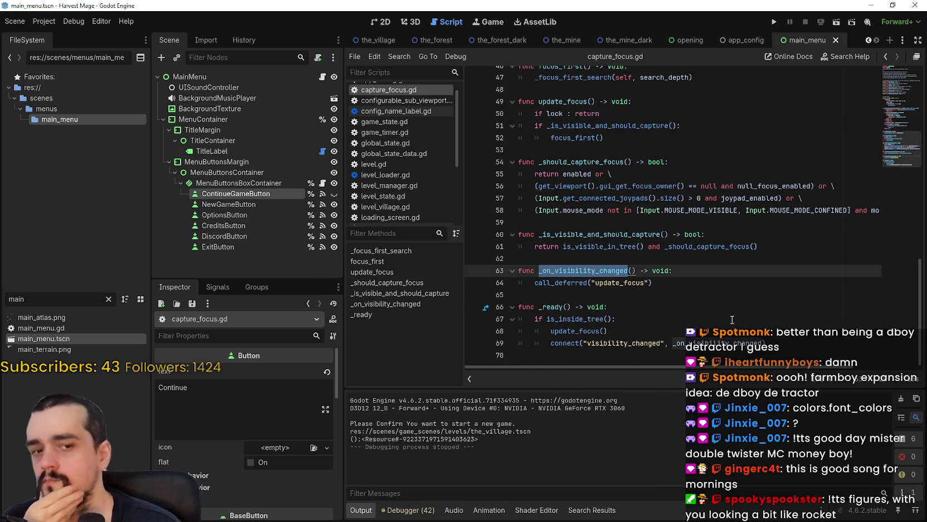
click(240, 184)
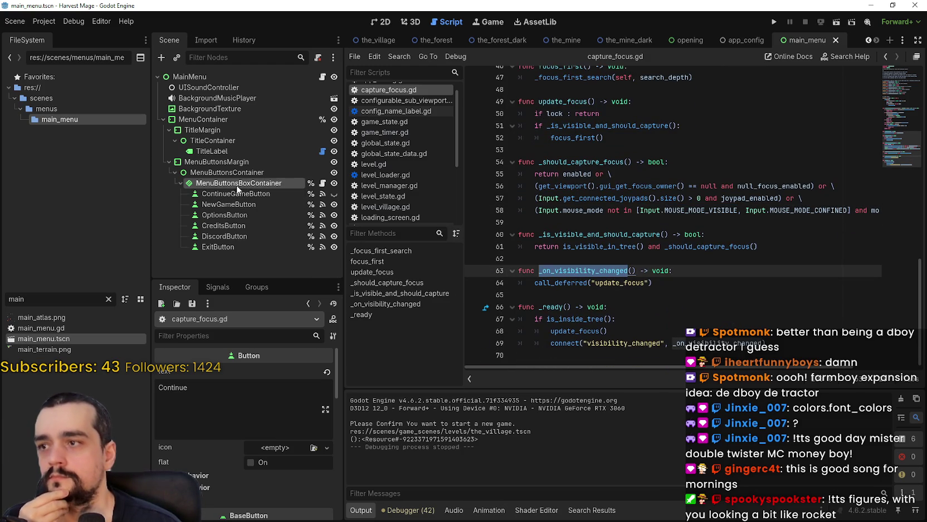
Show MenuButtonsBoxContainer's signals, including sort_children, focus_exited and mouse_entered.
click(215, 287)
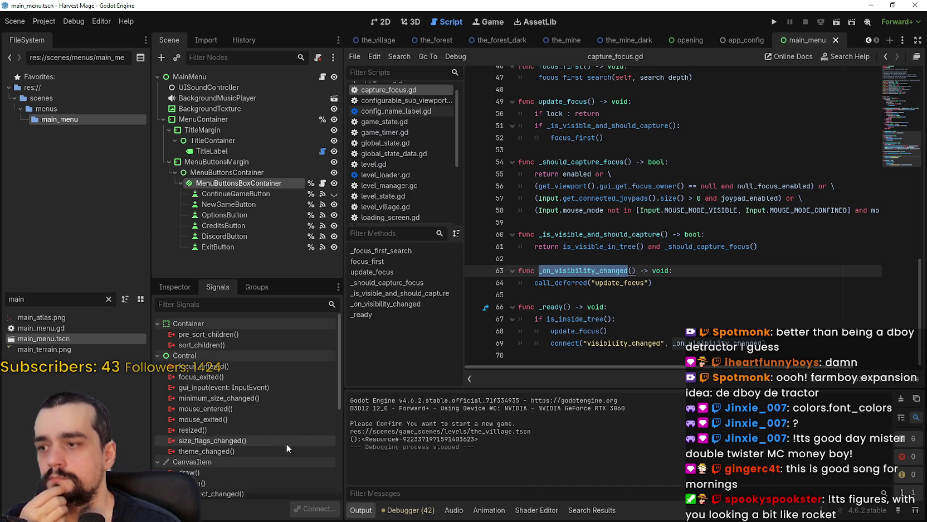
mouse_move(272, 412)
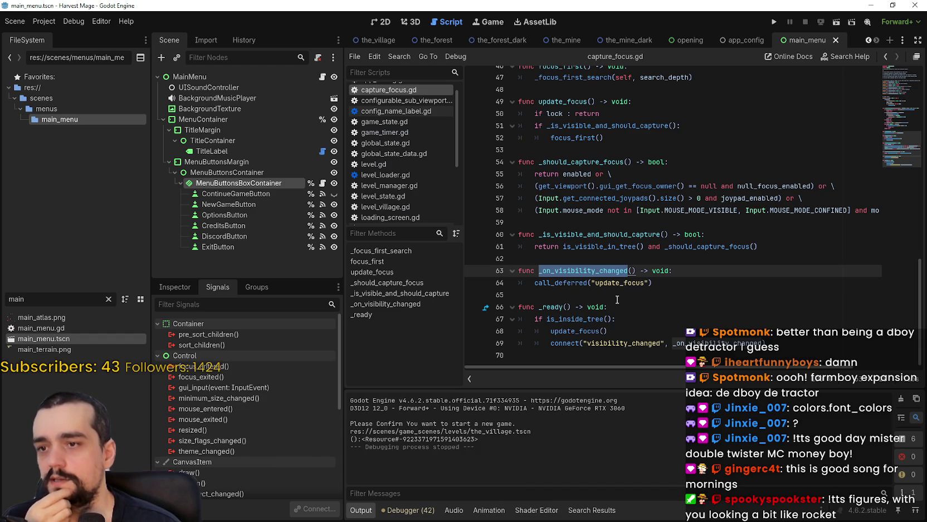
scroll(618, 298, up, 3)
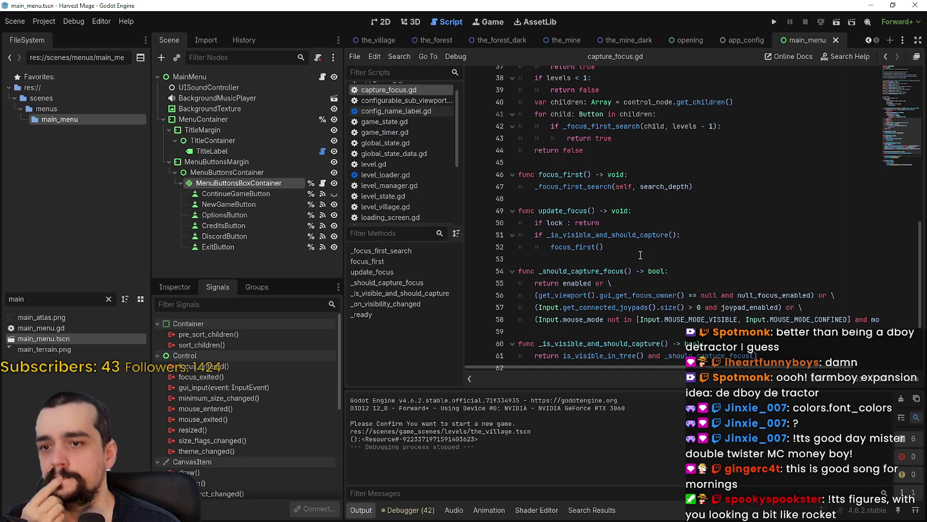
scroll(638, 258, up, 3)
Trace update_focus in capture_focus.gd, selecting _is_visible_and_should_capture, _should_capture_focus and gui_get_focus_owner.
click(617, 272)
scroll(617, 272, up, 5)
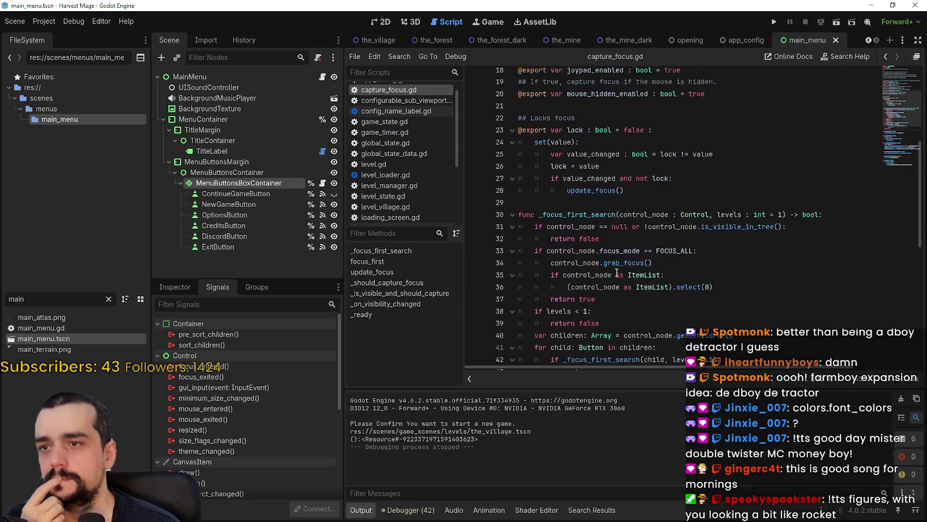
scroll(602, 259, down, 7)
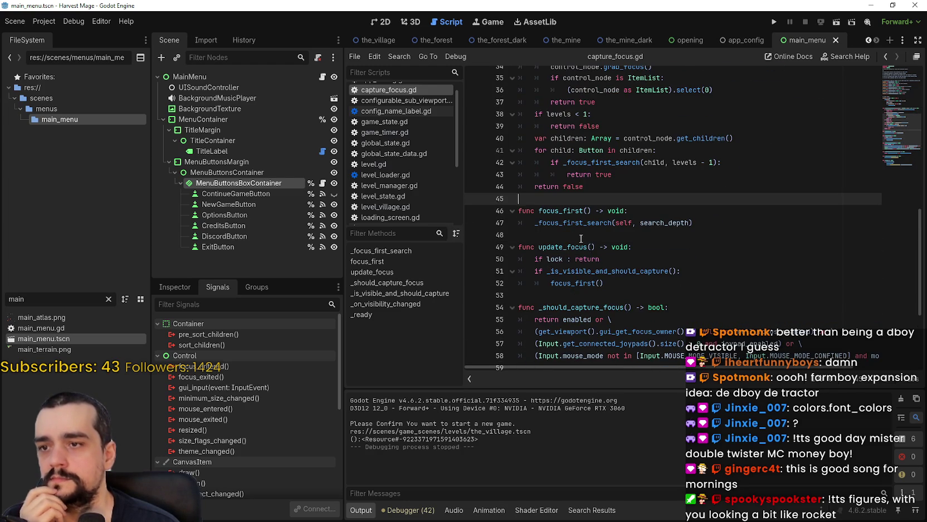
click(570, 247)
click(605, 272)
double_click(605, 271)
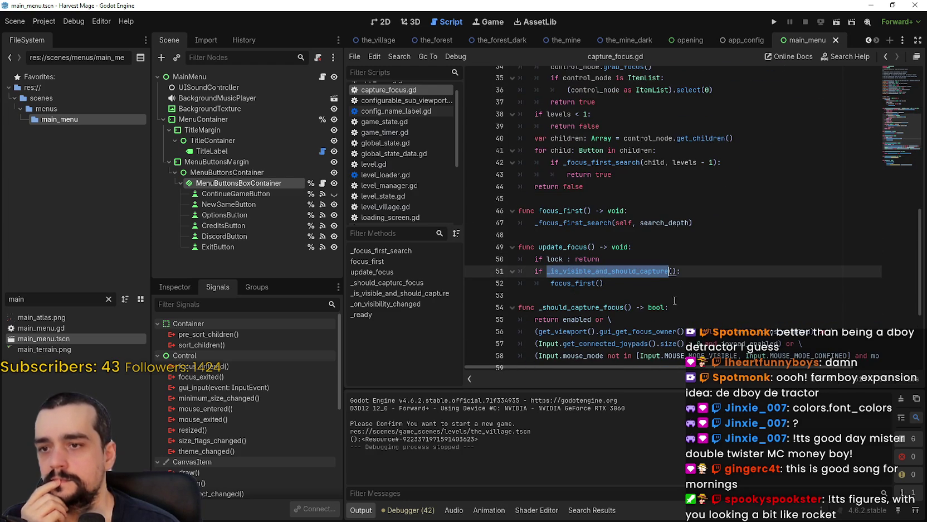
scroll(604, 271, down, 2)
double_click(593, 234)
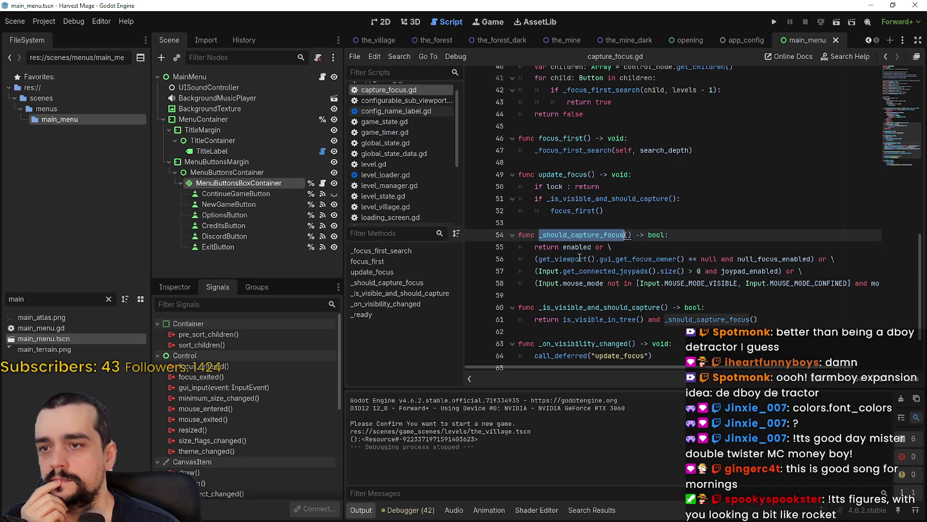
drag(538, 259, 677, 258)
double_click(646, 259)
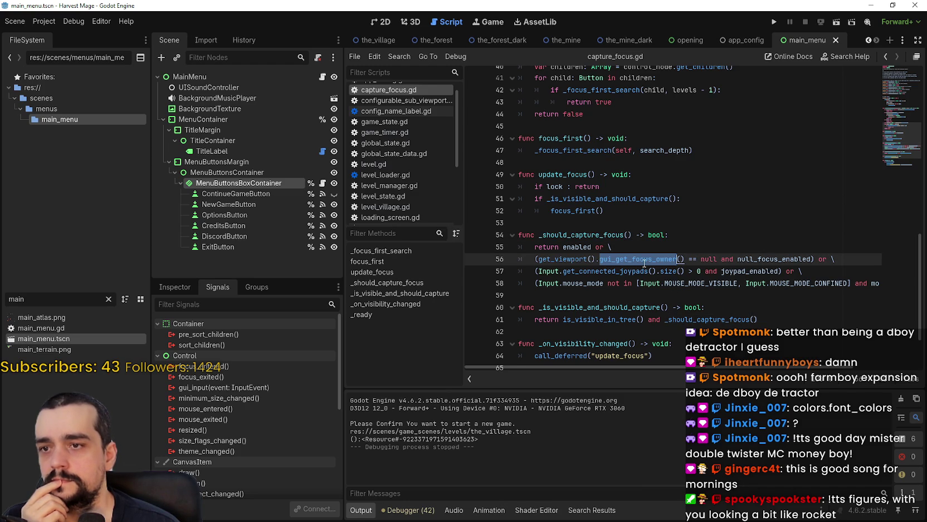
click(647, 259)
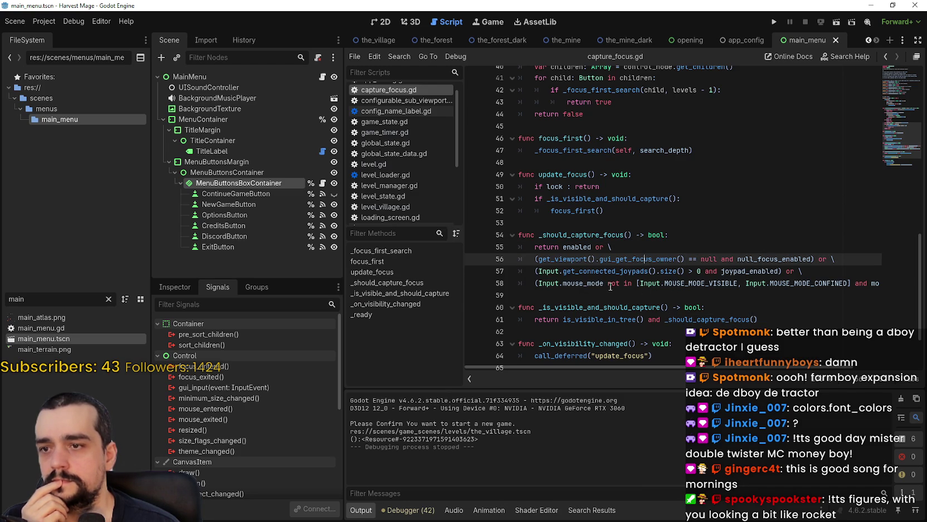
Inspect the MOUSE_MODE_VISIBLE mouse-mode condition on line 58.
double_click(692, 283)
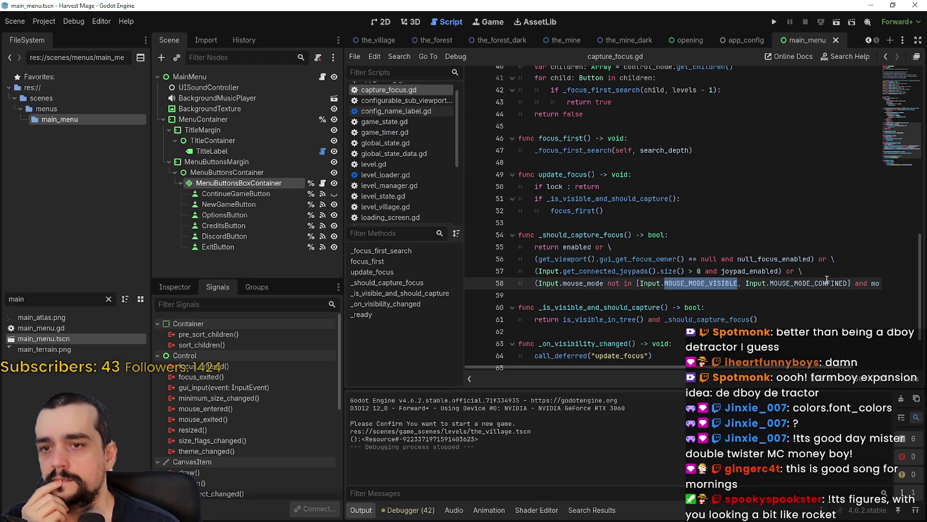
click(826, 283)
drag(791, 283, 904, 282)
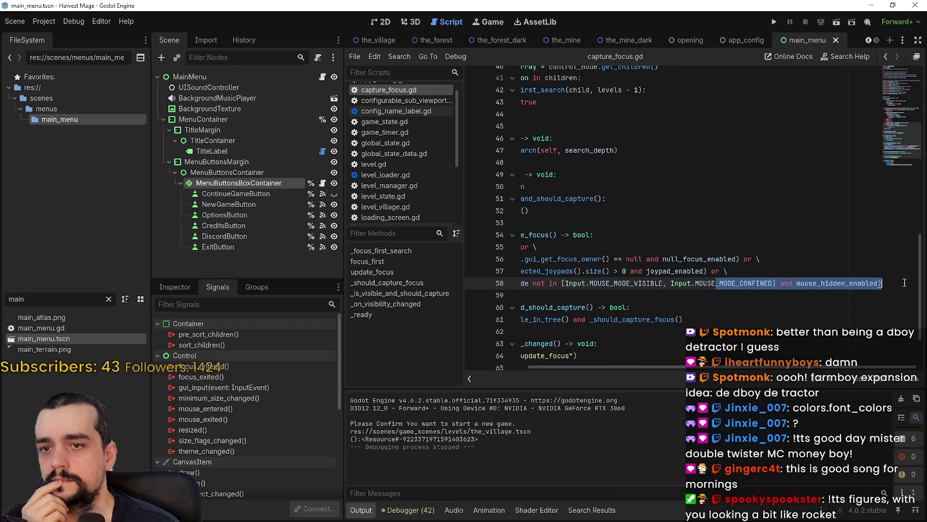
drag(748, 284, 496, 277)
click(607, 283)
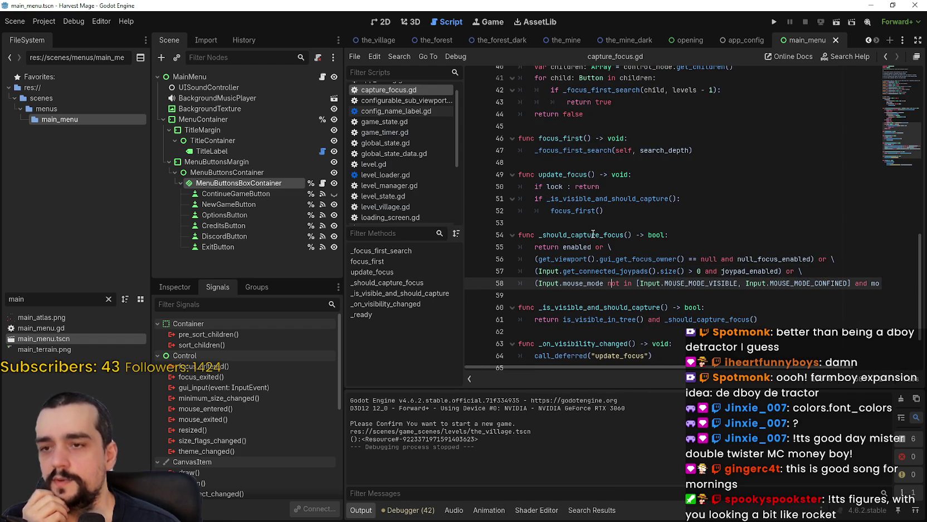
Search capture_focus.gd for _should_capture_focus and jump to its use on line 61.
click(596, 234)
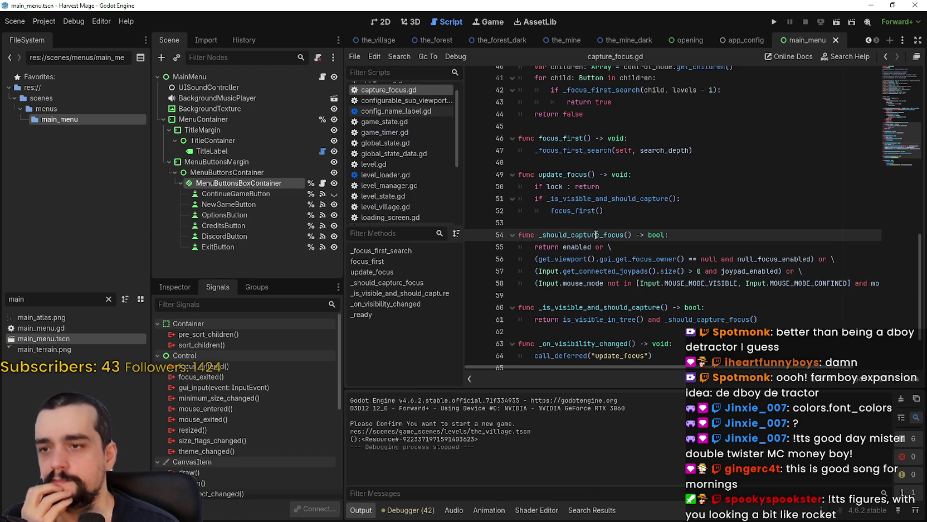
right_click(591, 240)
key(Escape)
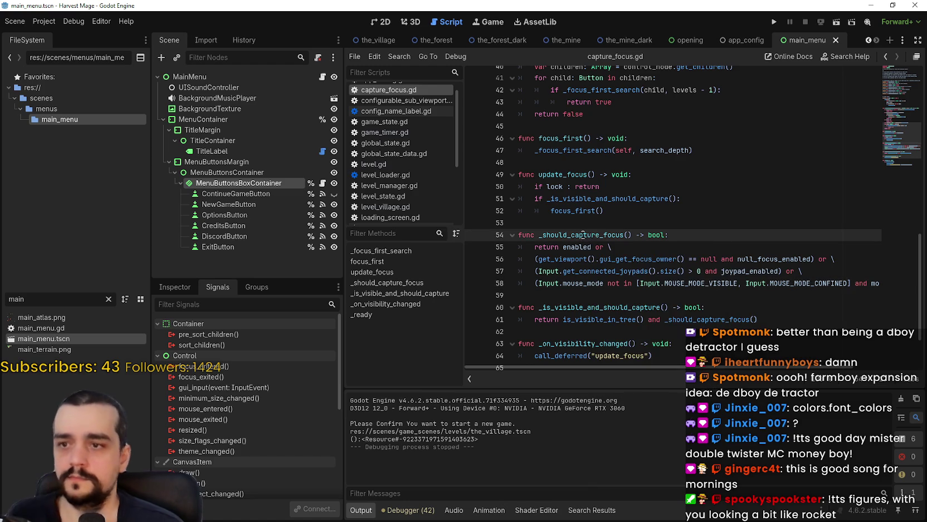
double_click(582, 236)
key(ctrl+f)
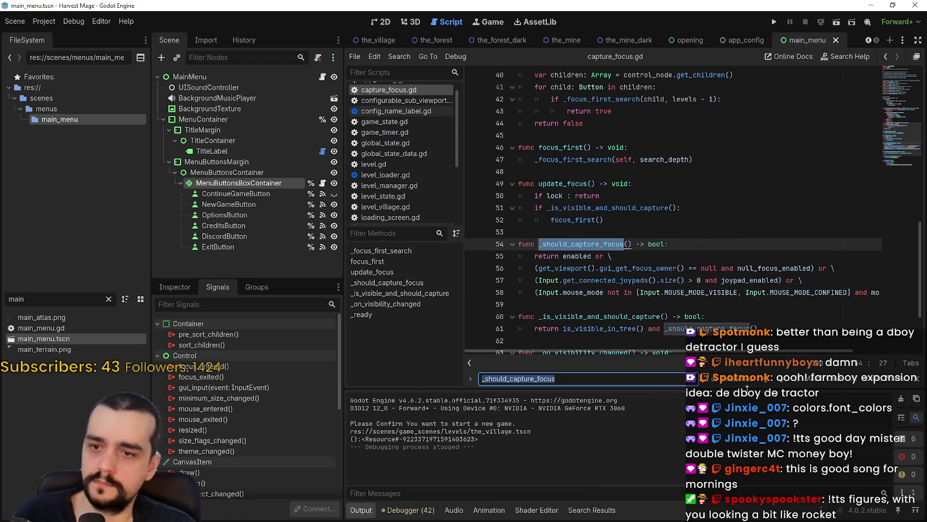
click(782, 379)
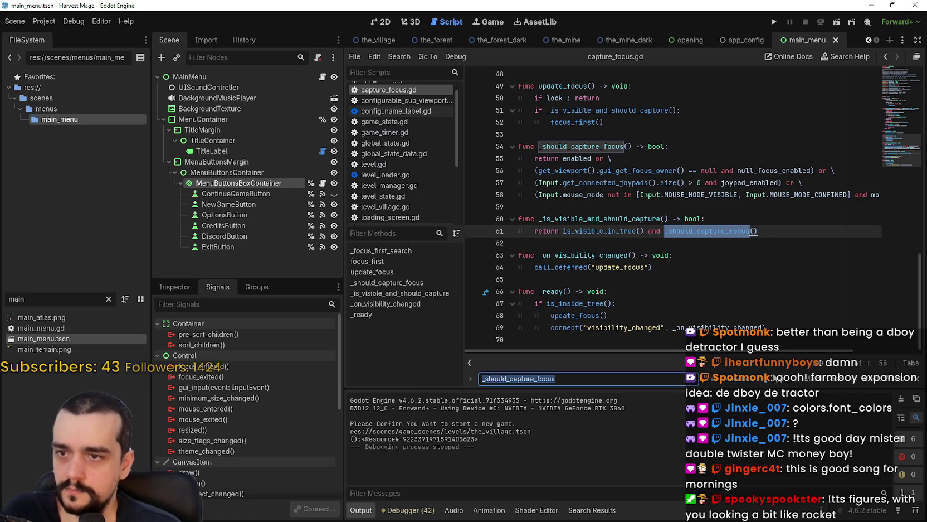
mouse_move(693, 231)
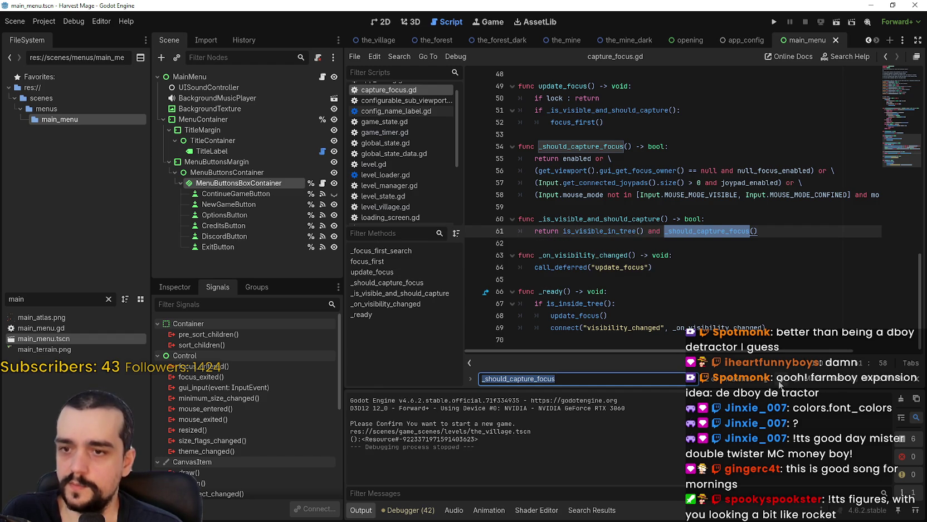
scroll(550, 205, up, 10)
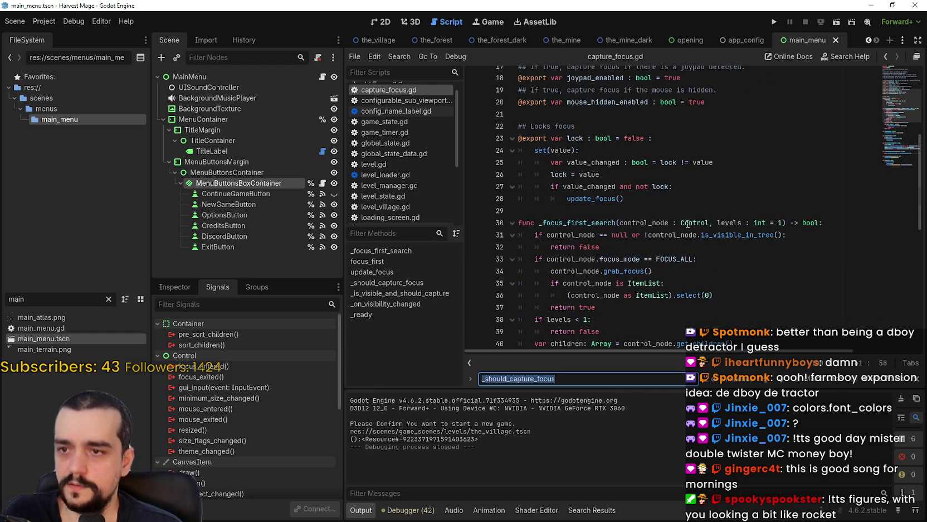
scroll(687, 224, up, 2)
scroll(686, 225, up, 2)
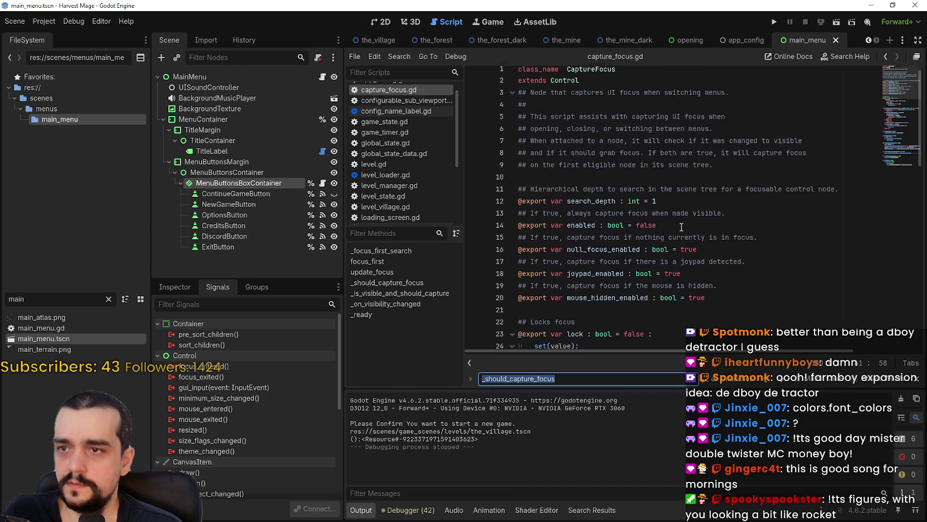
scroll(680, 224, down, 12)
scroll(676, 223, down, 2)
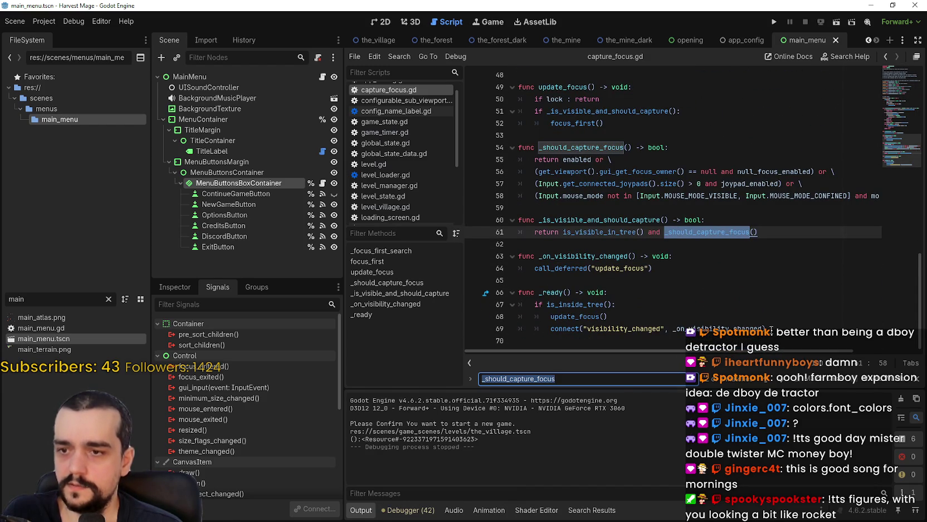
Add a breakpoint on line 64 beside the update_focus call.
click(771, 330)
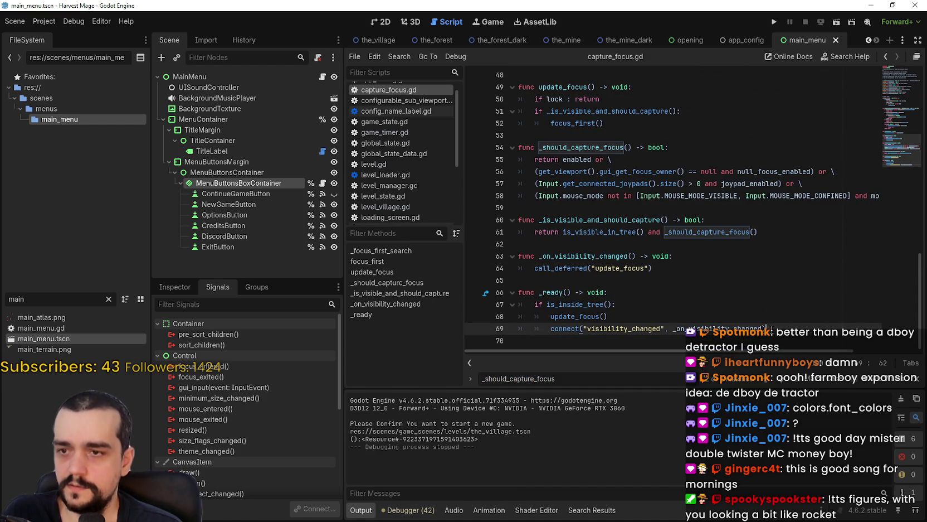
double_click(630, 268)
click(680, 270)
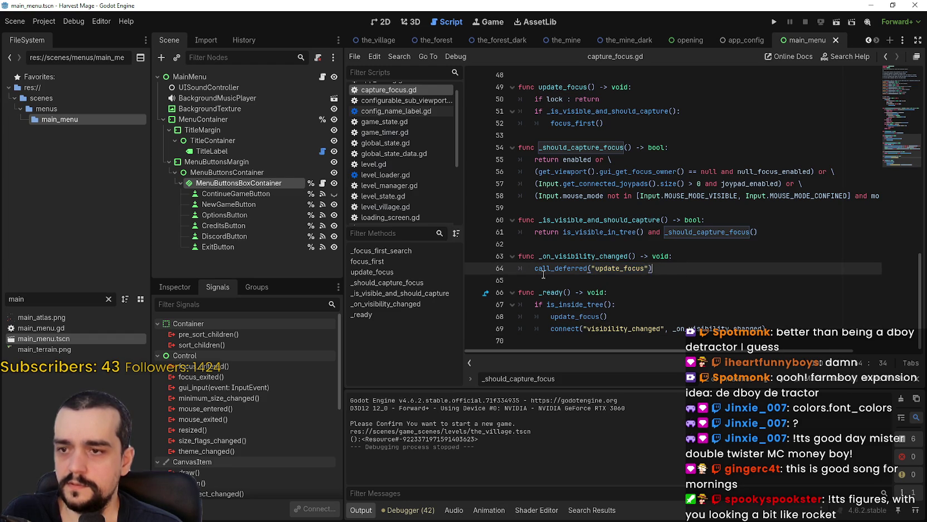
click(473, 268)
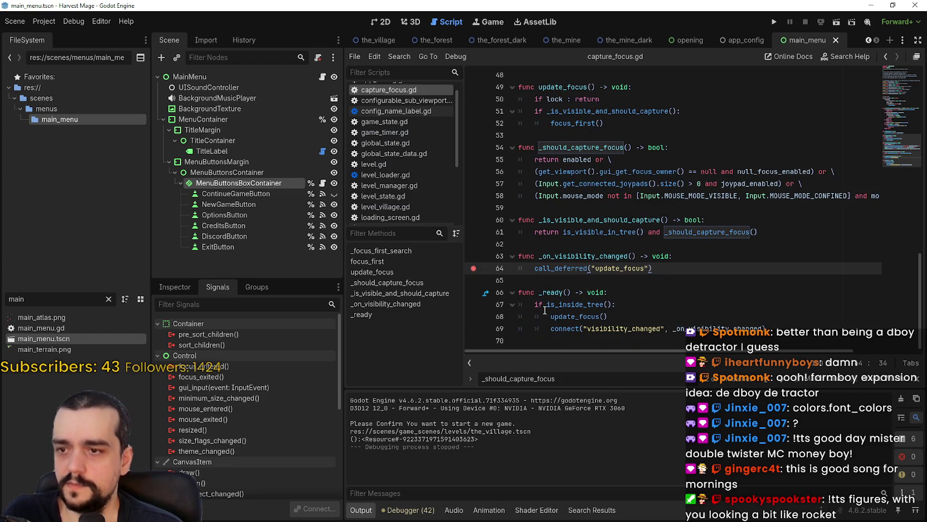
scroll(545, 310, up, 2)
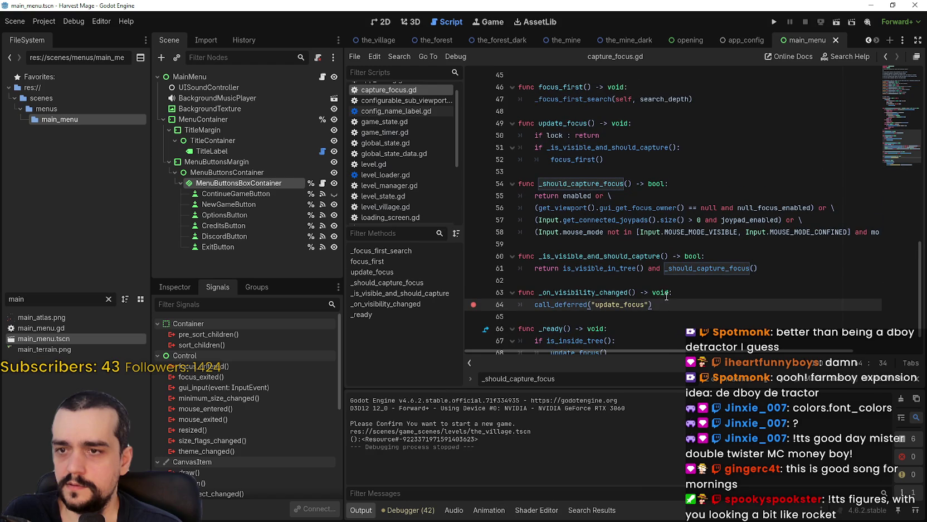
scroll(485, 239, up, 3)
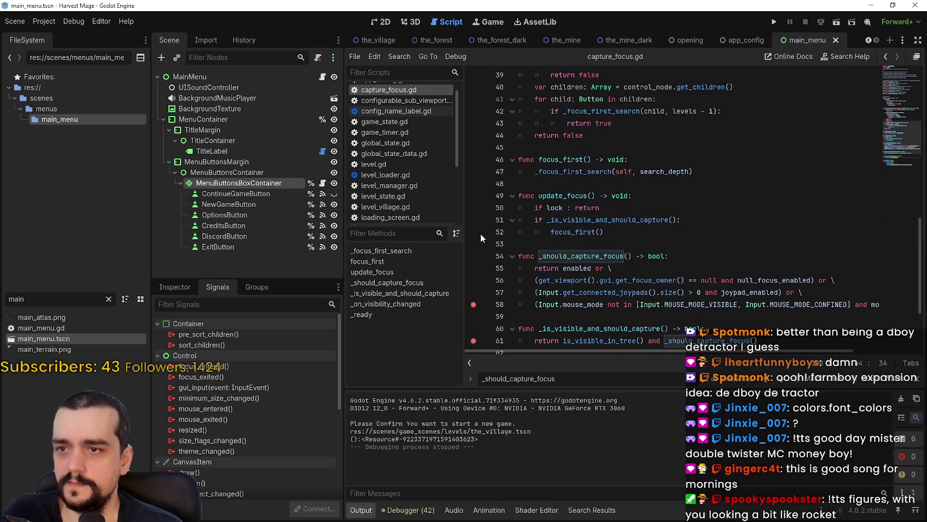
scroll(557, 245, up, 3)
scroll(642, 253, up, 2)
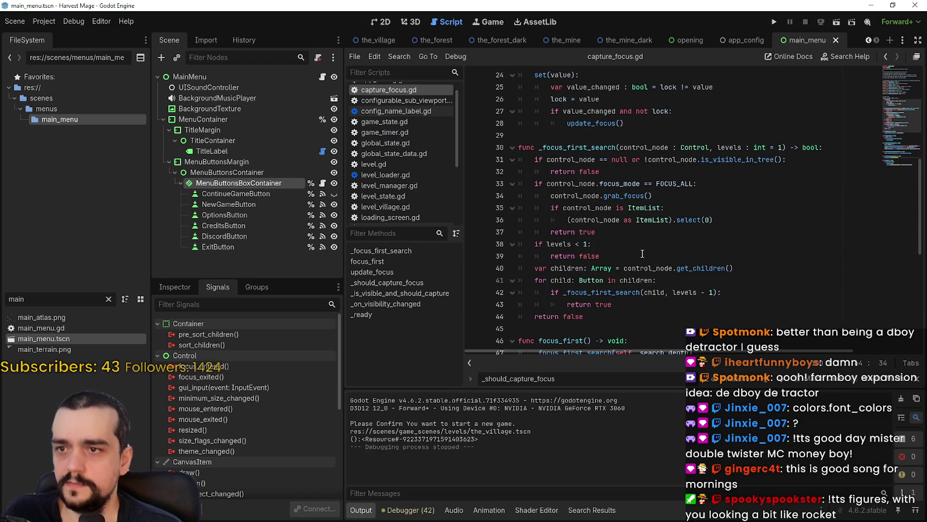
scroll(668, 212, up, 2)
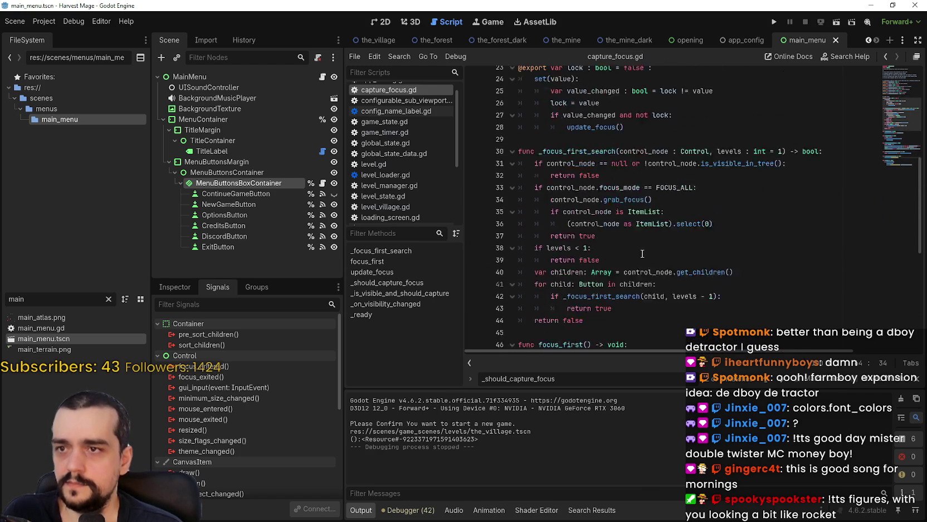
Run the project, continue past the line 61 breakpoint, then stop the game.
click(773, 22)
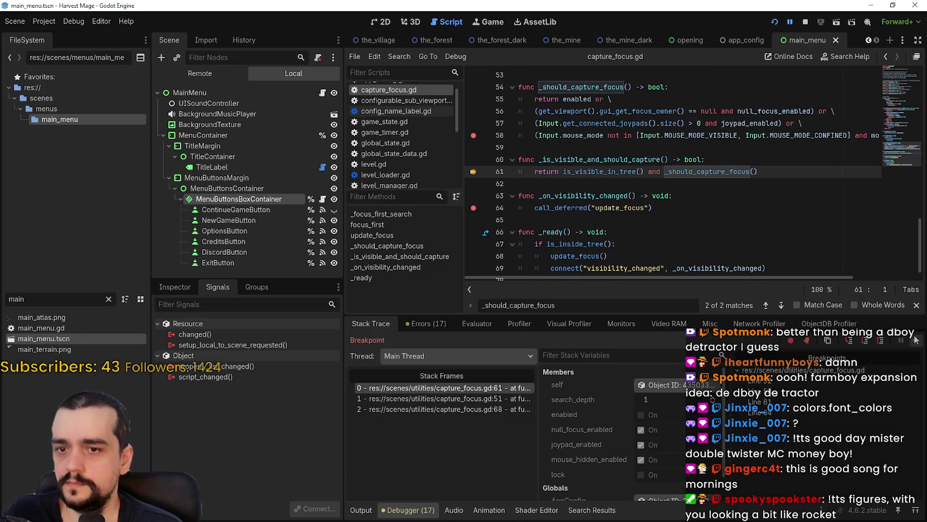
click(915, 338)
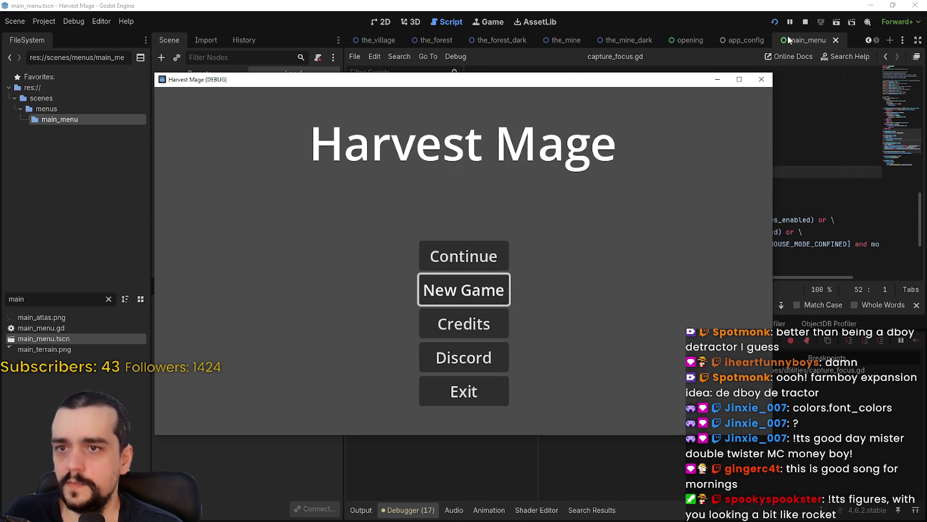
click(810, 21)
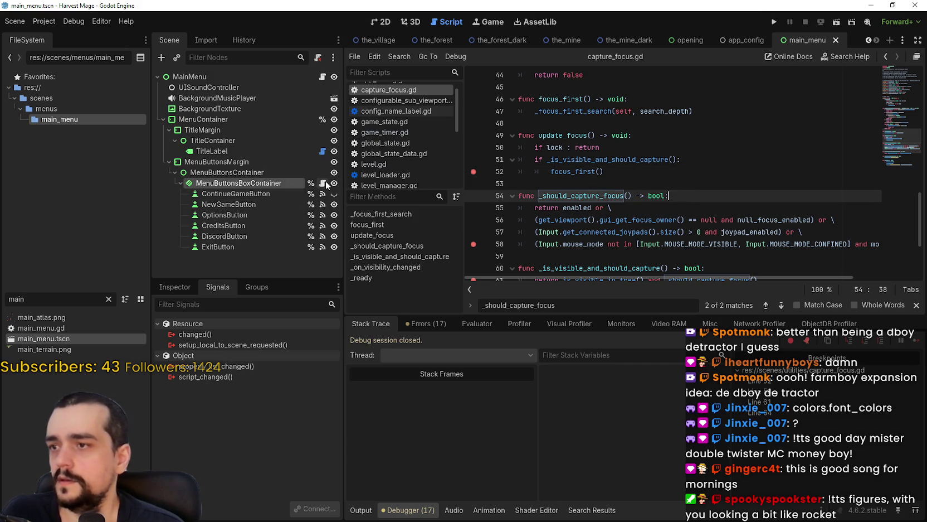
Open main_menu.gd from MainMenu and view ContinueGameButton's signals.
click(322, 76)
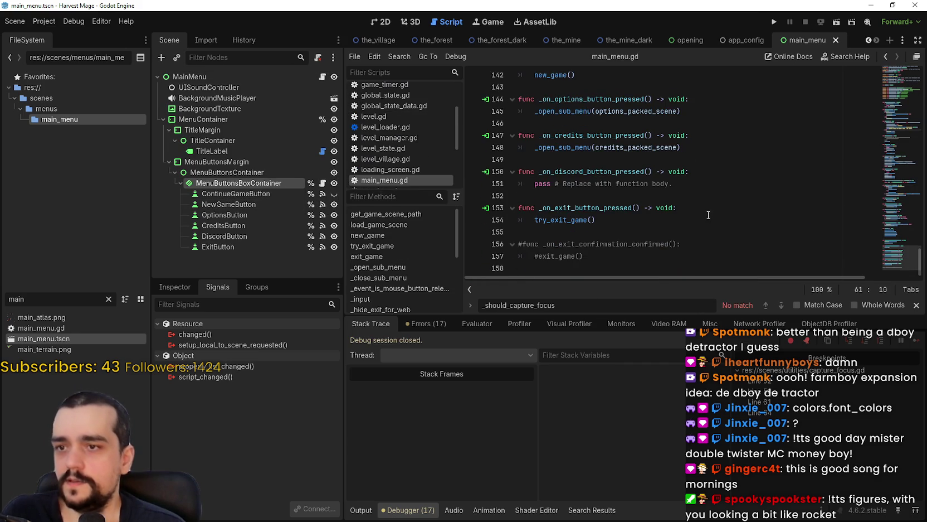
click(681, 256)
click(194, 287)
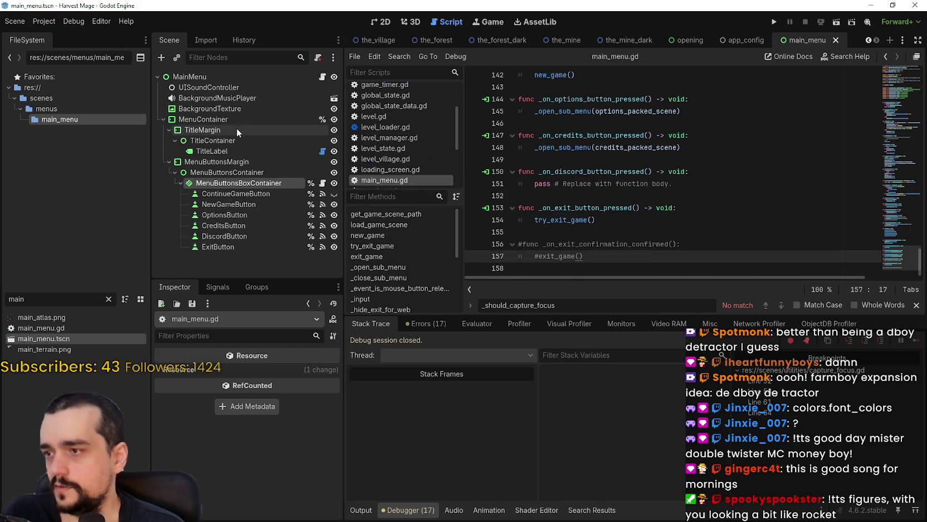
click(223, 192)
click(216, 288)
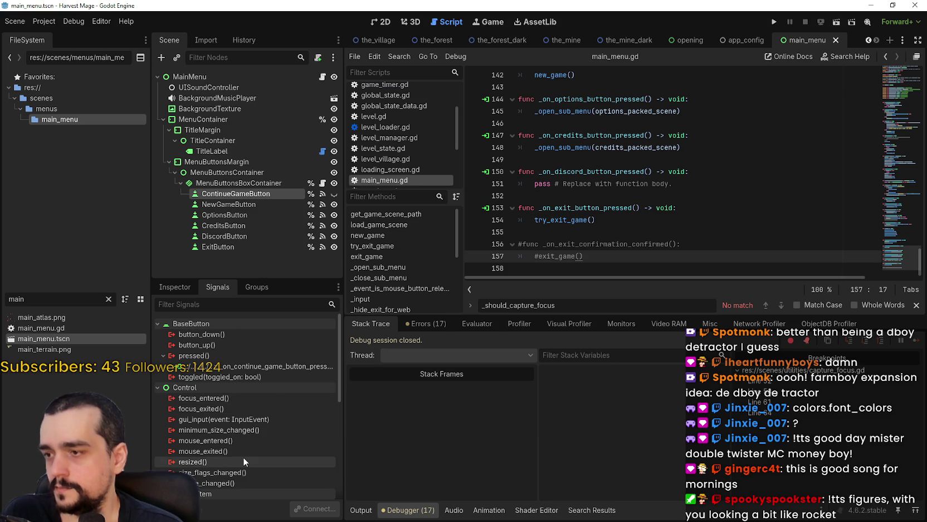
mouse_move(243, 456)
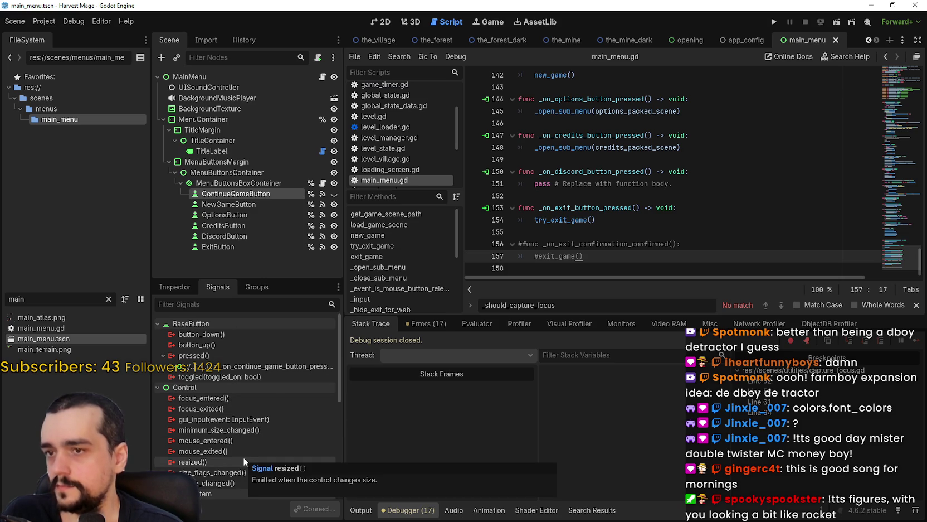
mouse_move(258, 401)
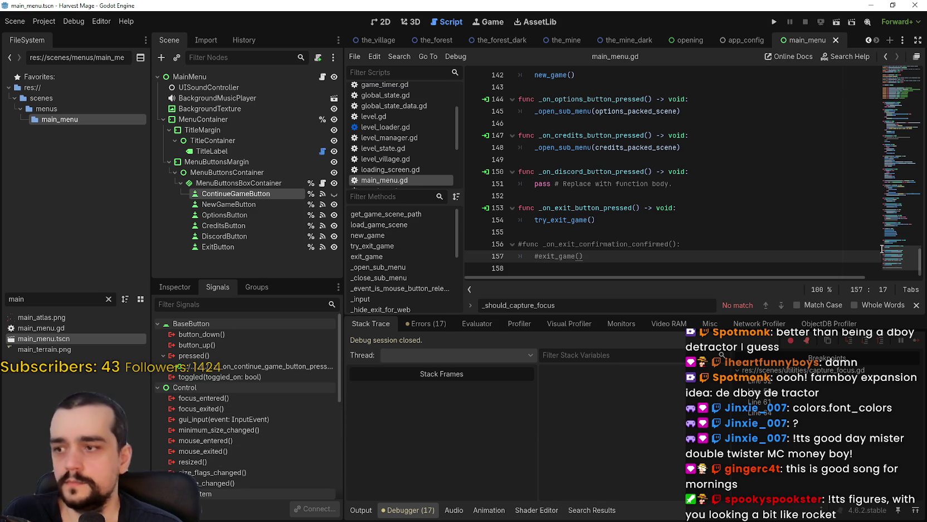
scroll(902, 254, up, 3)
scroll(900, 256, up, 3)
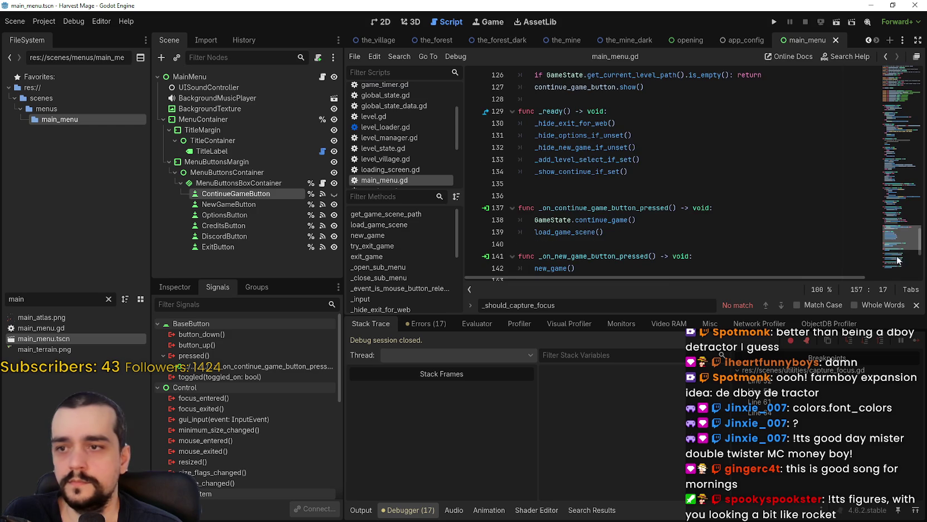
scroll(896, 265, down, 5)
Move to the empty last line of main_menu.gd and list NewGameButton's signals.
click(680, 238)
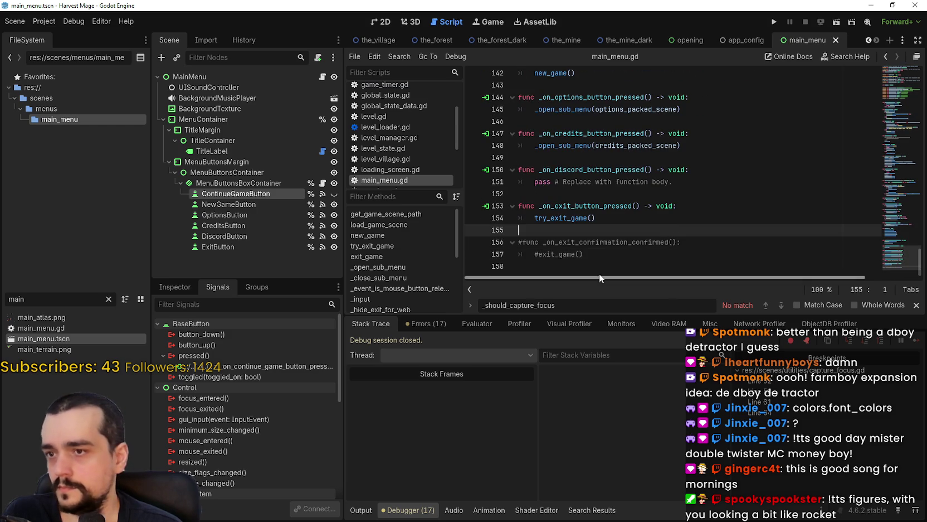
click(618, 256)
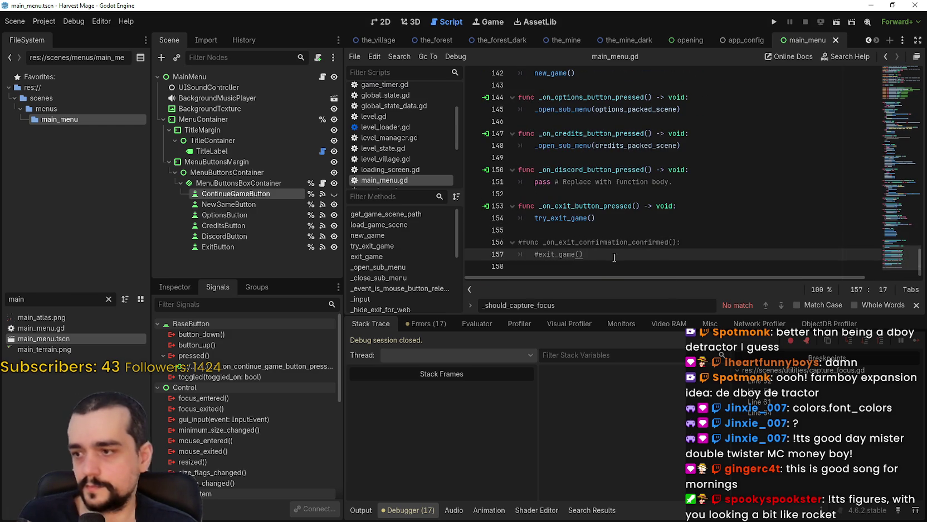
click(609, 240)
click(611, 260)
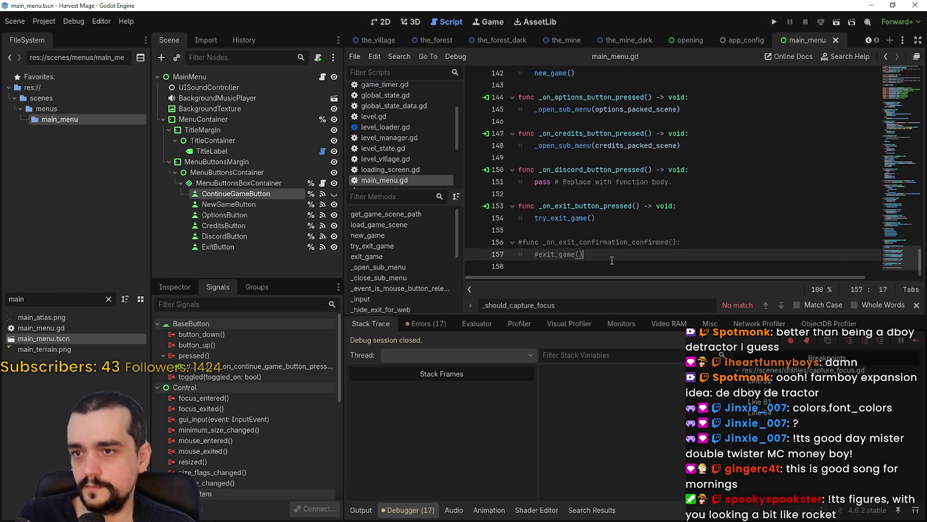
drag(603, 237, 602, 233)
key(ctrl+End)
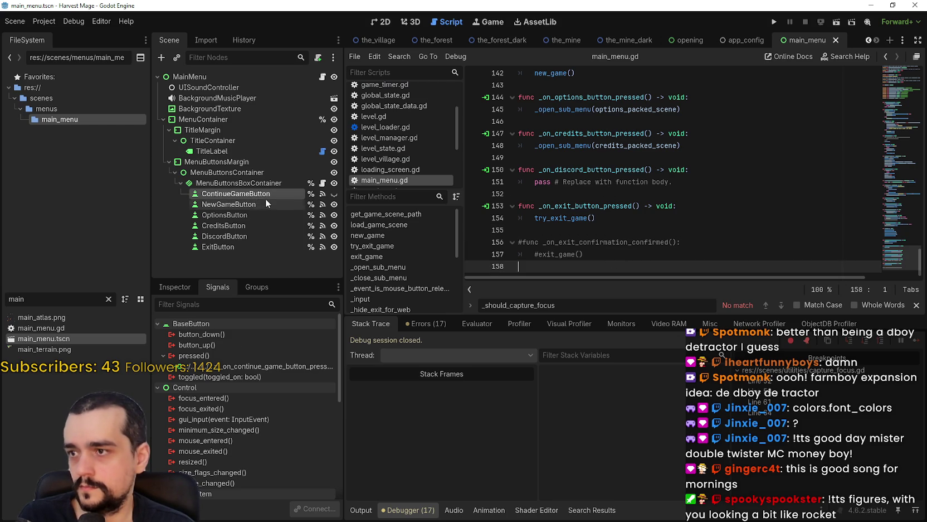
click(248, 205)
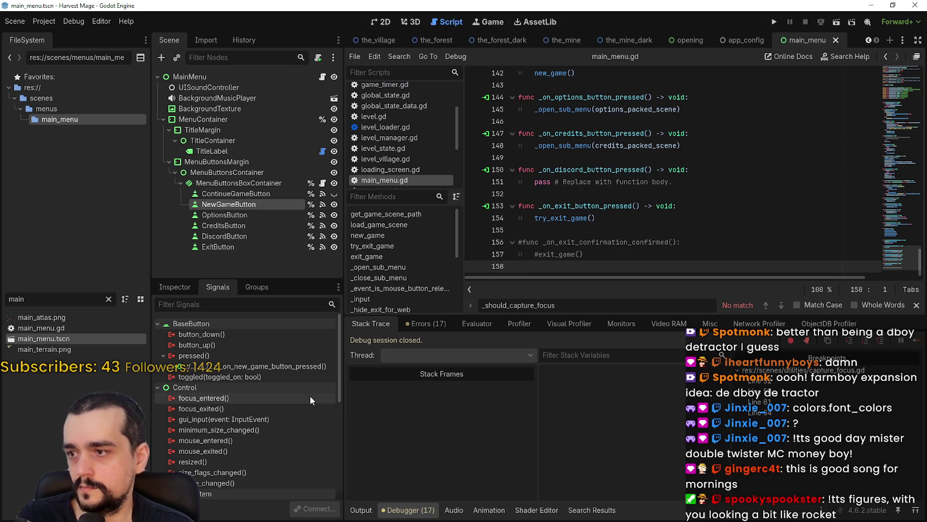
scroll(264, 447, down, 2)
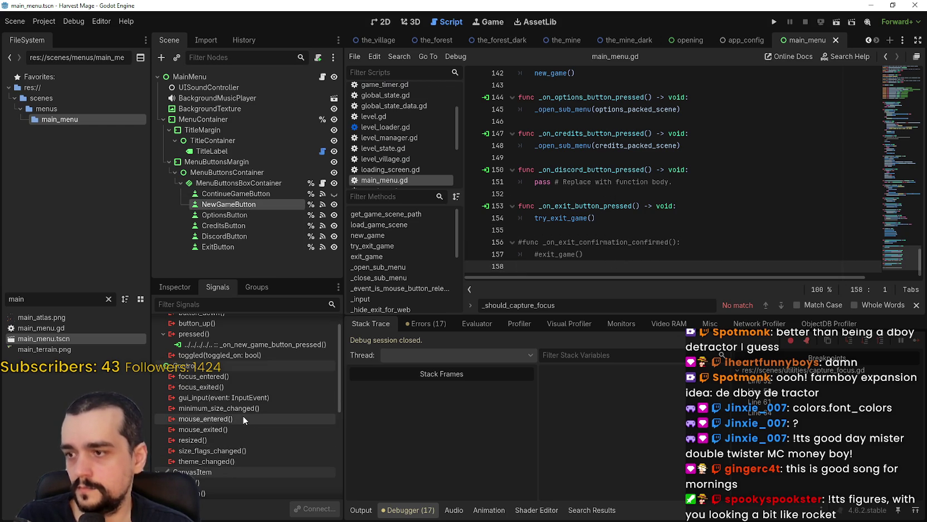
Connect focus_entered and focus_exited to new main_menu.gd handlers, removing the extra blank line between them.
double_click(247, 377)
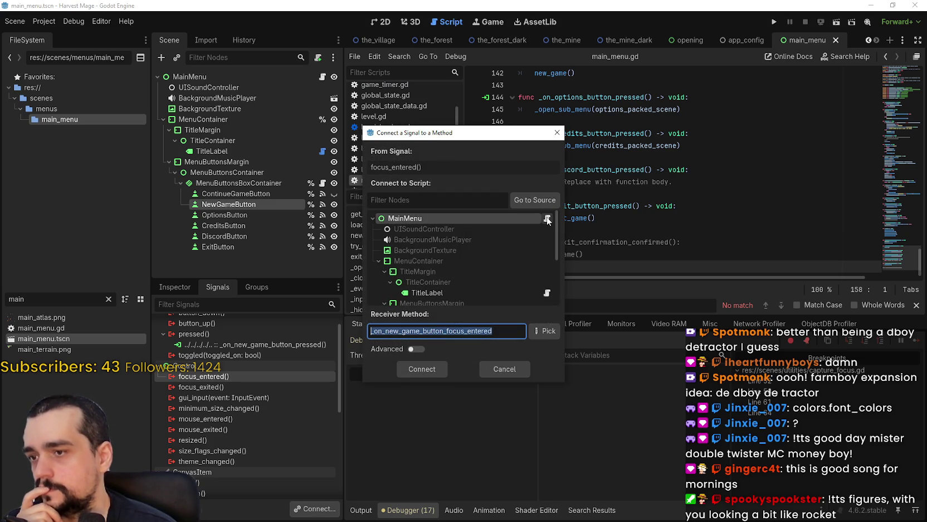
click(434, 368)
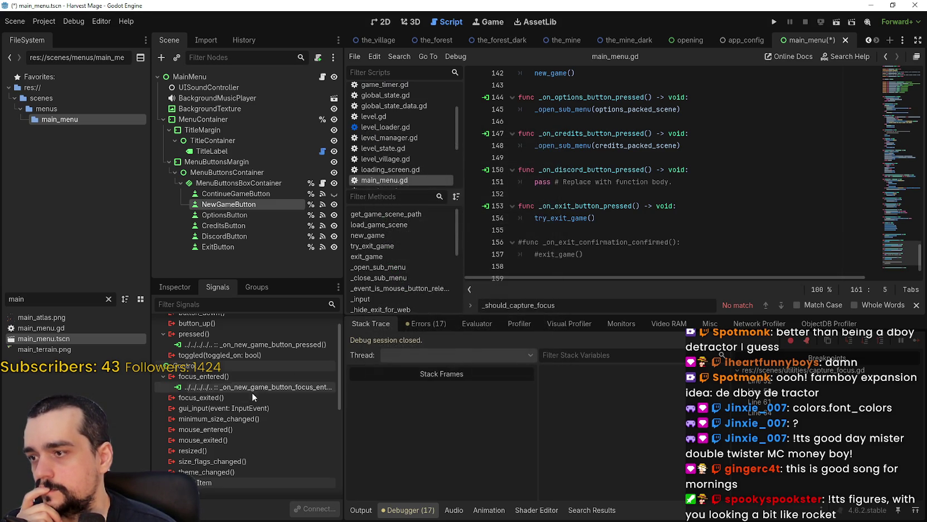
double_click(252, 396)
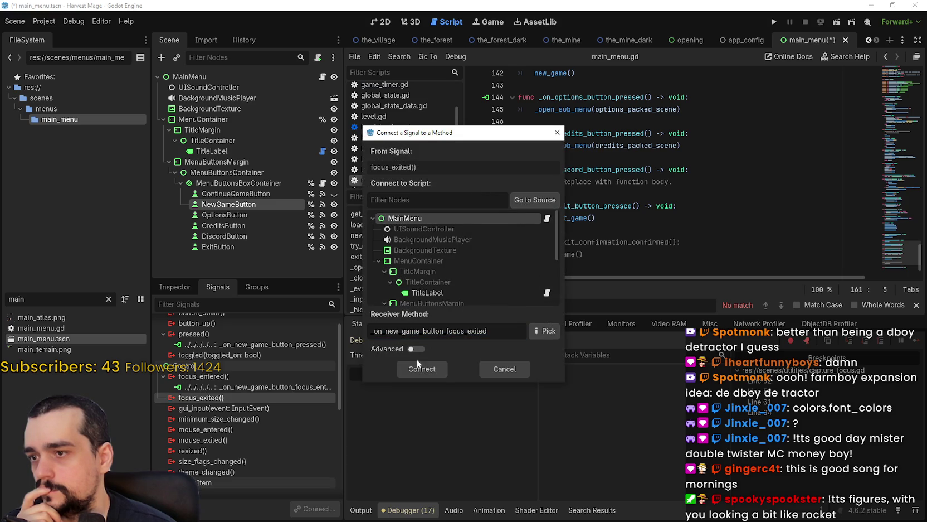
click(415, 371)
click(633, 228)
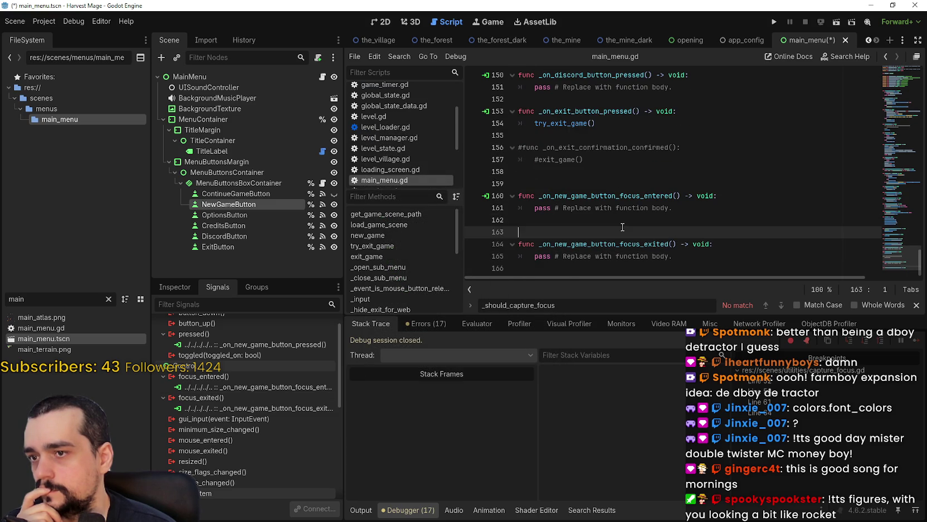
key(BackSpace)
Replace the handlers' pass lines with prints of "Focusing New Game Button" and "Exiting Focus New Game Button".
drag(674, 205, 539, 206)
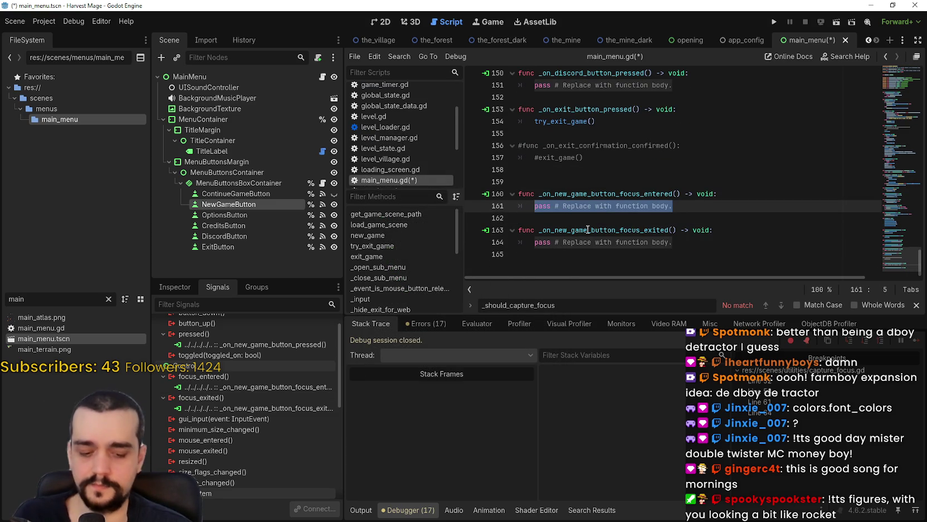
text(print("Focusing New Game Button)
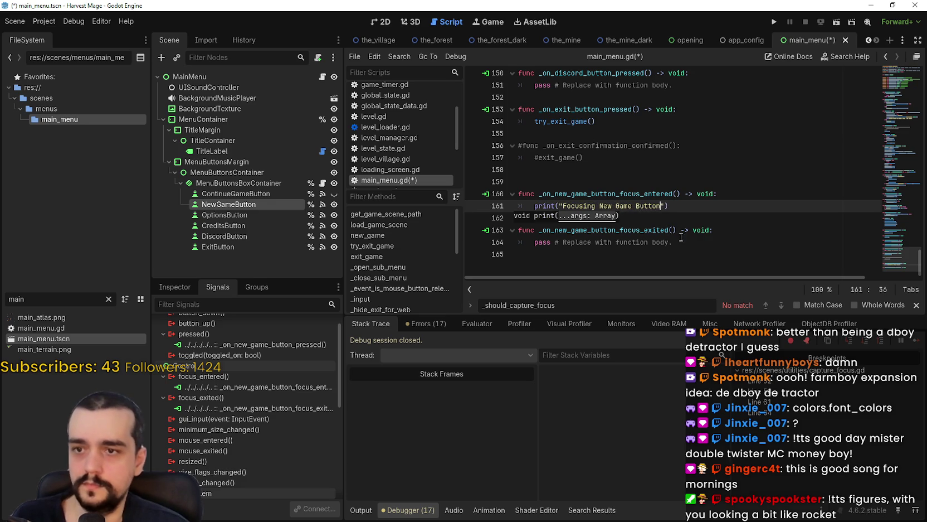
drag(675, 242, 536, 242)
text(pri)
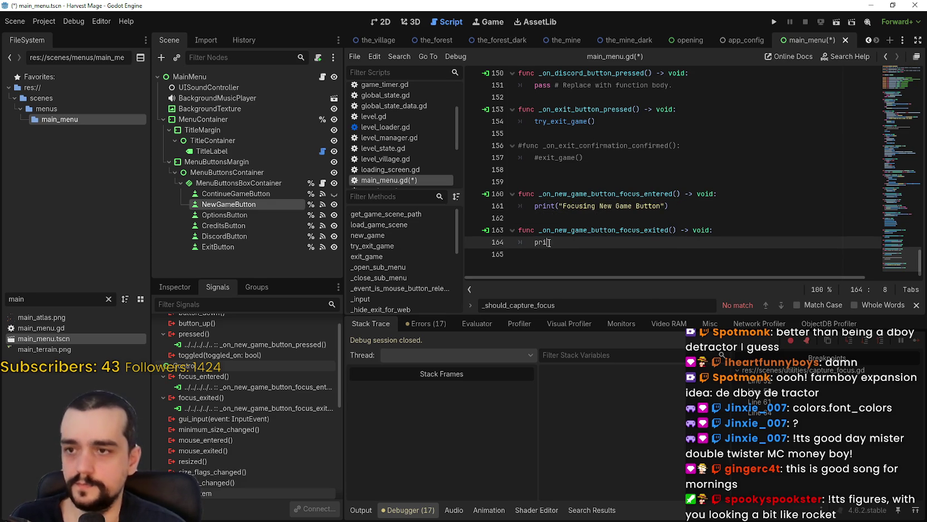
text(" )
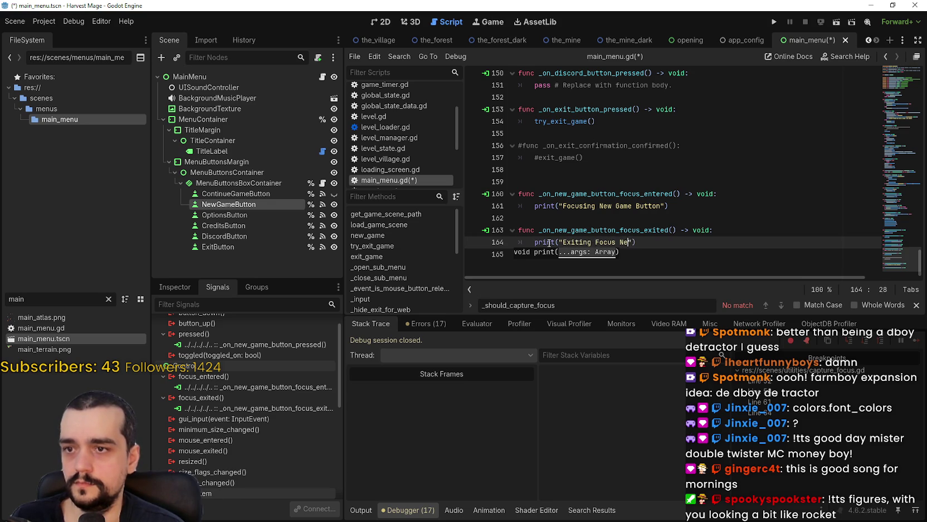
text(n)
Save the script, correct the 'Buton' typo, and run the project.
key(ctrl+s)
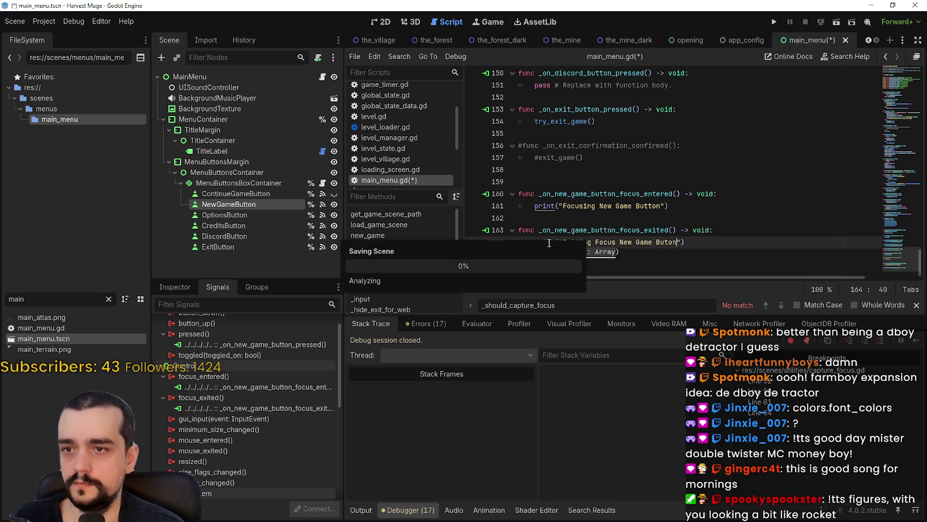
click(666, 244)
text(t)
click(716, 205)
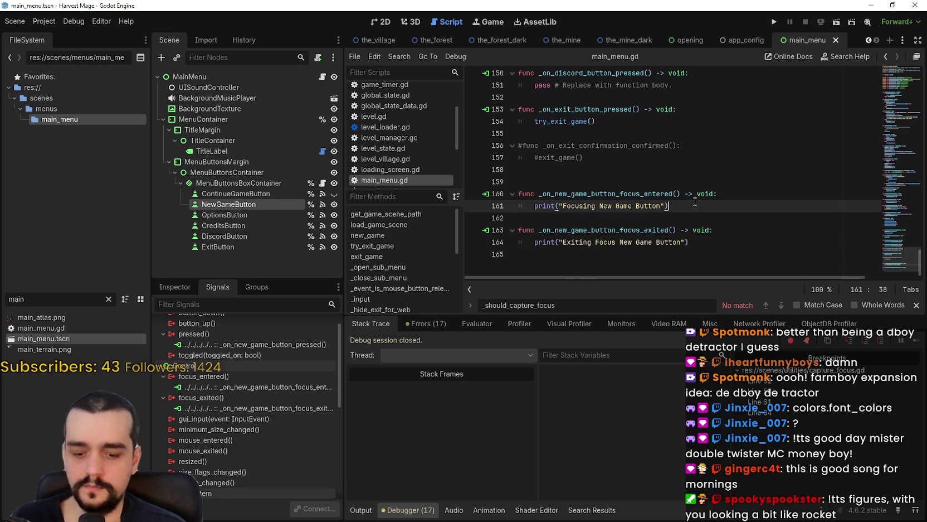
click(775, 22)
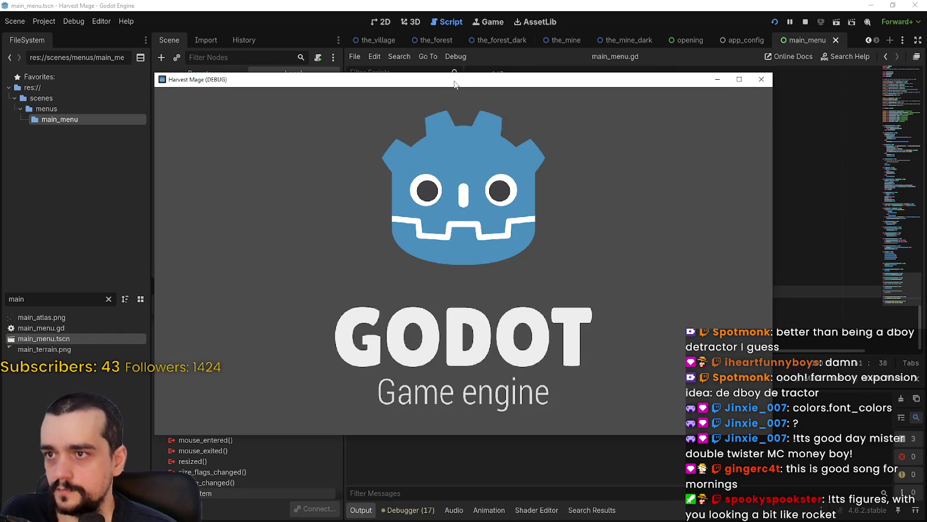
Move the Harvest Mage window aside and show Output logging "Focusing New Game Button".
drag(455, 84, 607, 34)
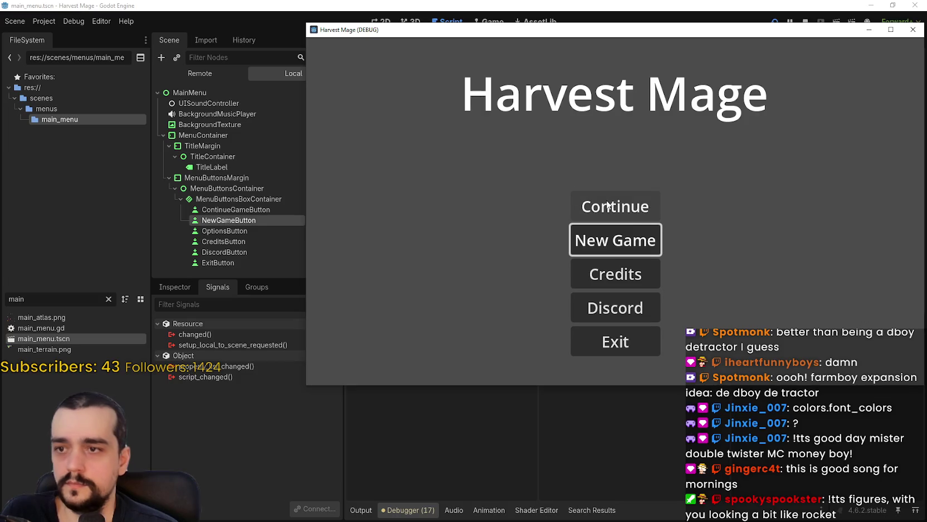
click(361, 509)
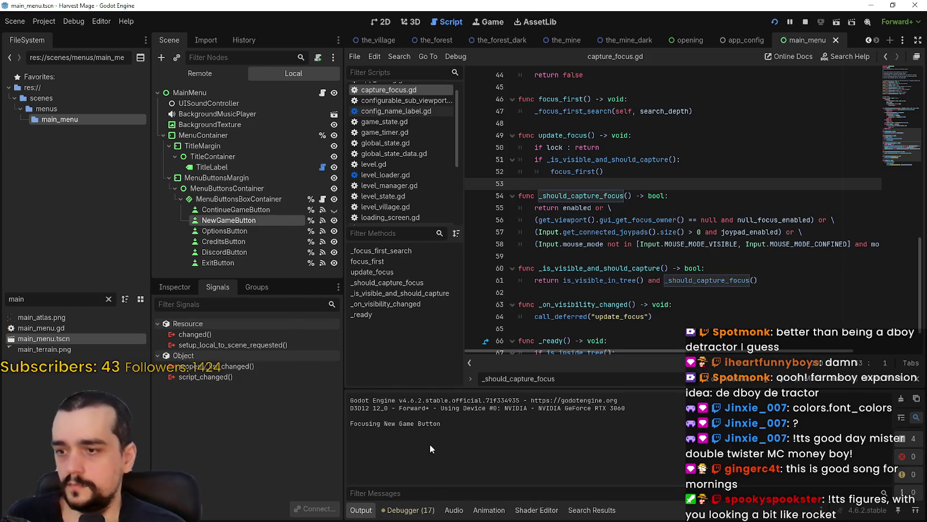
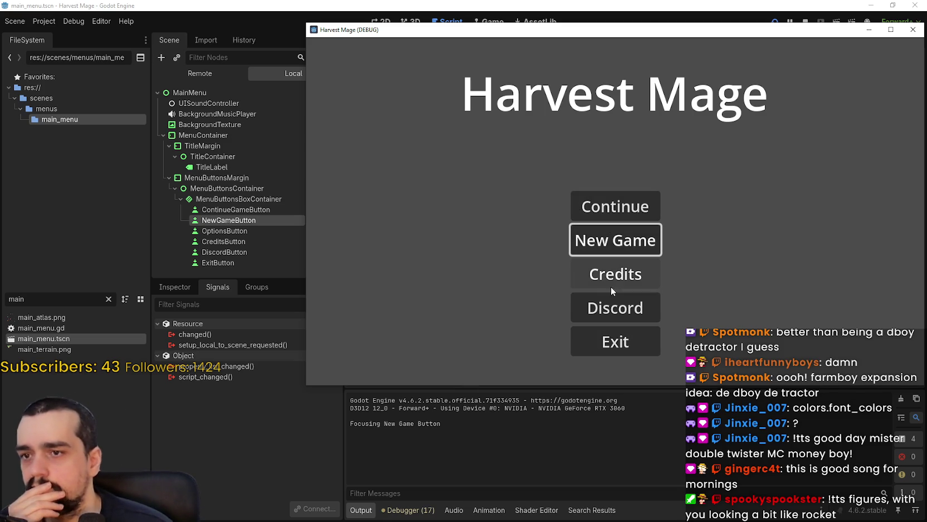
Move focus from New Game to Continue and back to confirm both focus prints, then reposition the game window.
click(617, 205)
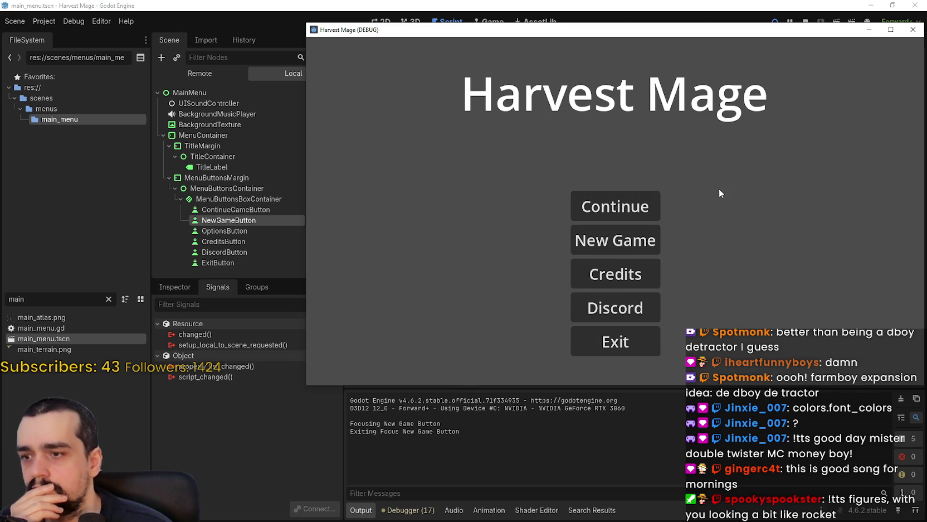
click(647, 238)
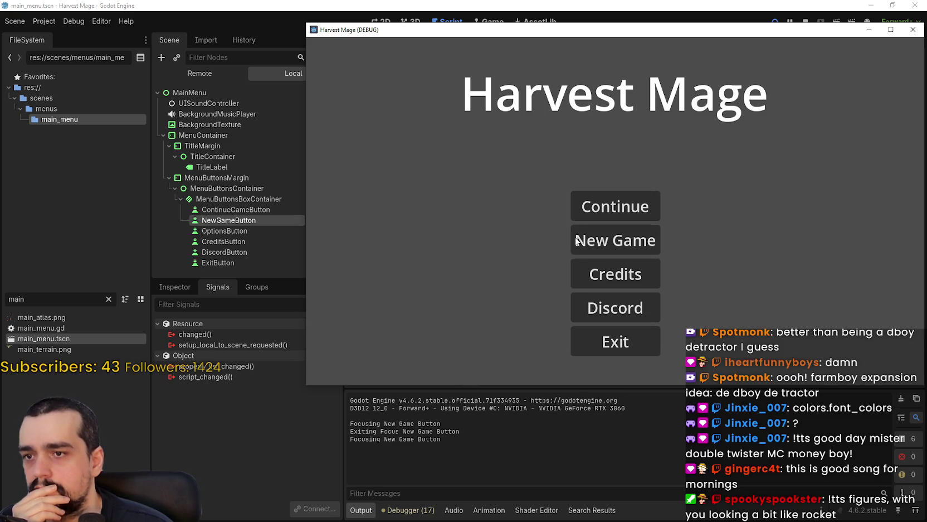
drag(812, 33, 737, 65)
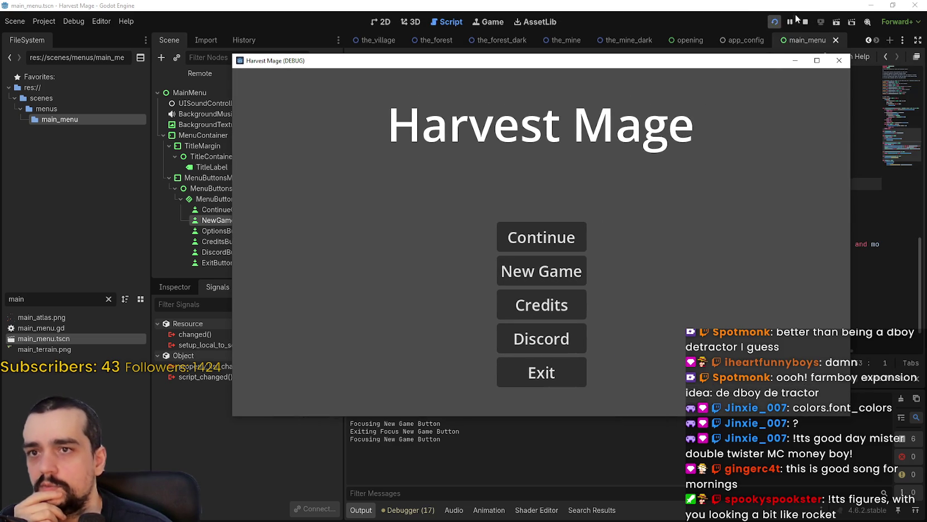
Stop the game, open main_menu.gd, and list NewGameButton's signals in the Node panel.
click(806, 21)
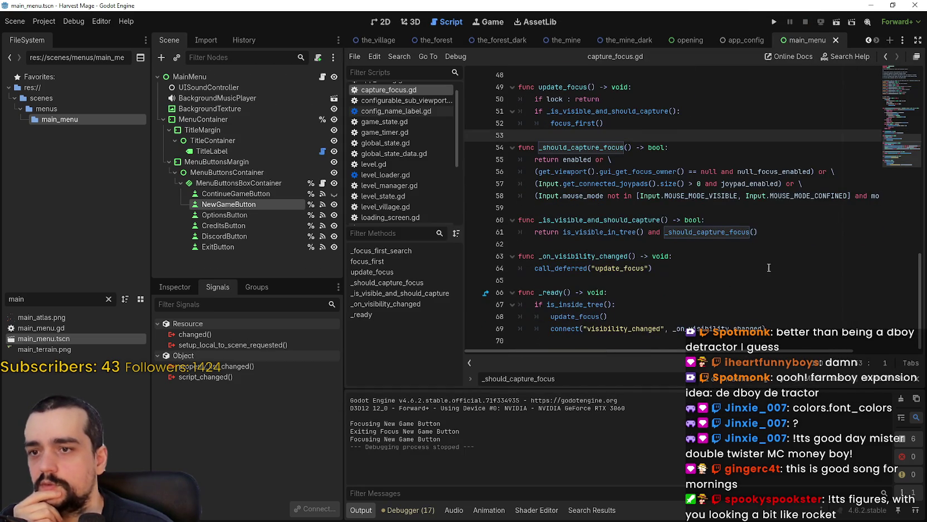
click(323, 76)
click(234, 204)
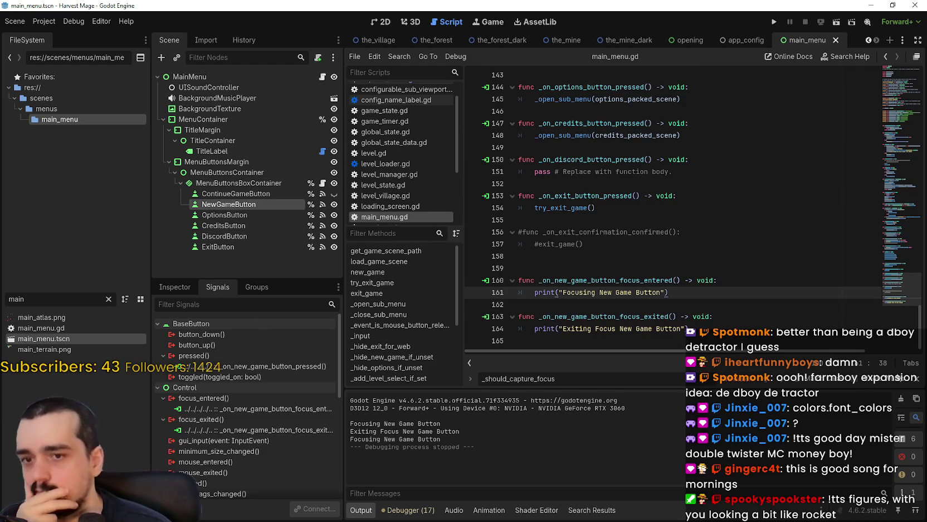
key(Down)
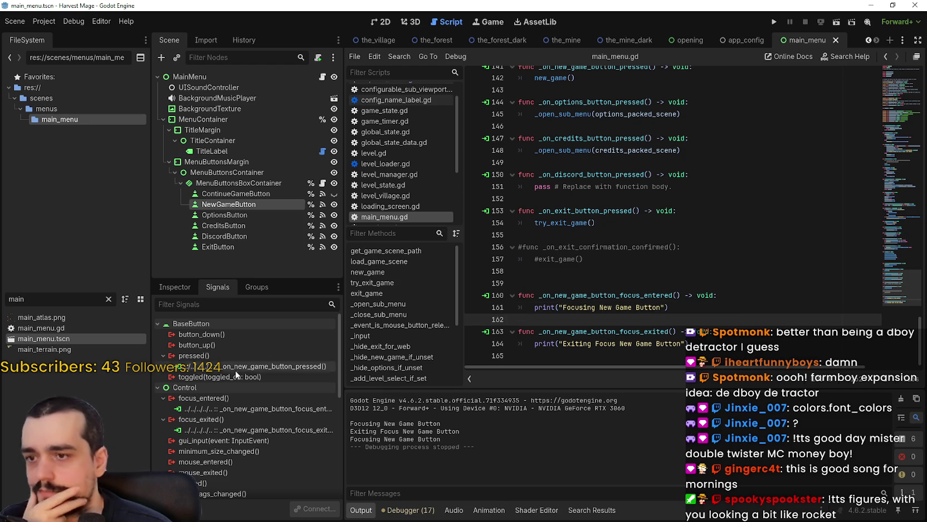
scroll(252, 443, down, 2)
Connect NewGameButton's mouse_entered signal to a new handler and begin connecting mouse_exited.
double_click(295, 396)
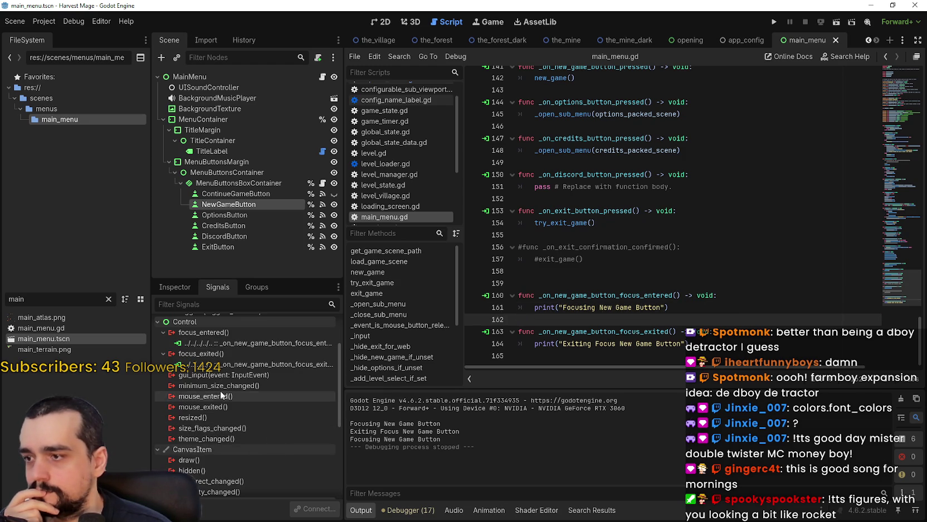
click(423, 372)
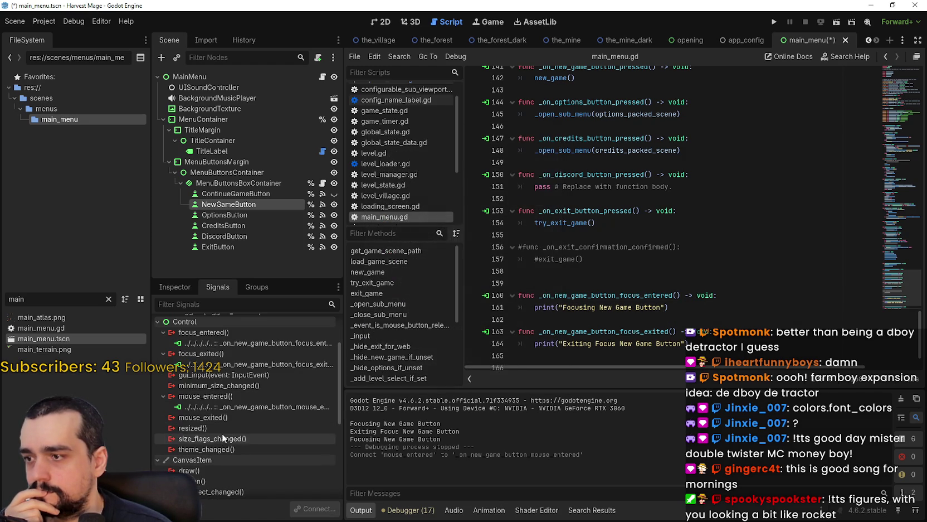
double_click(224, 418)
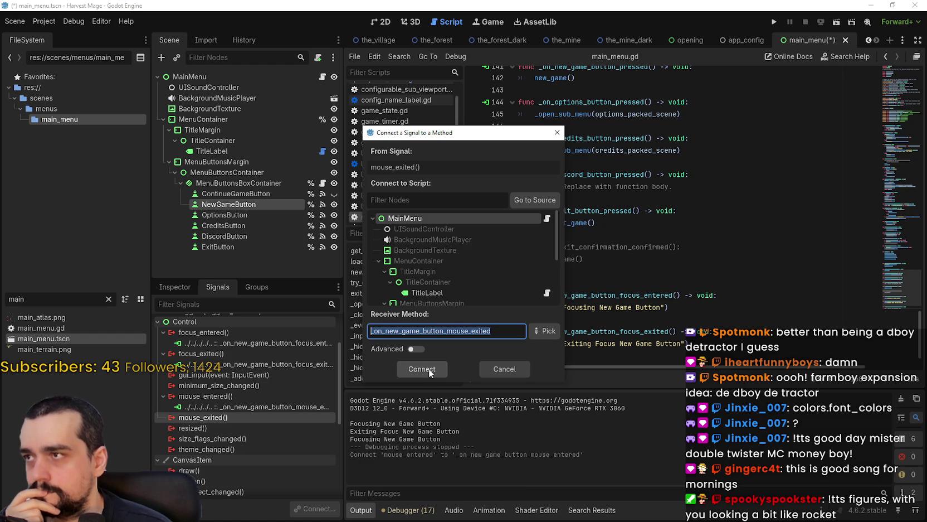
Connect mouse_exited to a new _on_new_game_button_mouse_exited handler and remove a surplus blank line.
click(429, 369)
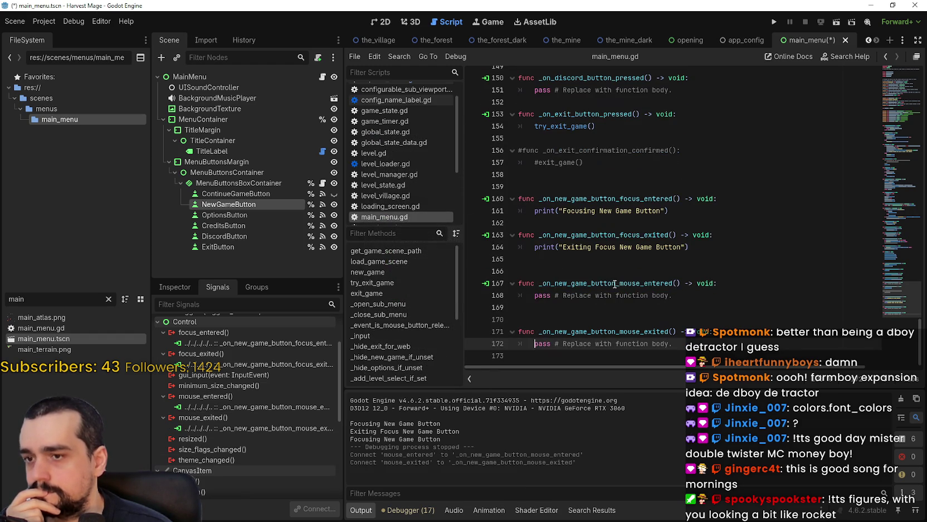
click(647, 312)
click(668, 324)
key(BackSpace)
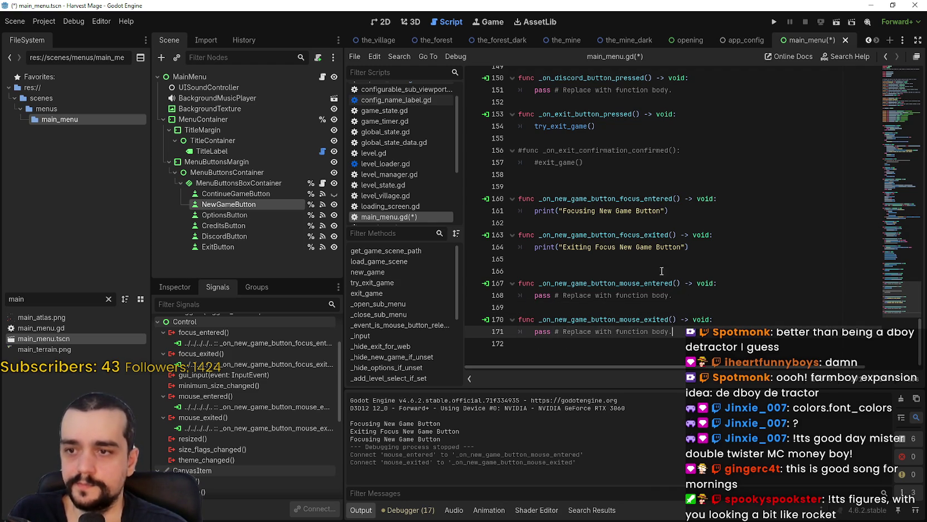
Delete the remaining extra blank lines between handlers and select the focus_exited function.
click(624, 258)
key(Delete)
key(Down)
key(Down)
key(Down)
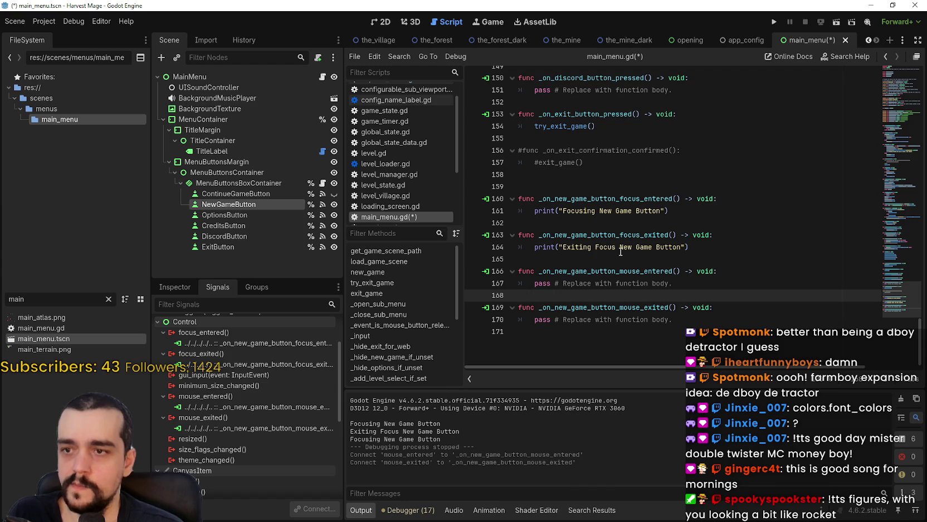
click(605, 260)
mouse_move(604, 258)
mouse_down()
mouse_move(529, 215)
mouse_move(512, 227)
mouse_up()
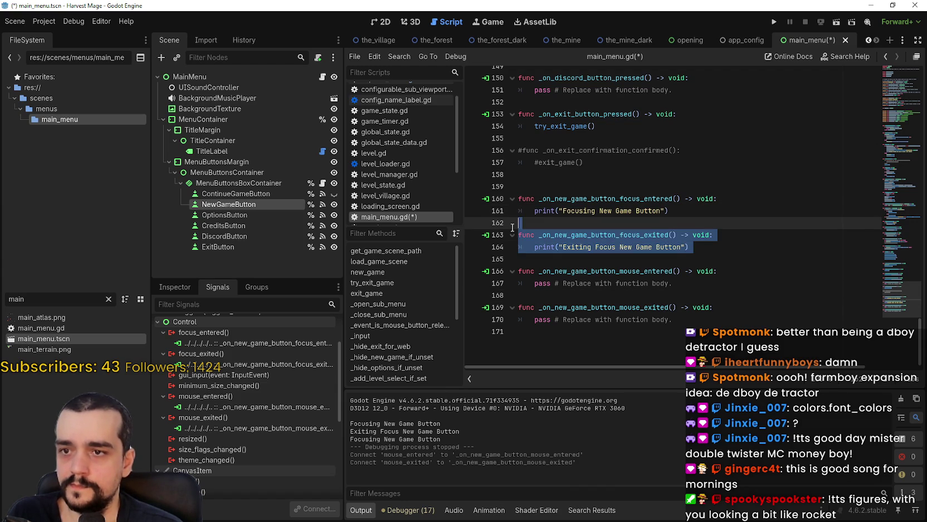
Disconnect NewGameButton's mouse_entered and focus_entered signals from their handlers.
right_click(244, 406)
click(283, 438)
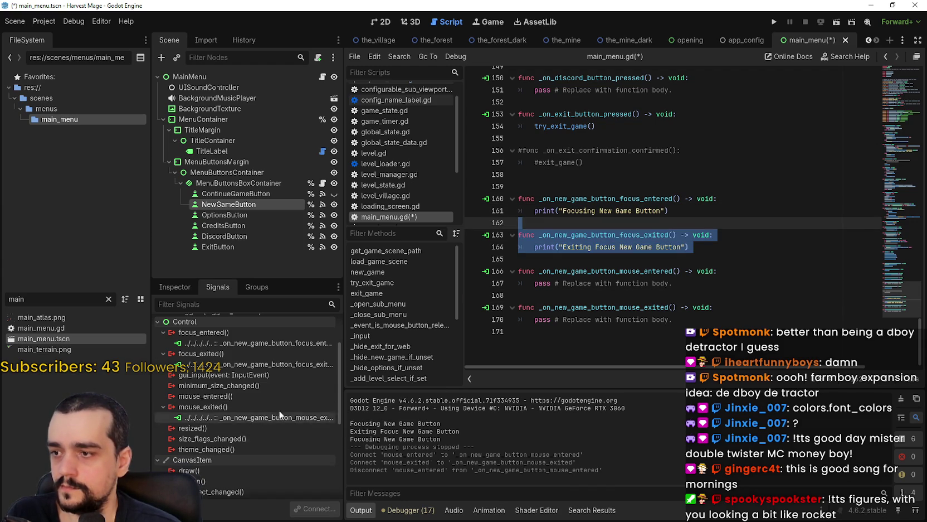
right_click(246, 343)
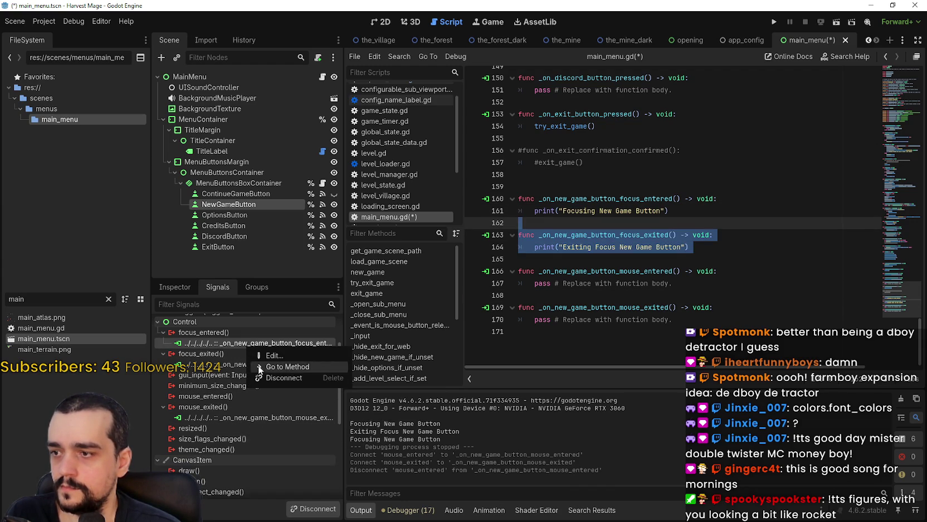
click(270, 376)
click(735, 284)
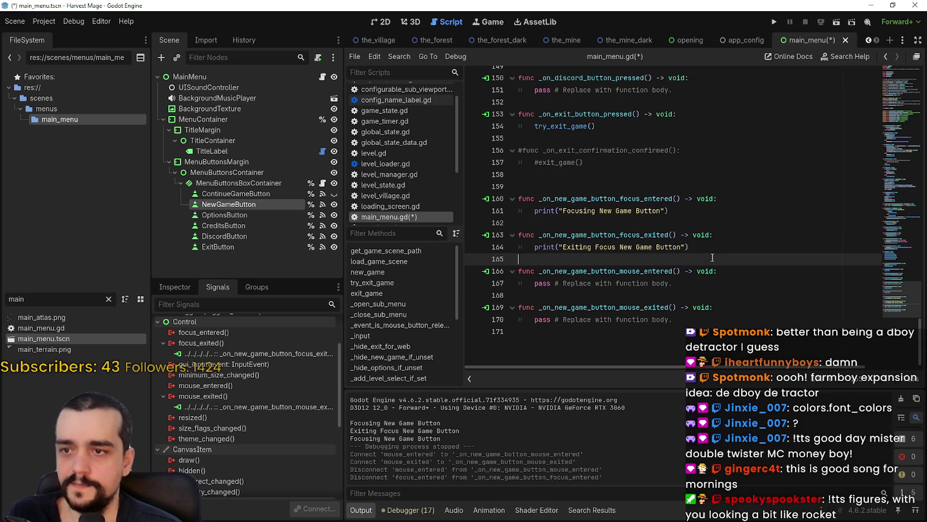
Delete the focus_entered and mouse_entered handler functions from main_menu.gd.
mouse_move(691, 211)
mouse_down()
mouse_move(524, 199)
mouse_move(519, 186)
mouse_up()
key(Delete)
key(Delete)
key(Delete)
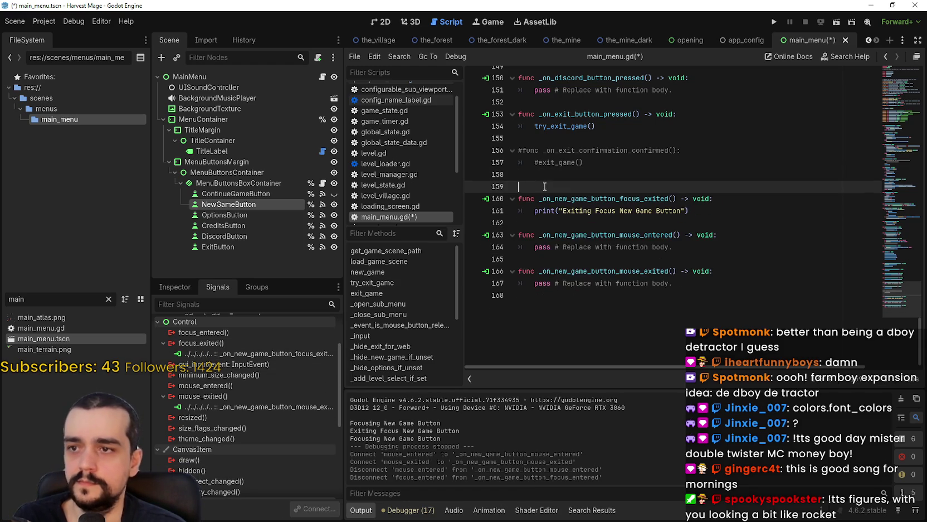
click(568, 244)
shift+click(515, 215)
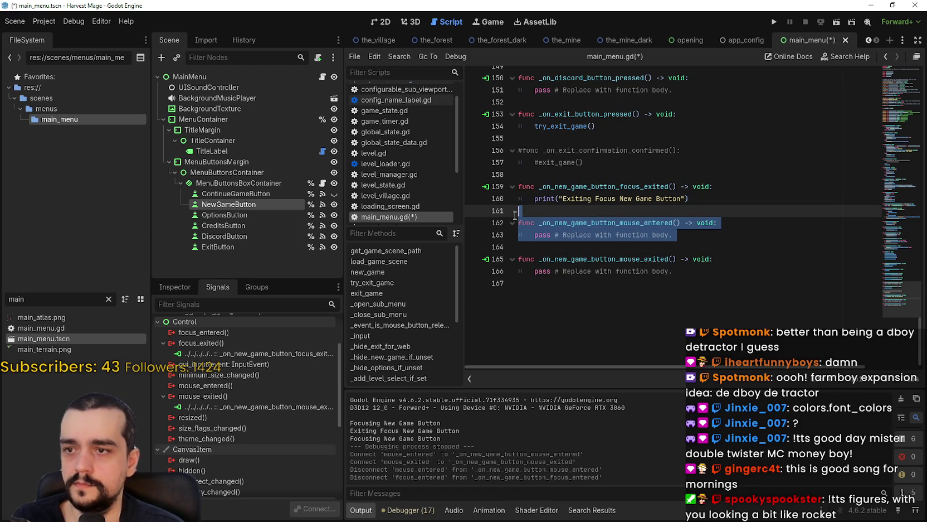
key(Delete)
click(585, 256)
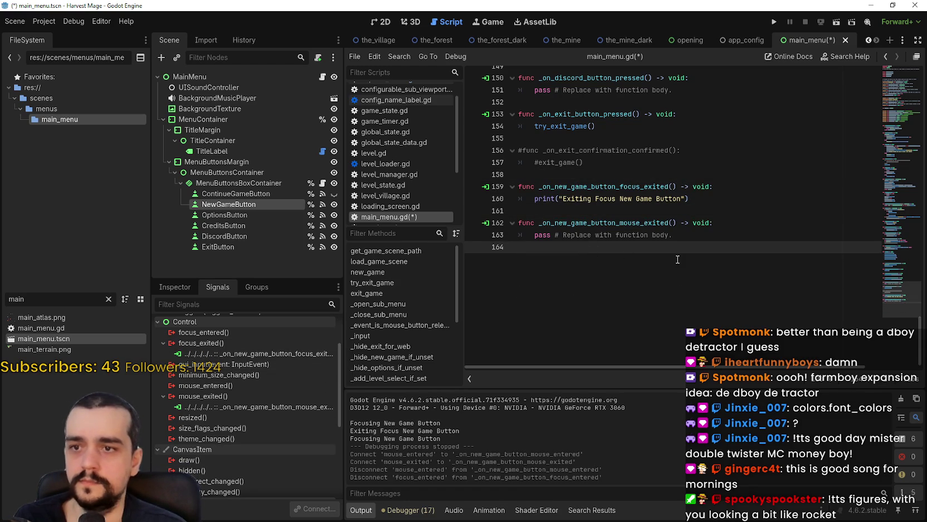
drag(898, 298, 896, 159)
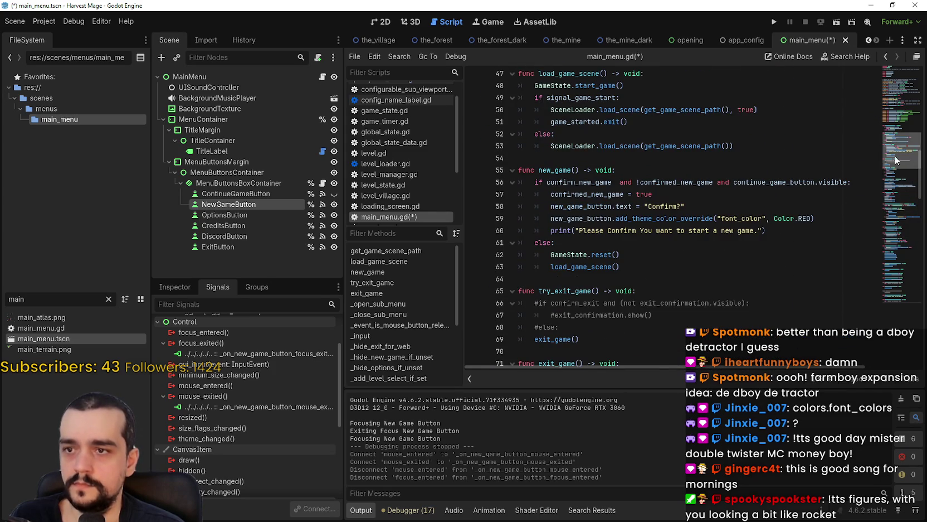
Select the new_game lines that set the red 'Confirm?' label, then browse the handlers.
drag(797, 231, 532, 205)
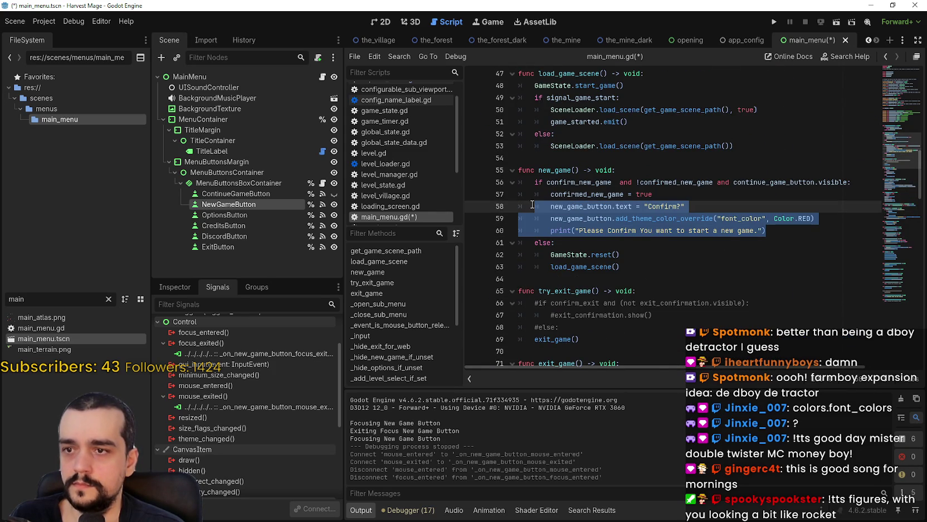
click(713, 230)
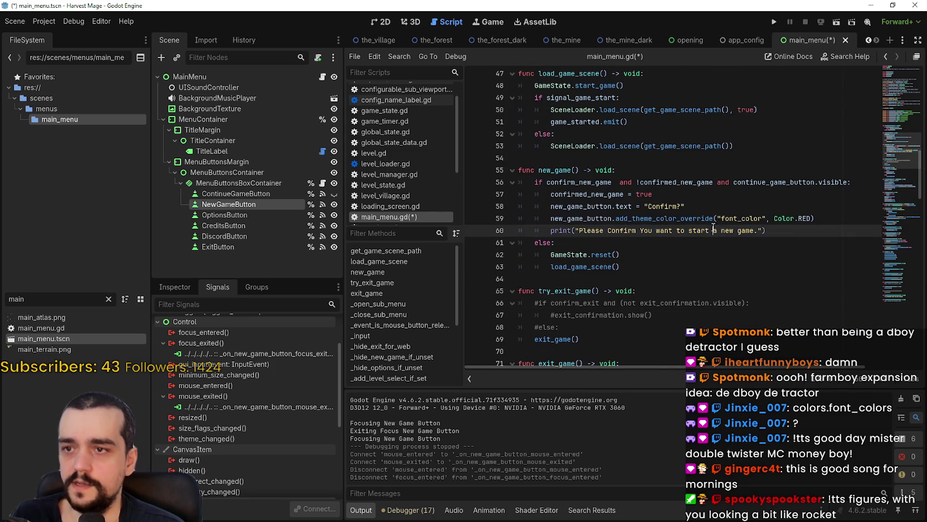
drag(788, 235, 532, 194)
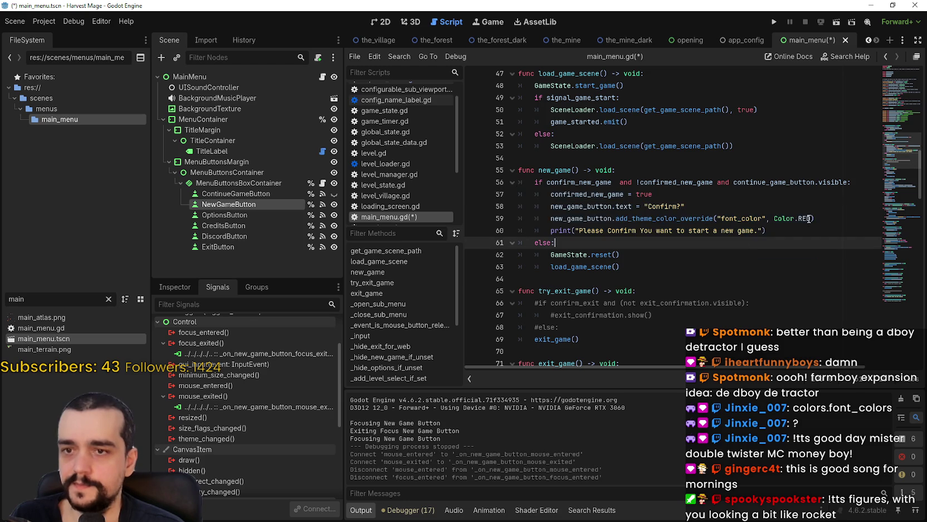
drag(815, 218, 489, 183)
key(ctrl+c)
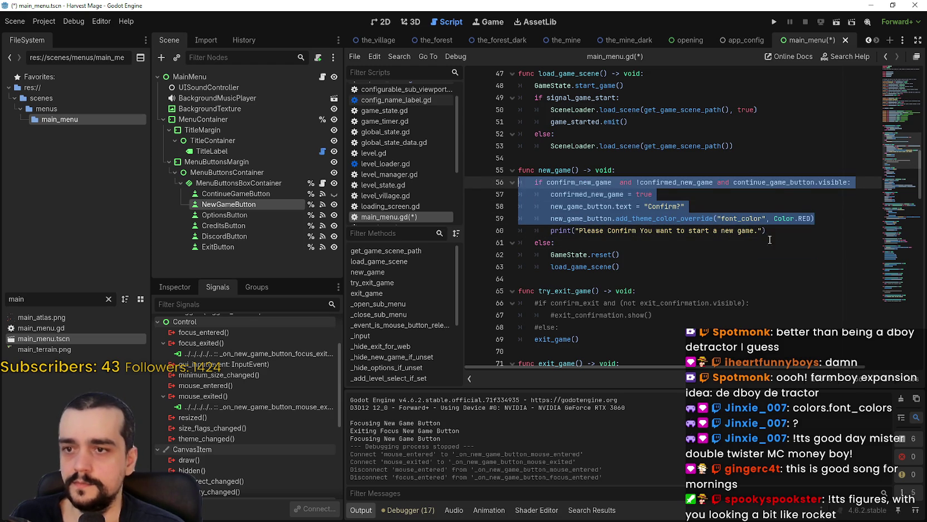
scroll(770, 240, down, 15)
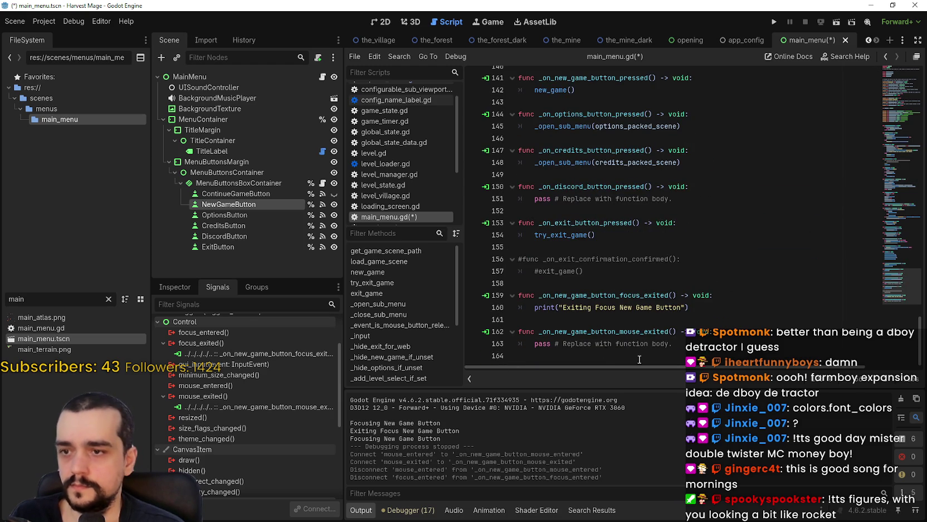
click(694, 340)
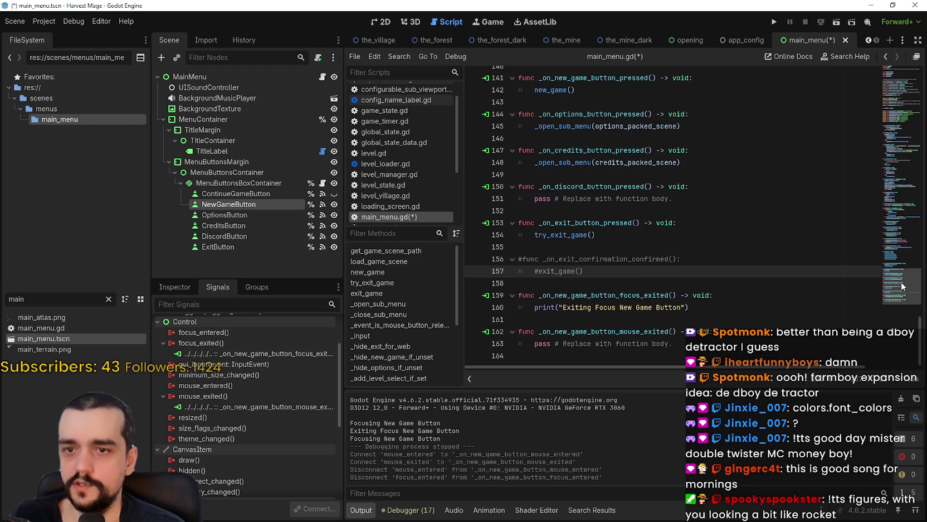
mouse_move(886, 287)
mouse_down()
mouse_move(893, 137)
mouse_move(894, 153)
mouse_up()
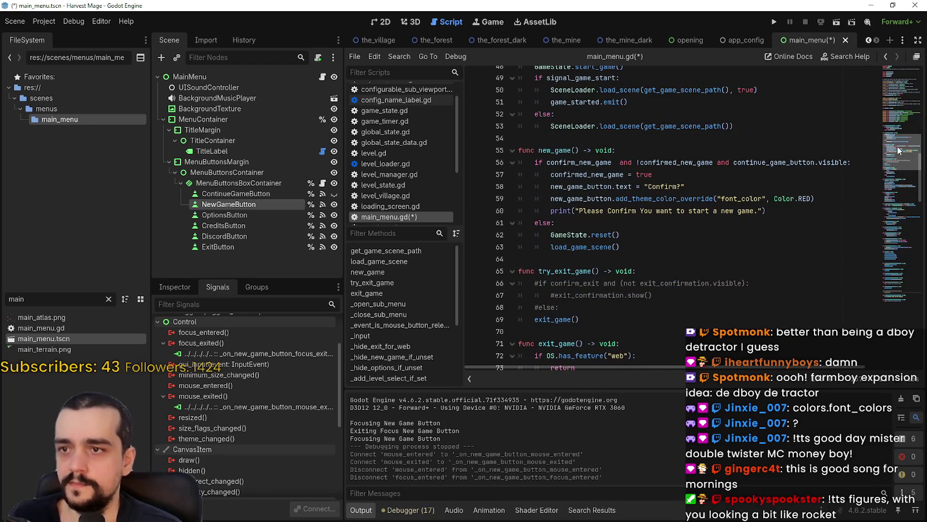
click(628, 127)
click(588, 261)
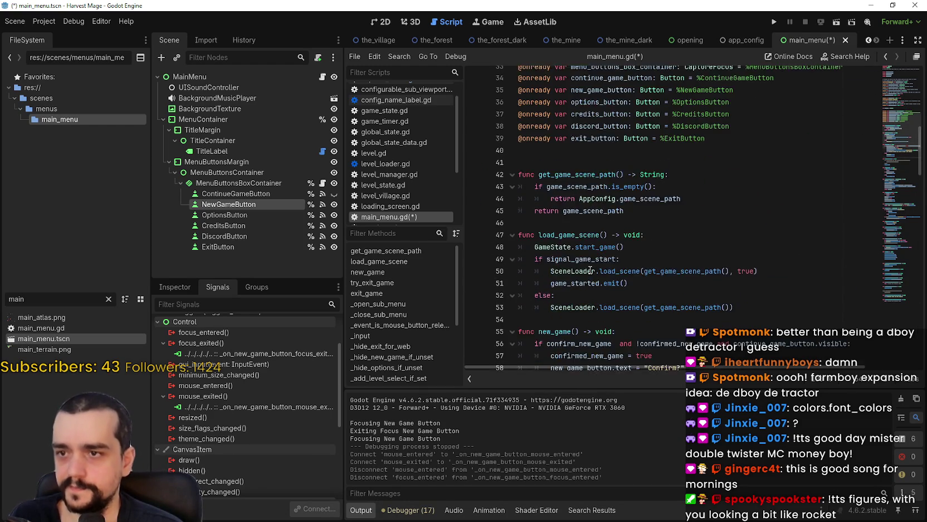
Delete the leftover indentation on blank line 128 after _show_continue_if_set.
scroll(587, 266, up, 5)
scroll(587, 266, down, 3)
scroll(585, 262, down, 2)
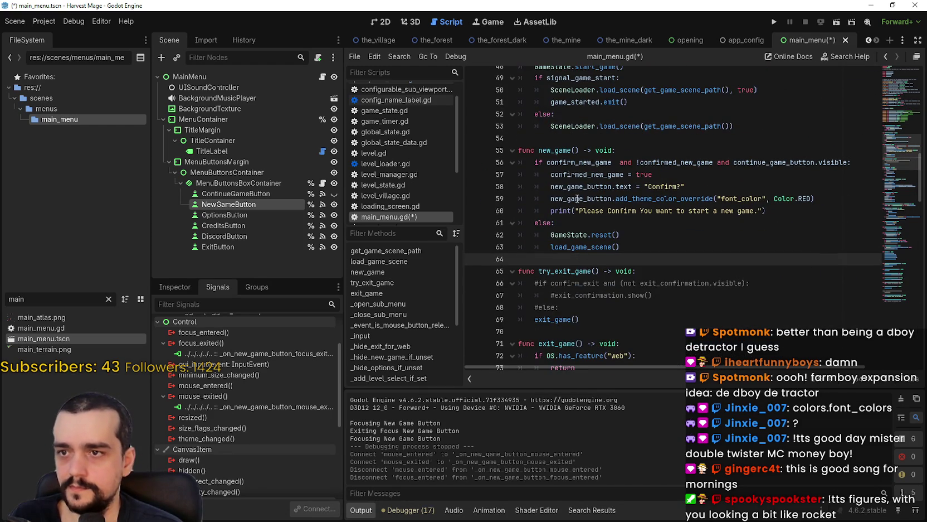
scroll(617, 313, down, 15)
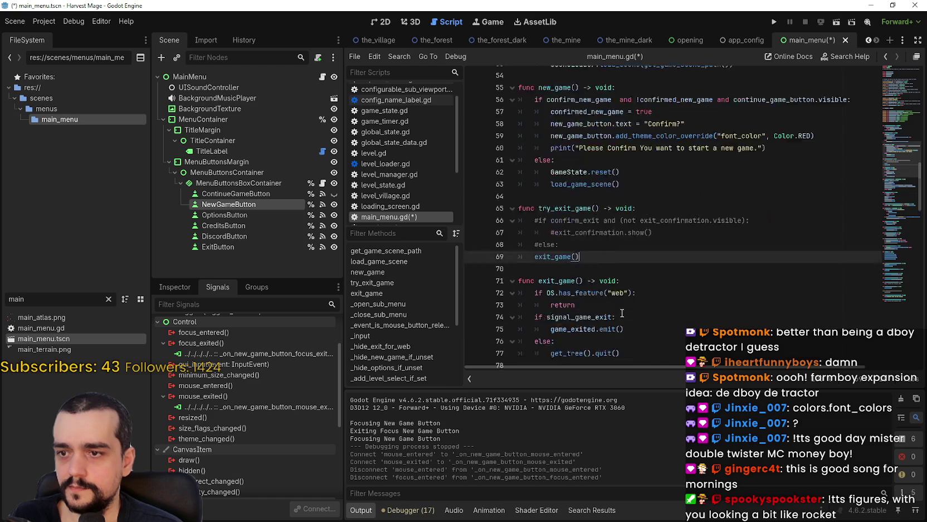
scroll(549, 206, down, 7)
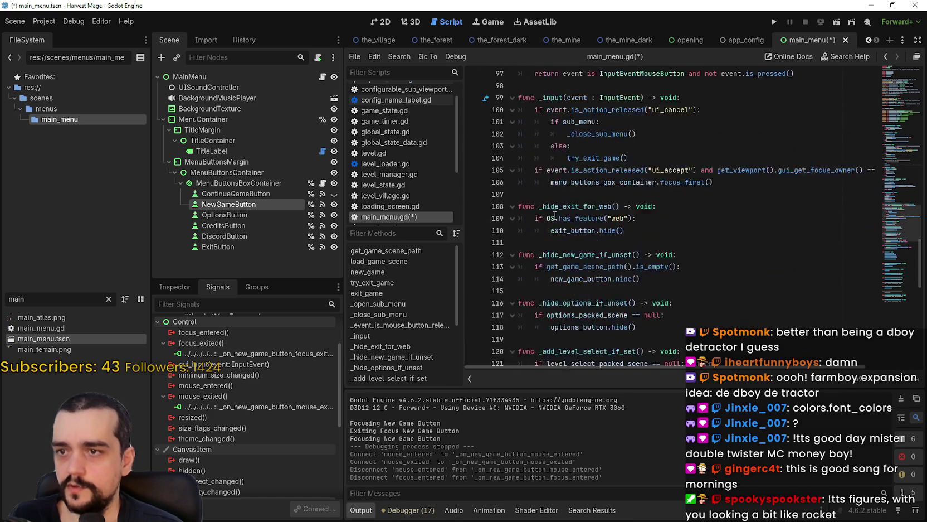
scroll(549, 212, up, 8)
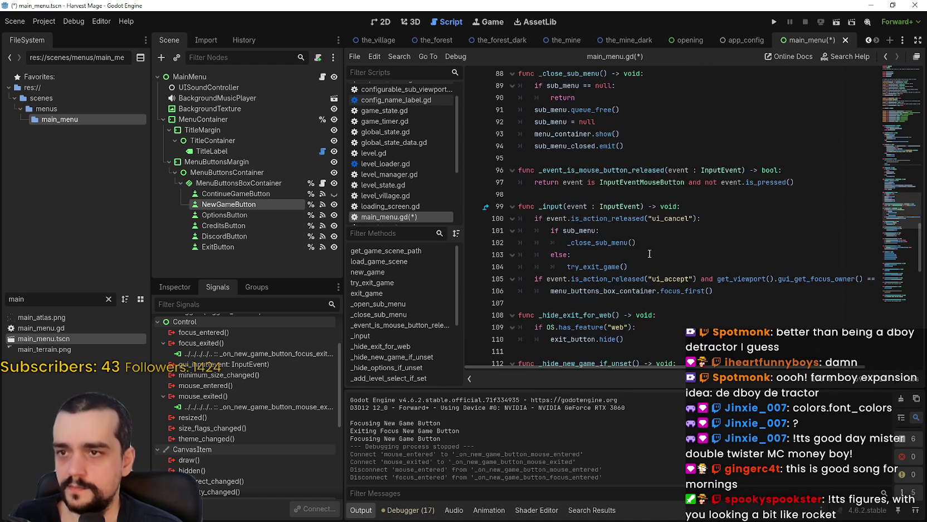
scroll(687, 272, down, 5)
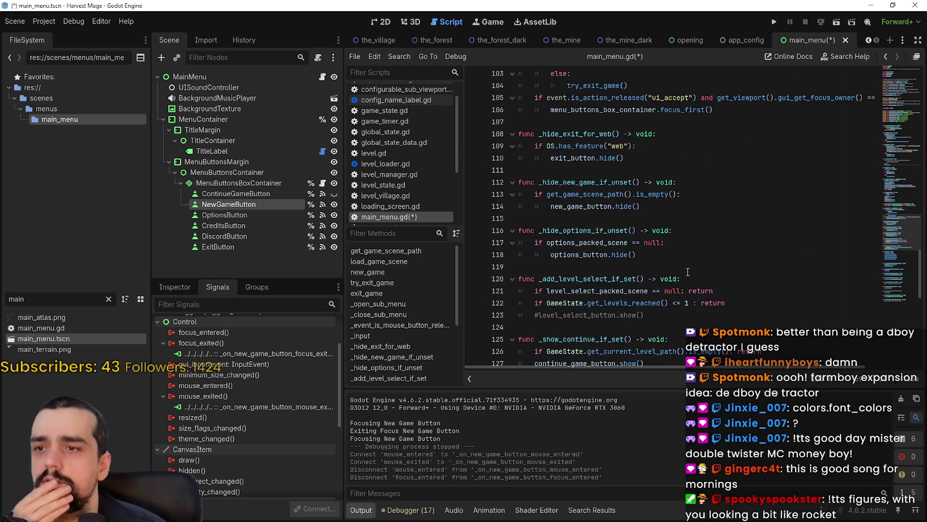
scroll(613, 134, up, 3)
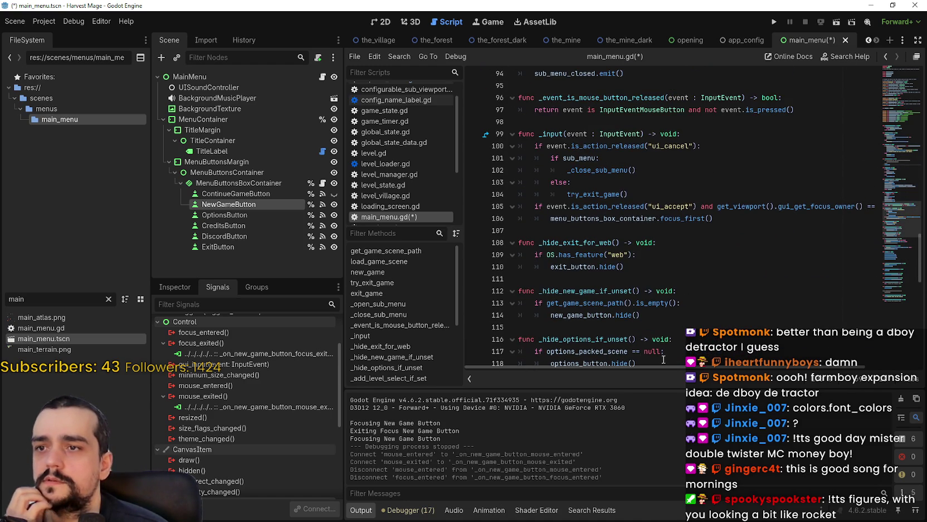
mouse_move(666, 368)
mouse_down()
mouse_move(783, 377)
mouse_move(608, 369)
mouse_up()
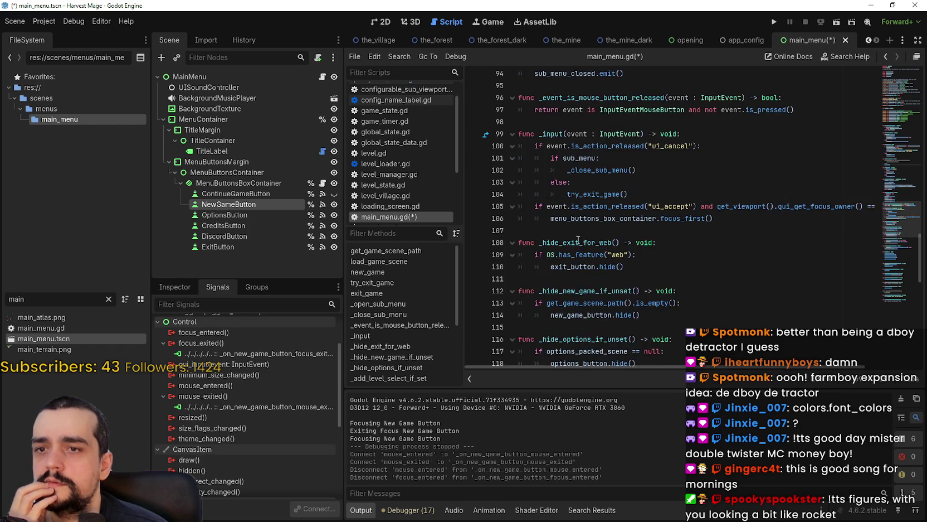
scroll(578, 238, down, 12)
scroll(578, 239, up, 4)
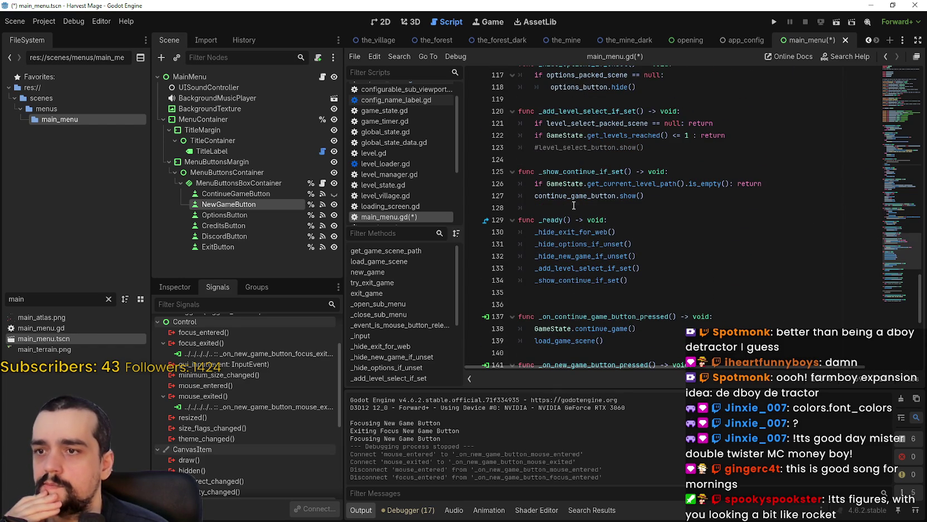
mouse_move(574, 205)
mouse_down()
mouse_move(496, 195)
mouse_move(496, 205)
mouse_up()
key(BackSpace)
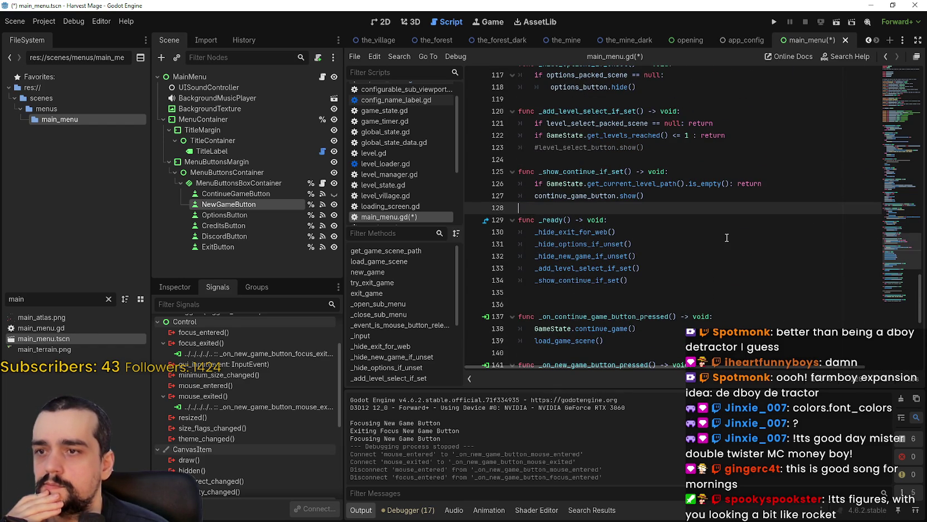
Scroll back to new_game's print line, then down to the _close_sub_menu and _input code.
scroll(720, 237, down, 1)
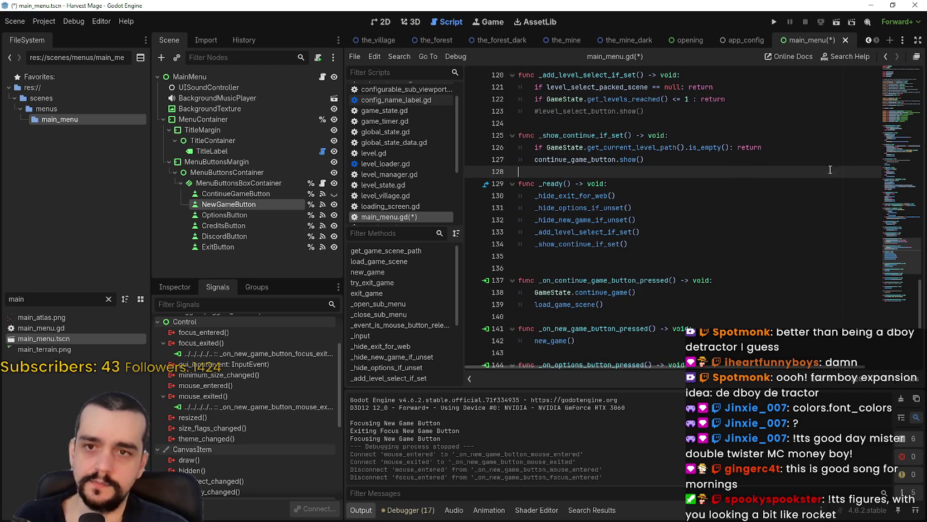
click(898, 146)
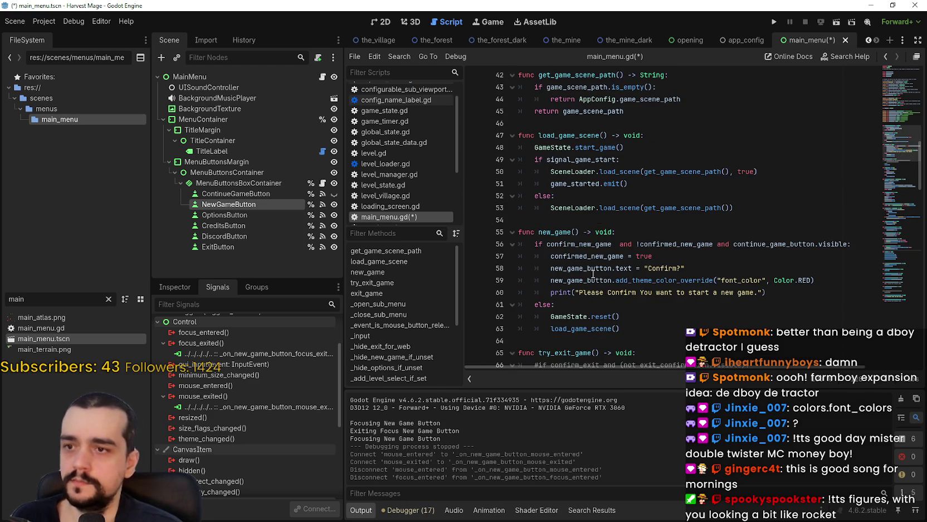
scroll(593, 273, up, 7)
scroll(594, 273, down, 8)
click(812, 252)
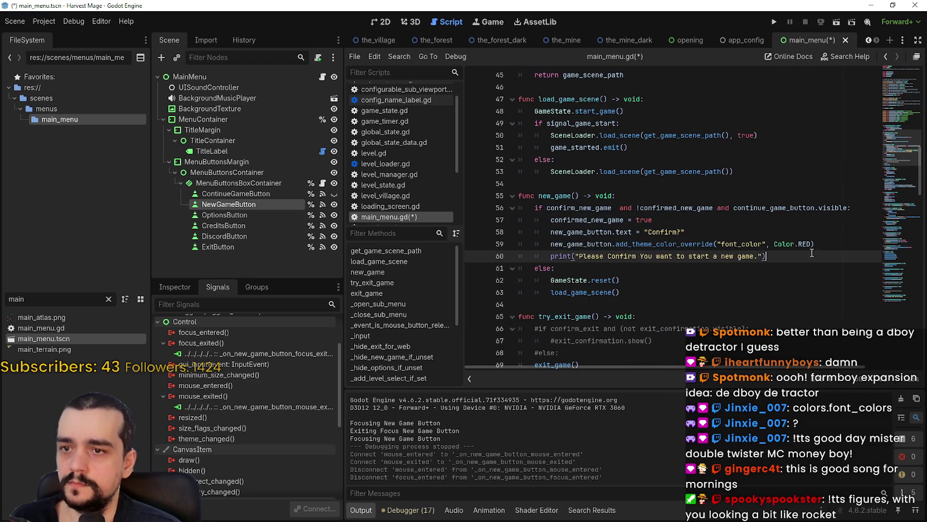
click(897, 205)
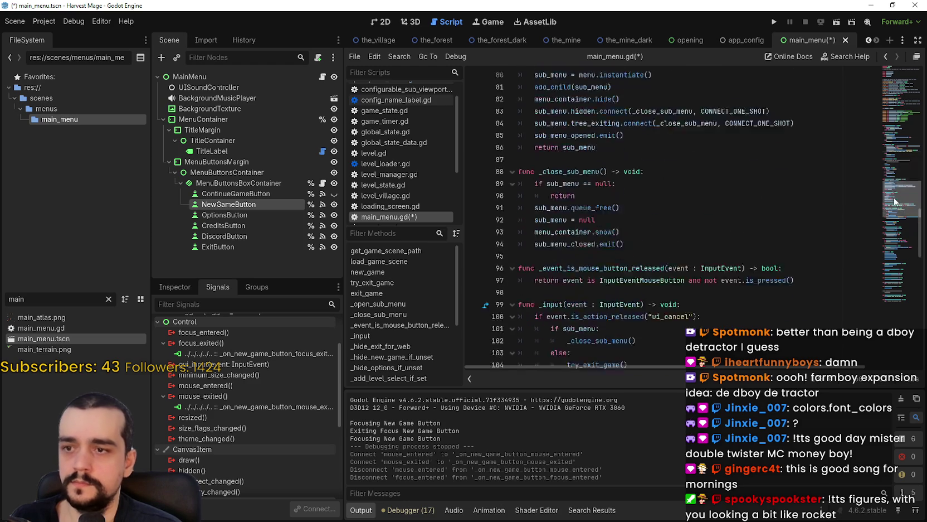
mouse_move(898, 205)
mouse_down()
mouse_move(900, 142)
mouse_move(901, 241)
mouse_up()
Create a _reset_new_game_confirmed function on line 128 and paste the confirm lines into it.
click(618, 275)
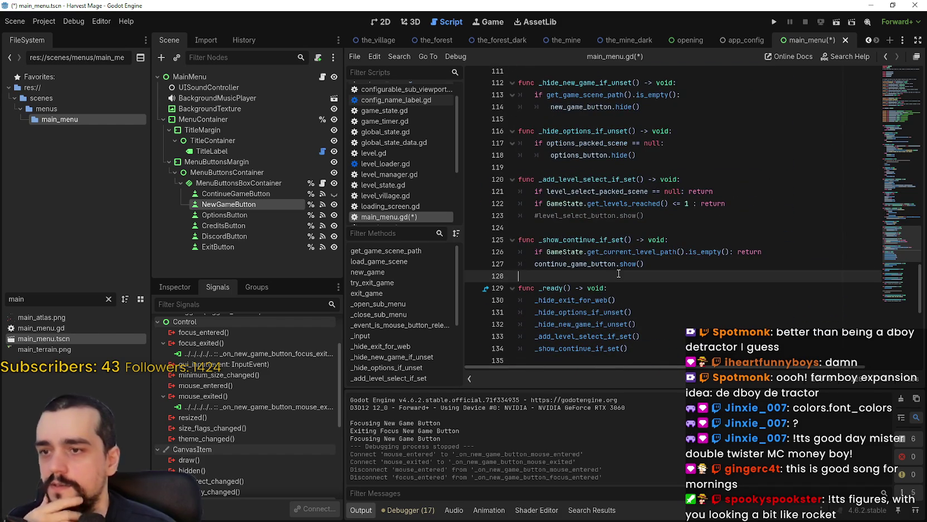
key(Return)
text(func _reset_new_game_confirmed() ->)
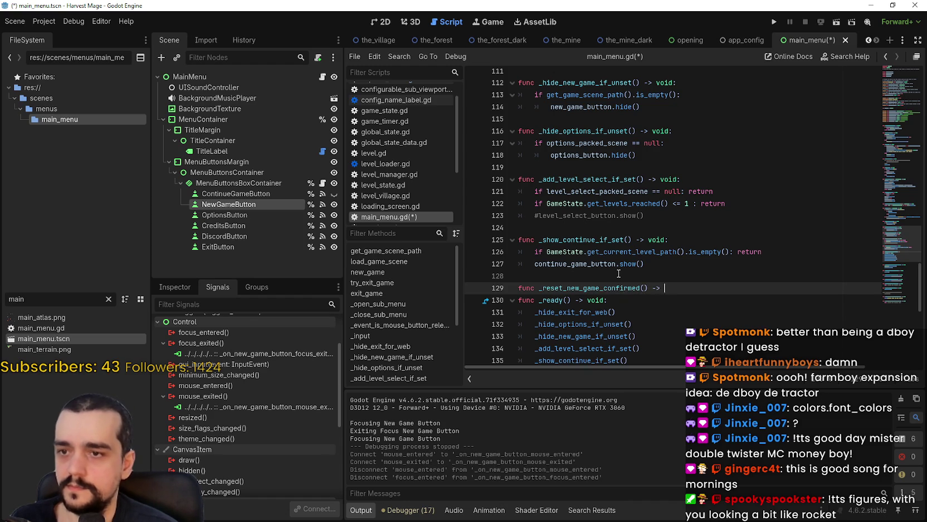
text(:)
key(Return)
key(ctrl+v)
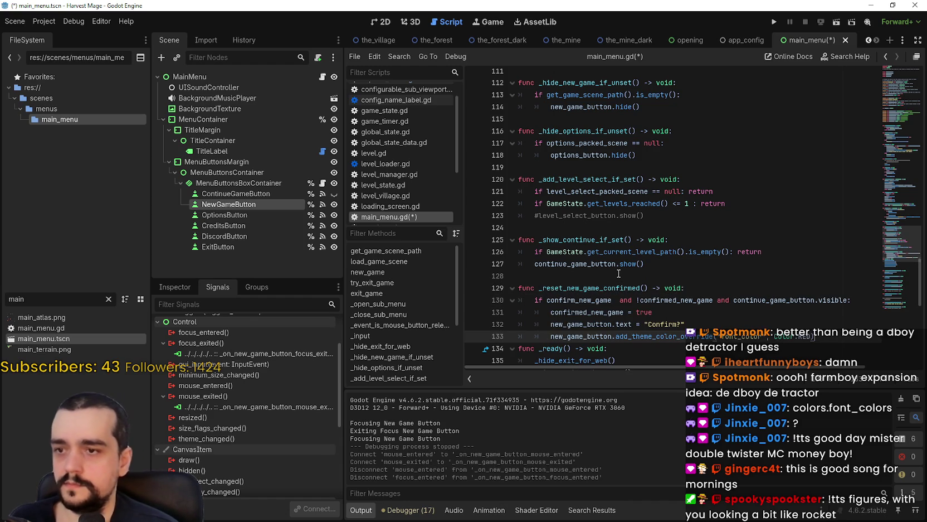
Remove the pasted if condition, dedent the assignment, and change the label text from 'Confirm?' to 'New Game'.
scroll(679, 179, down, 1)
scroll(680, 179, down, 1)
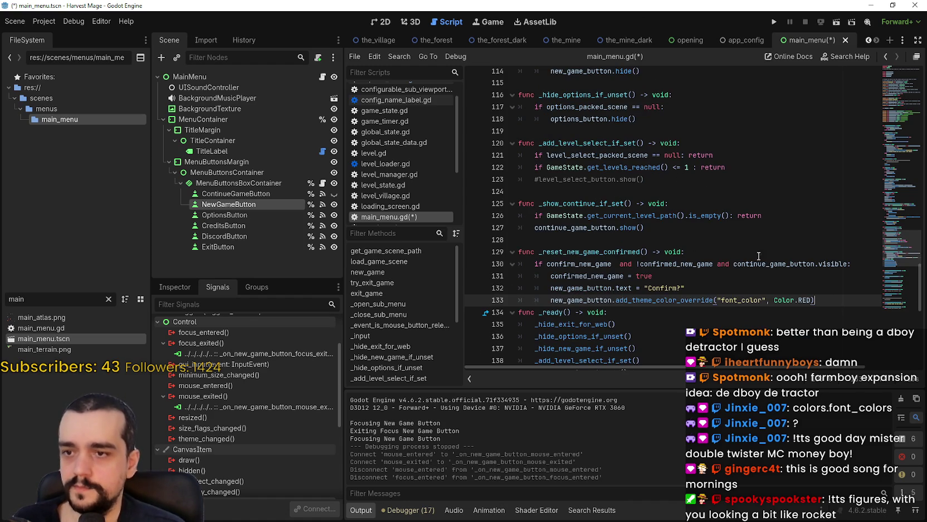
drag(859, 266, 525, 266)
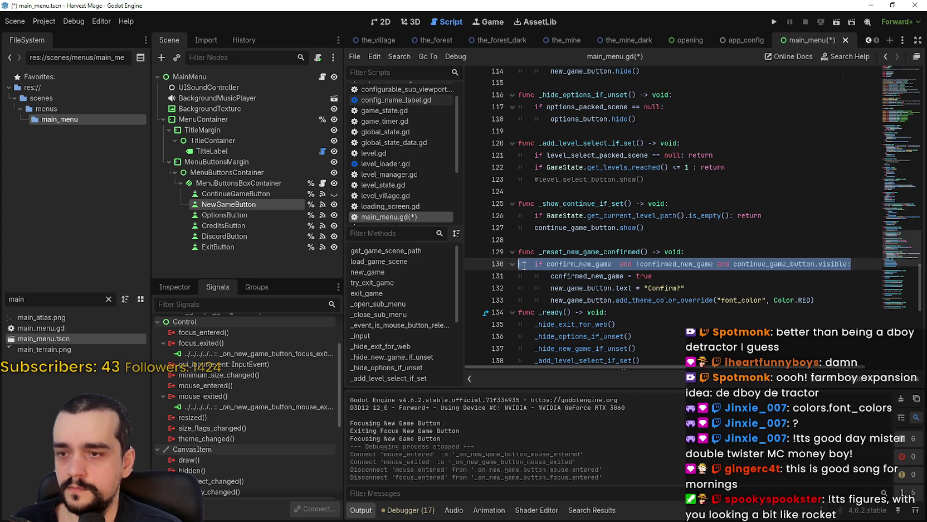
key(BackSpace)
key(Delete)
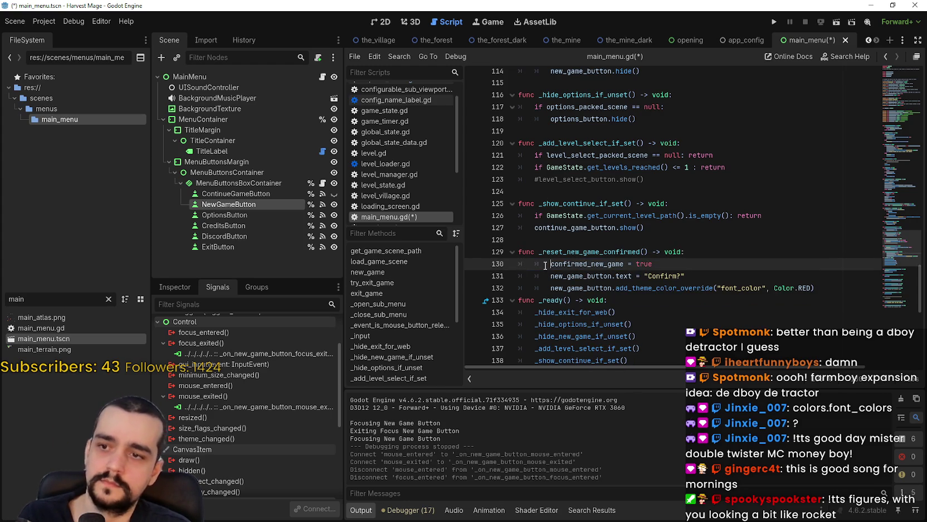
key(shift+Tab)
double_click(661, 276)
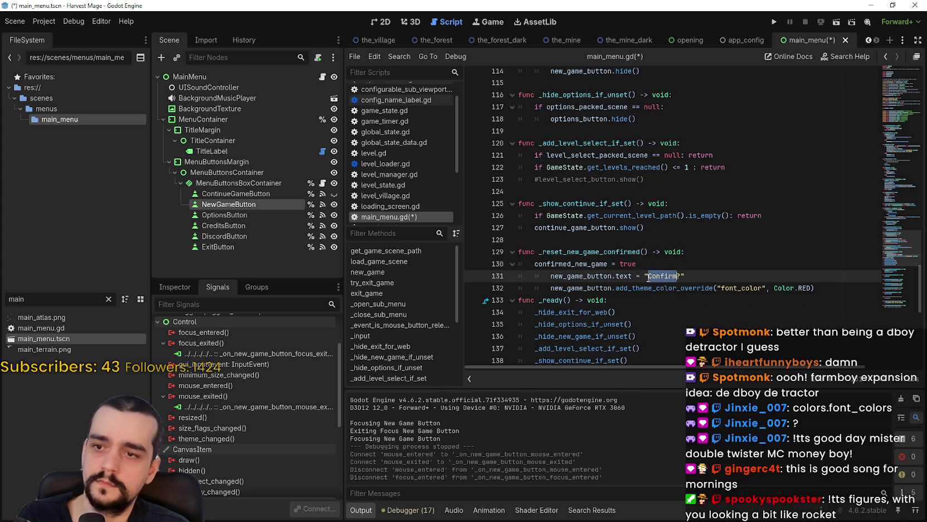
click(671, 280)
double_click(670, 280)
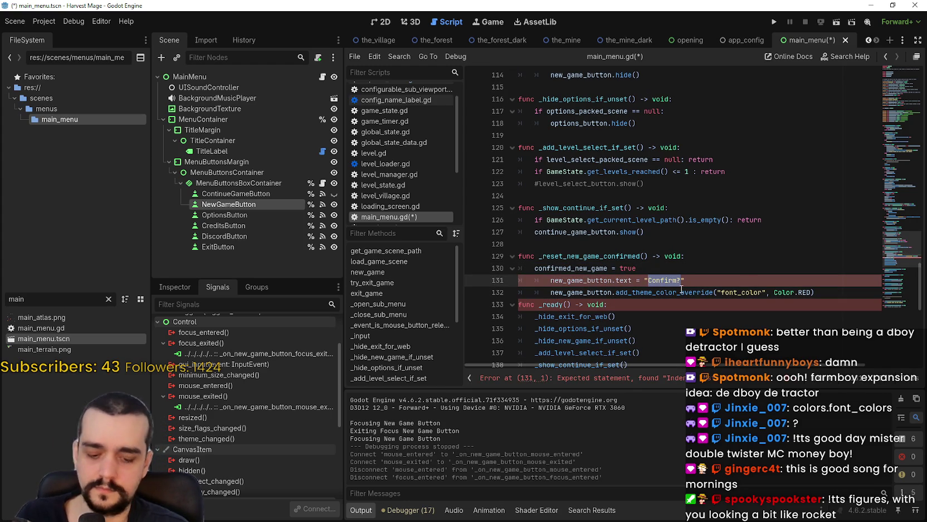
text(New Game)
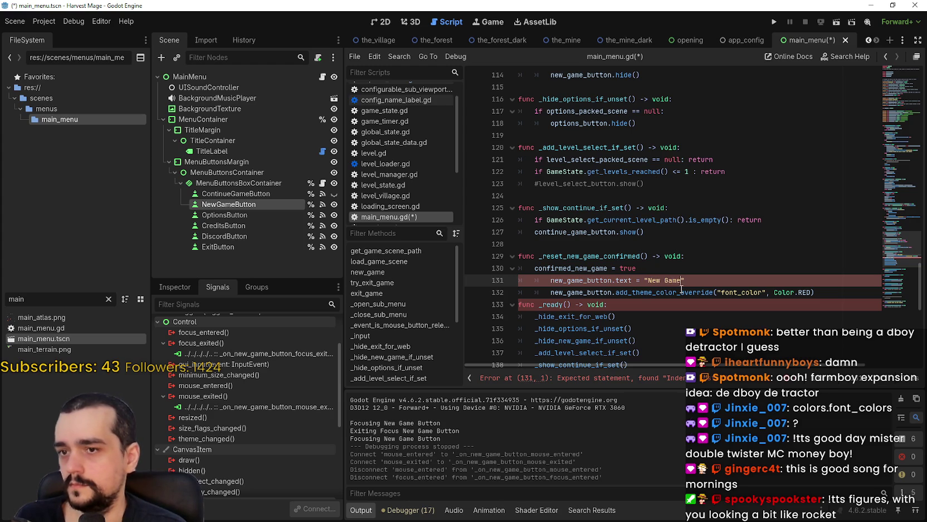
Fix indentation of lines 131–132 and add a new body line before _ready.
click(551, 279)
key(BackSpace)
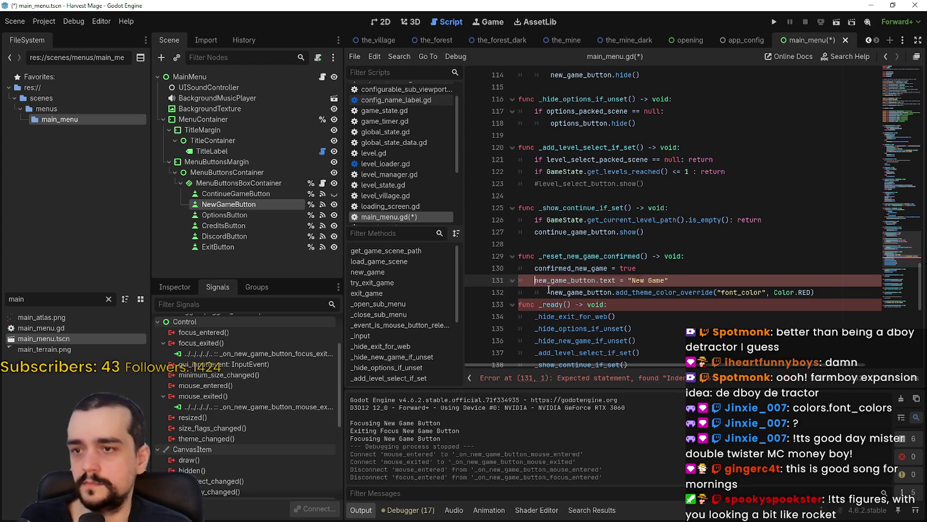
key(Down)
key(BackSpace)
key(End)
key(Return)
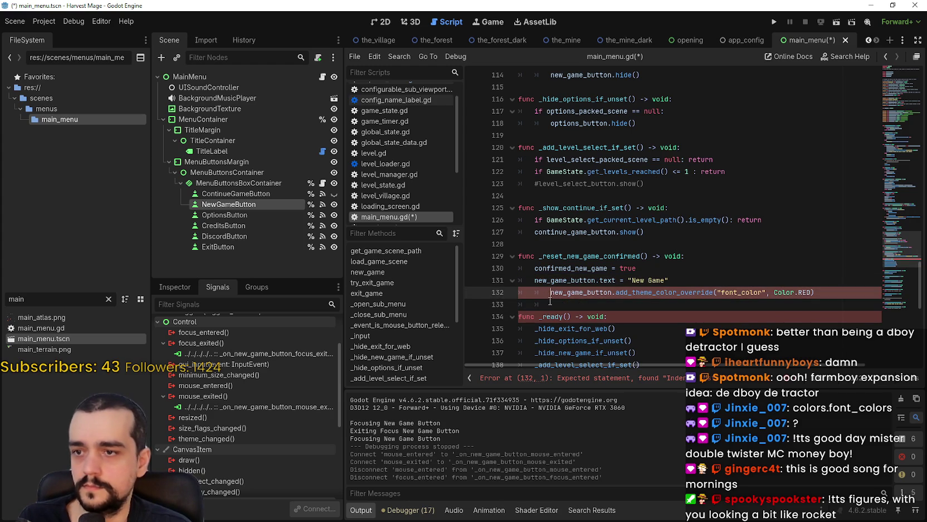
key(Tab)
key(BackSpace)
key(Return)
key(Up)
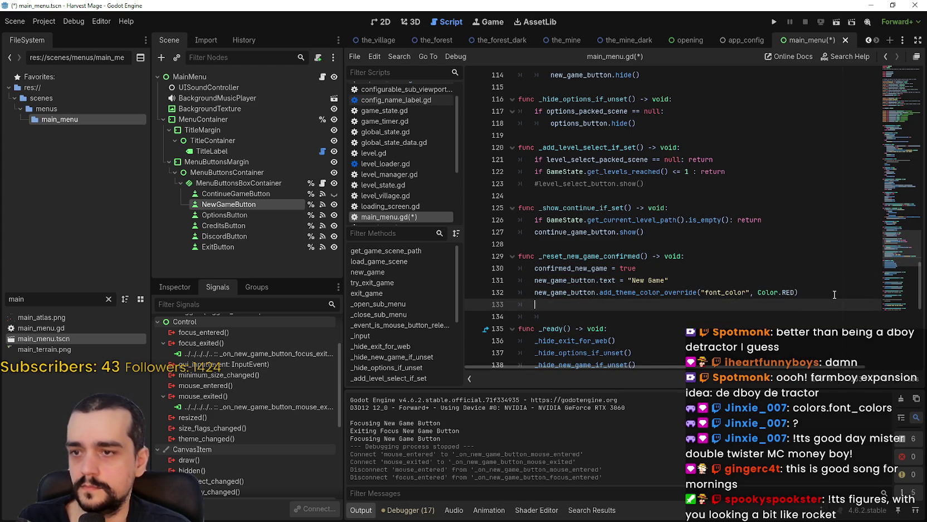
Add new_game_button.remove_theme_color_override("font_color") via autocomplete.
text(new_game_)
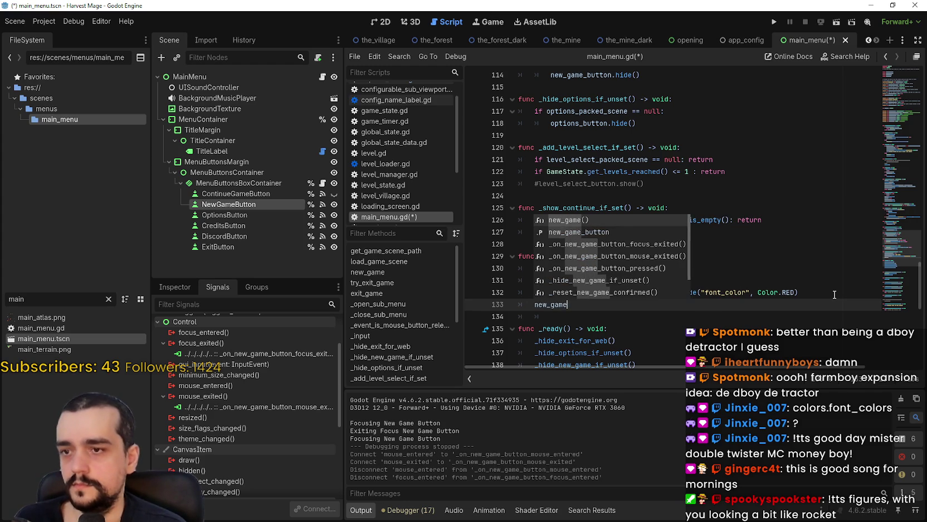
key(Return)
text(.re)
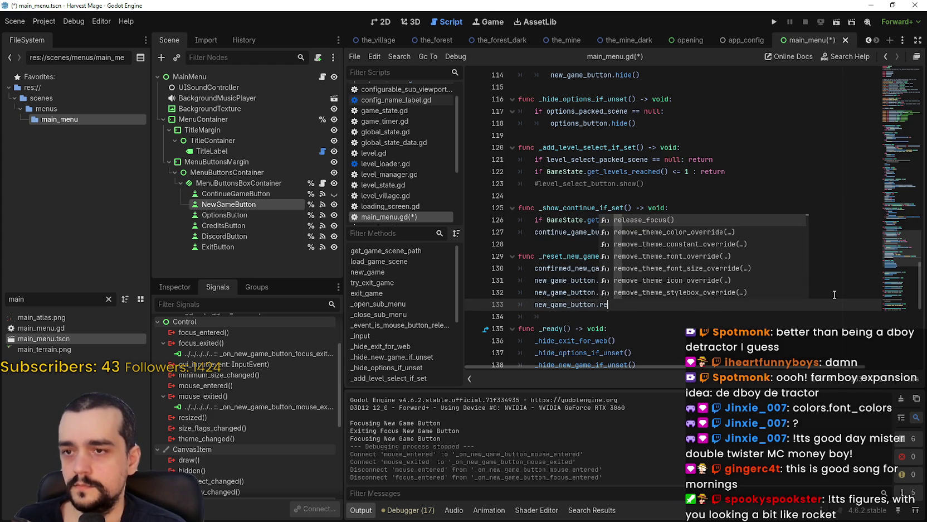
text(v)
key(BackSpace)
key(BackSpace)
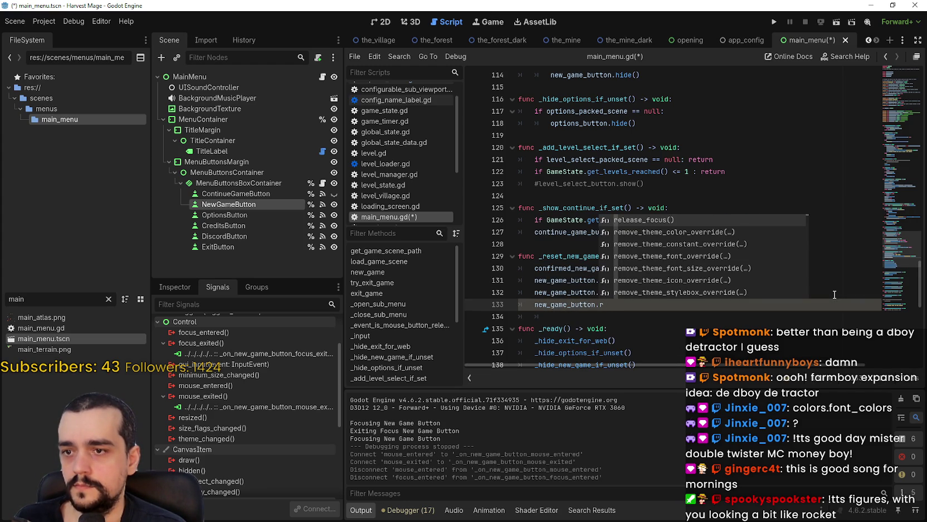
text(evert)
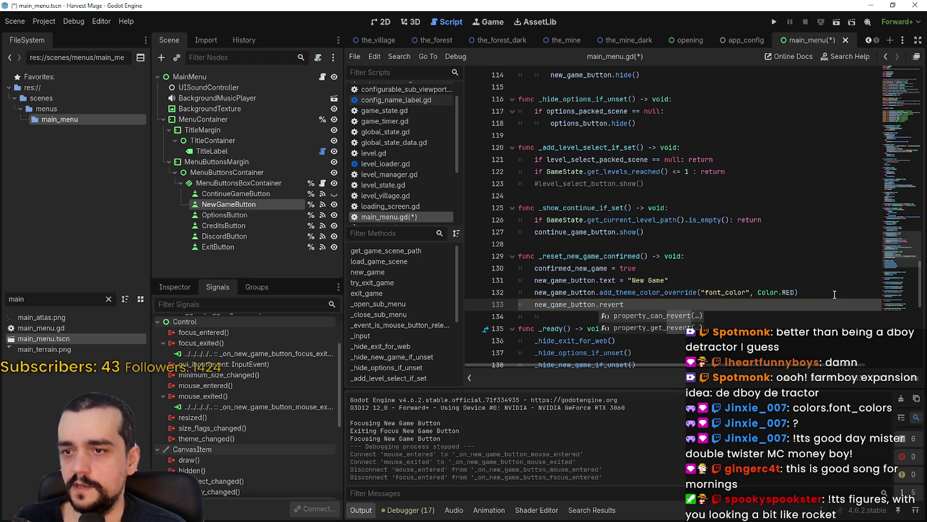
key(BackSpace)
key(BackSpace)
key(BackSpace)
text(a)
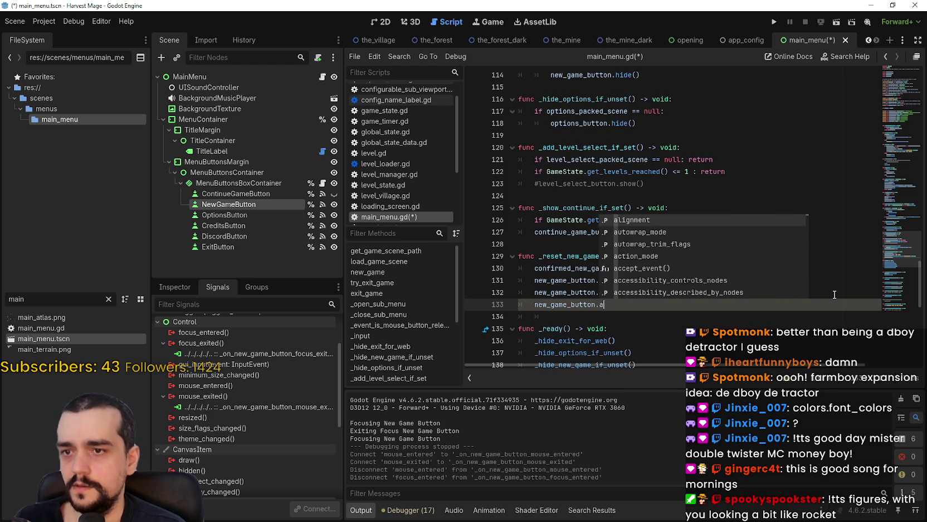
text(dd)
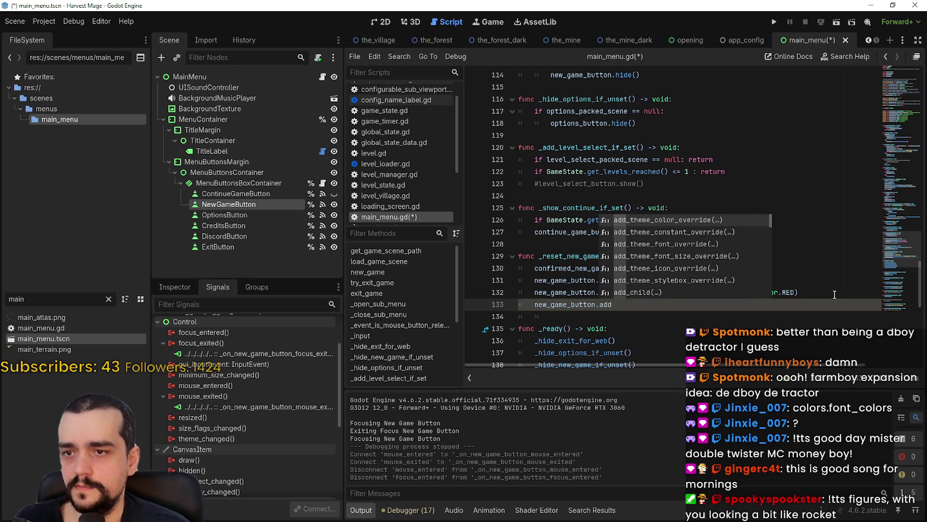
key(BackSpace)
key(BackSpace)
key(BackSpace)
text(.th)
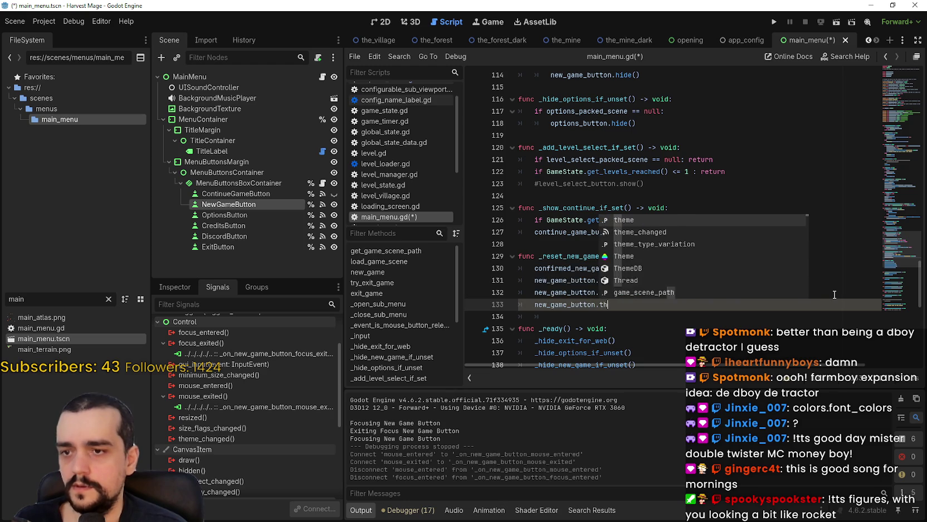
text(eme)
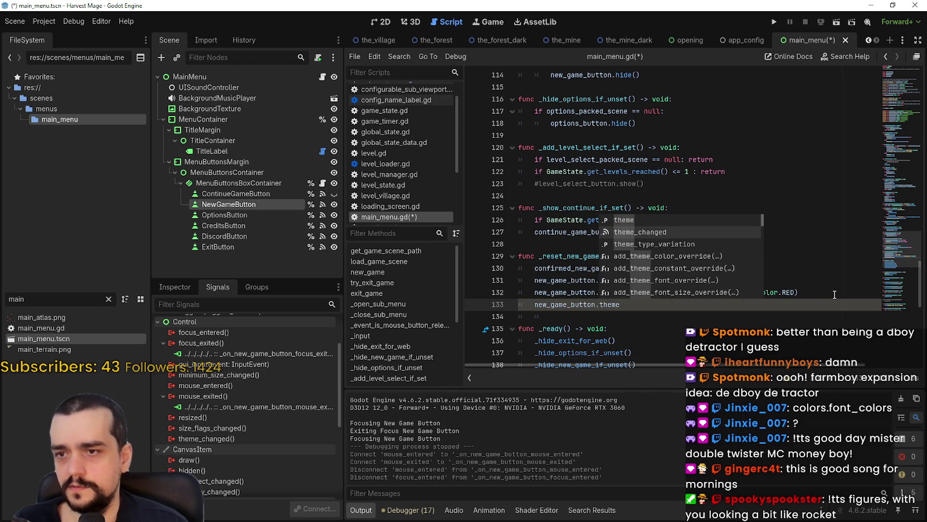
key(Down)
key(Down)
key(Down)
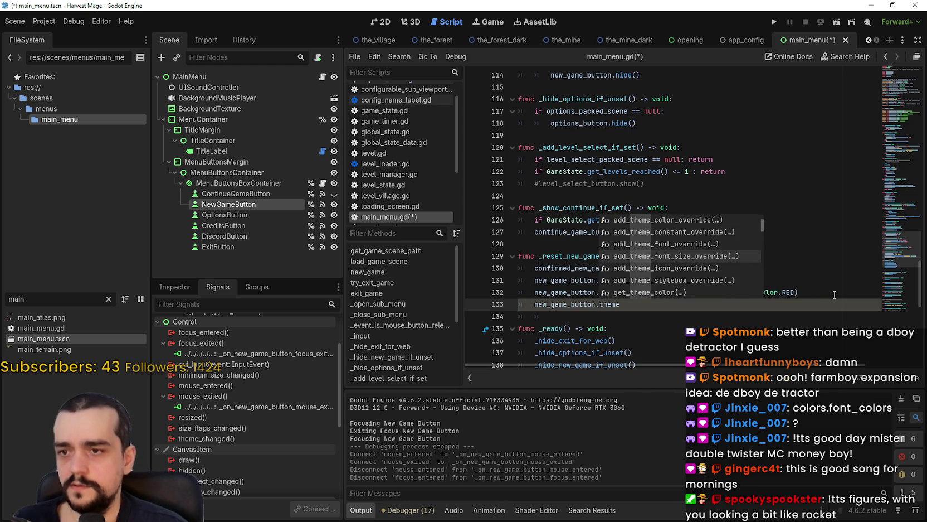
key(Down)
key(Down)
key(Down)
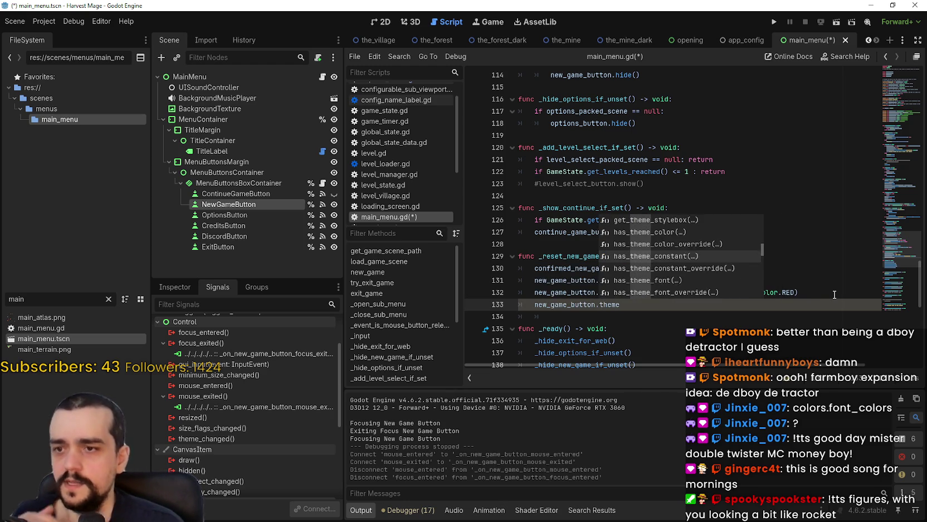
key(Down)
key(Down)
key(Down)
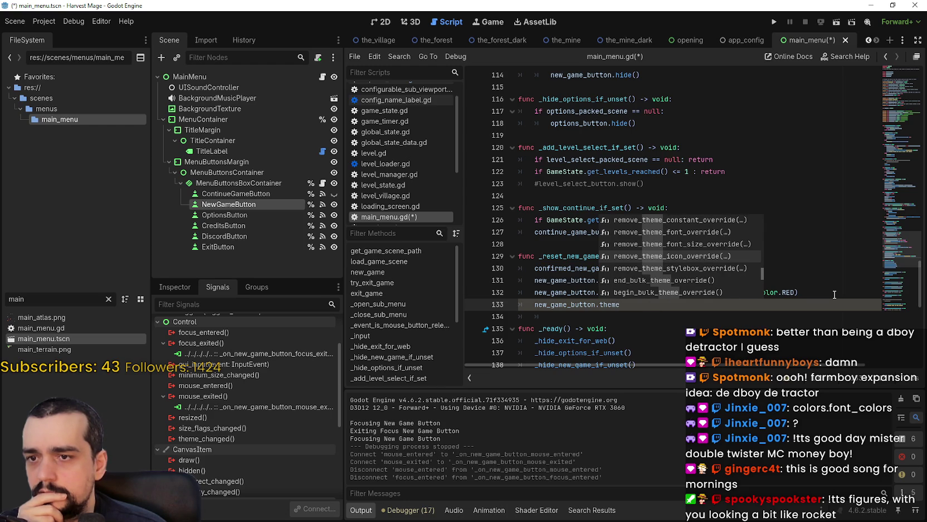
key(Up)
key(Up)
key(Up)
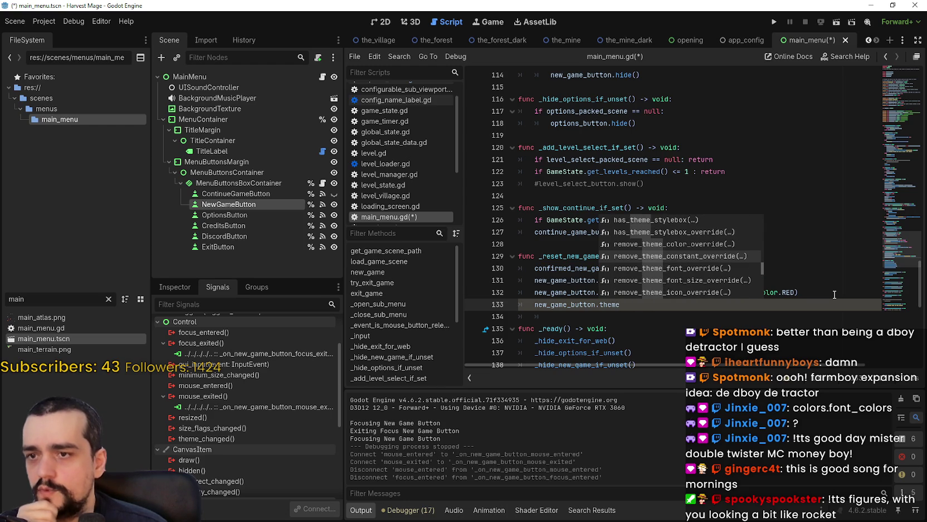
key(Up)
key(Return)
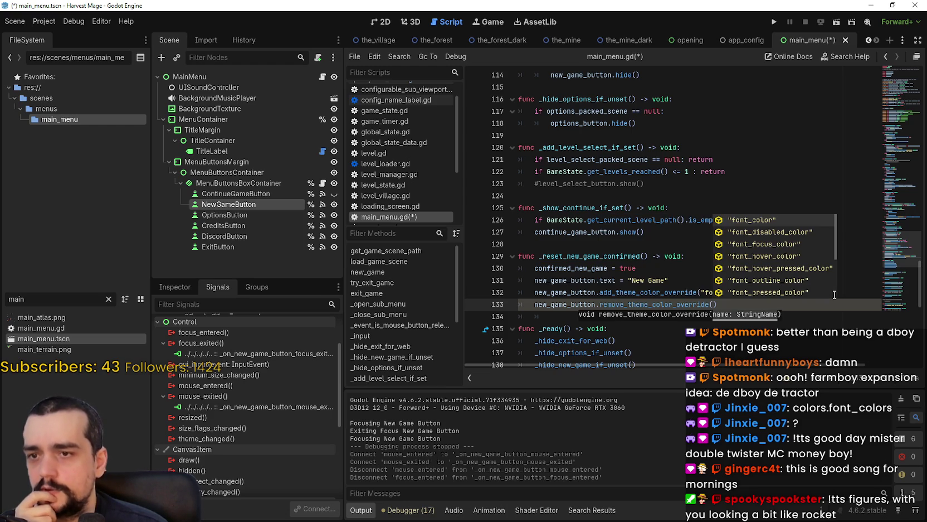
key(Return)
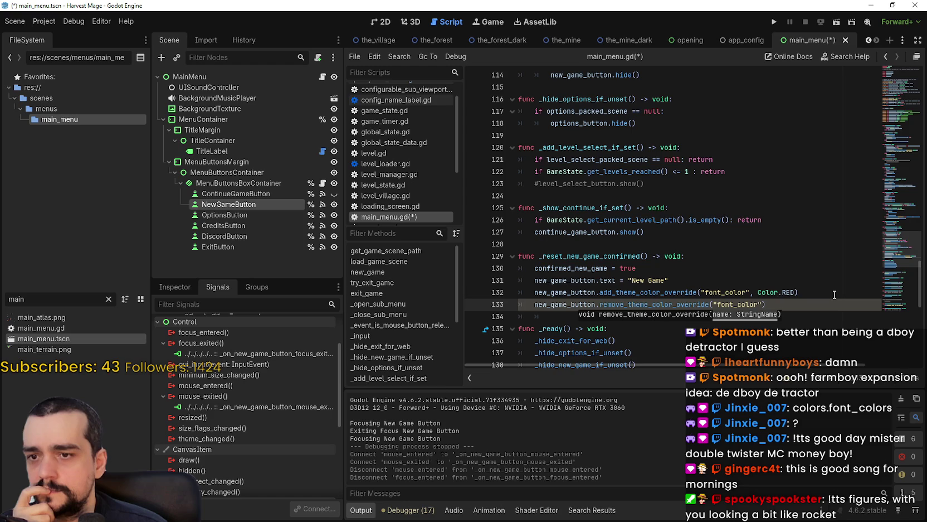
Delete the line that sets the red font colour and tidy the blank line before _ready.
key(Up)
key(Up)
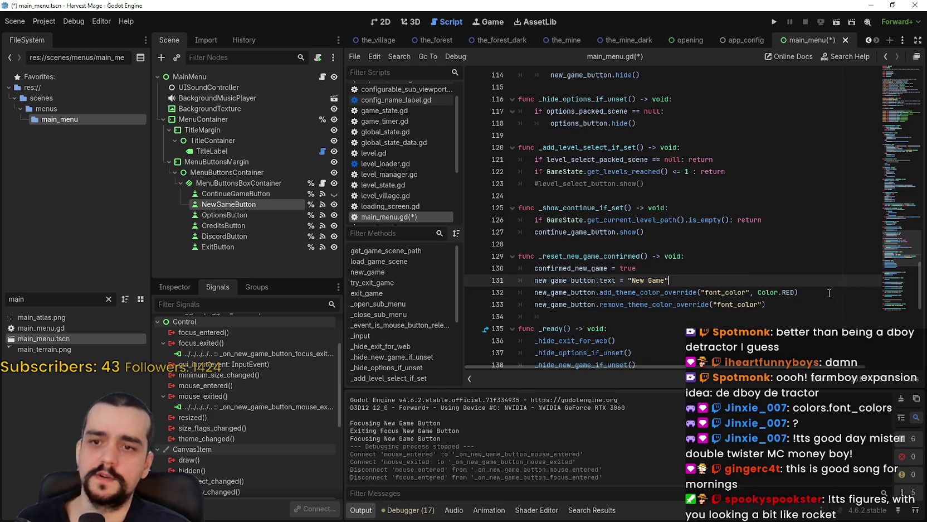
click(829, 293)
key(shift+Up)
key(BackSpace)
click(601, 315)
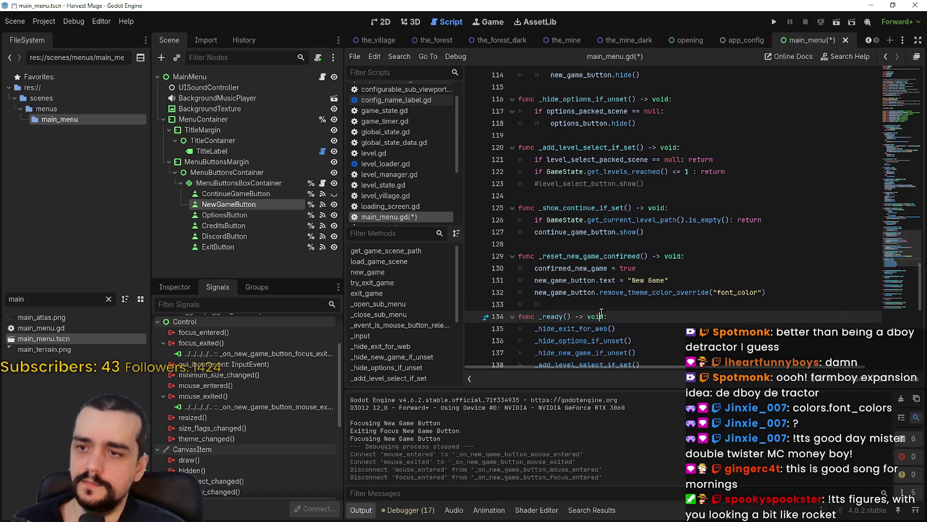
key(Up)
key(BackSpace)
Save the script and review the _reset_new_game_confirmed function.
key(ctrl+s)
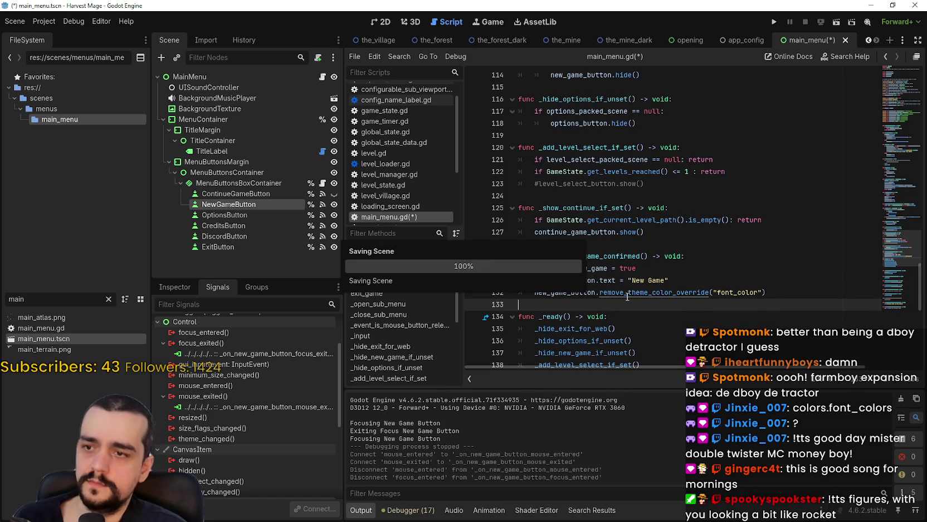
drag(539, 256, 649, 255)
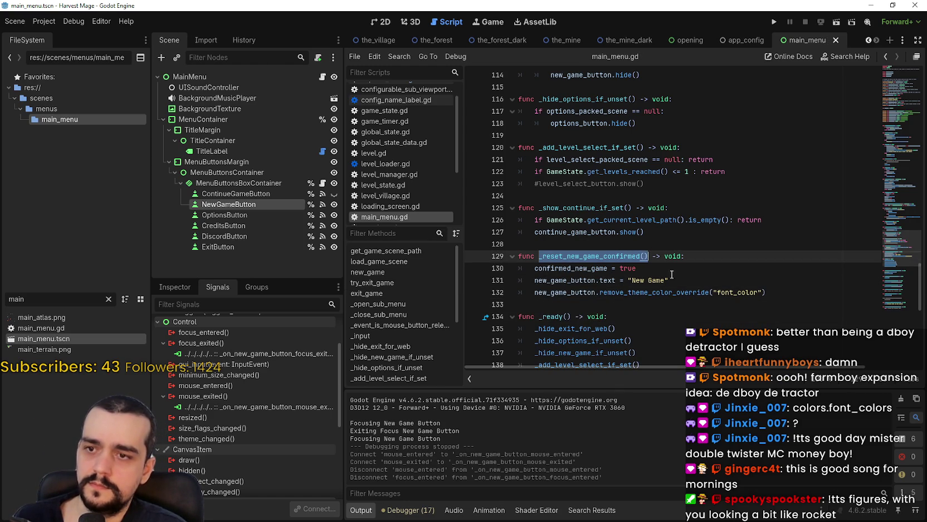
scroll(695, 295, down, 6)
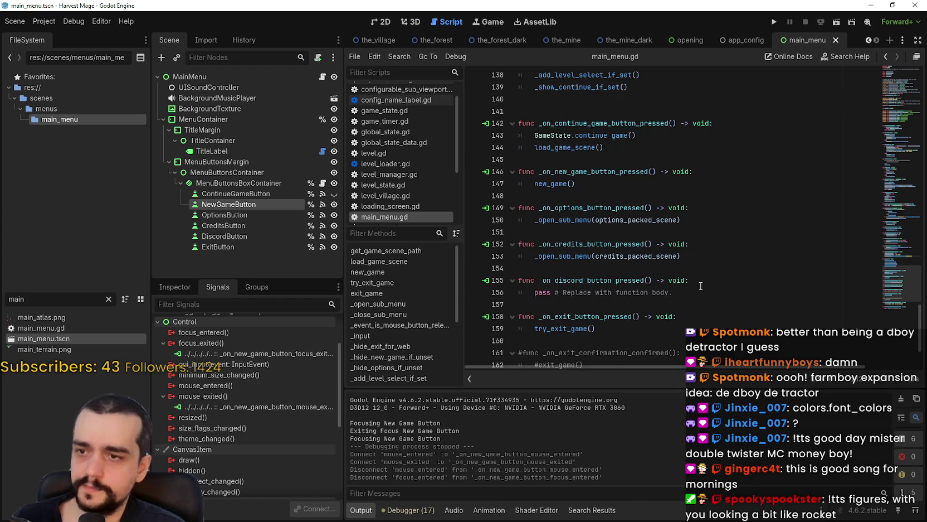
scroll(701, 286, up, 3)
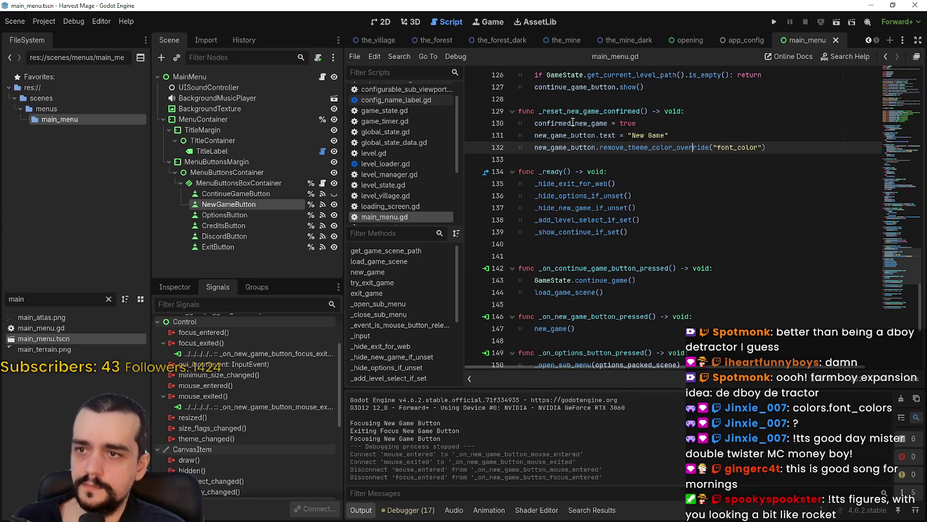
click(697, 123)
scroll(735, 127, up, 1)
scroll(724, 134, up, 1)
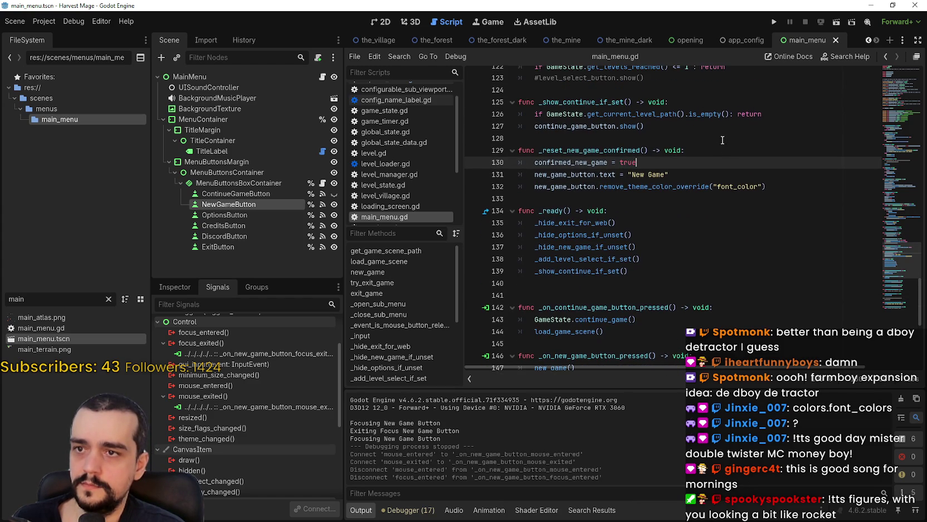
Add an early return when confirmed_new_game is false at the top of the reset function, and save.
click(717, 151)
key(Return)
text(if)
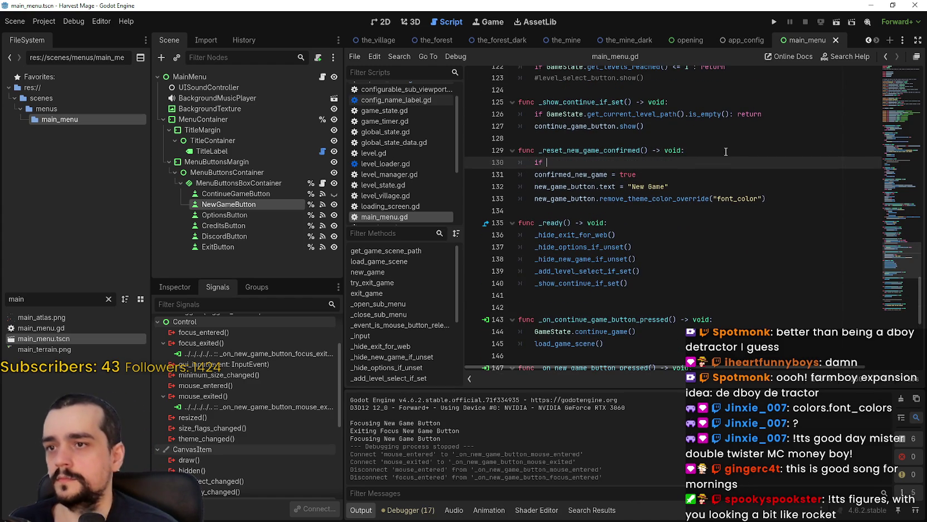
click(592, 174)
scroll(592, 174, up, 1)
key(Up)
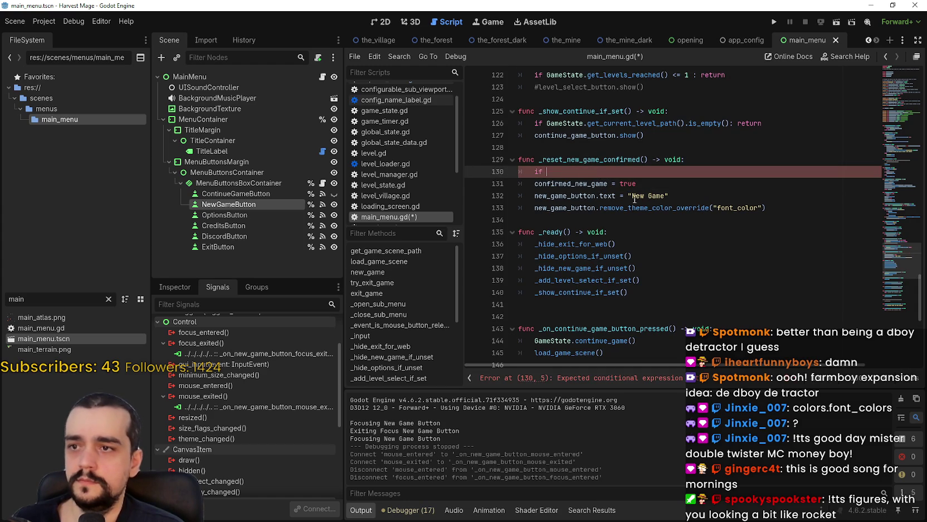
text(confirmed_new_game)
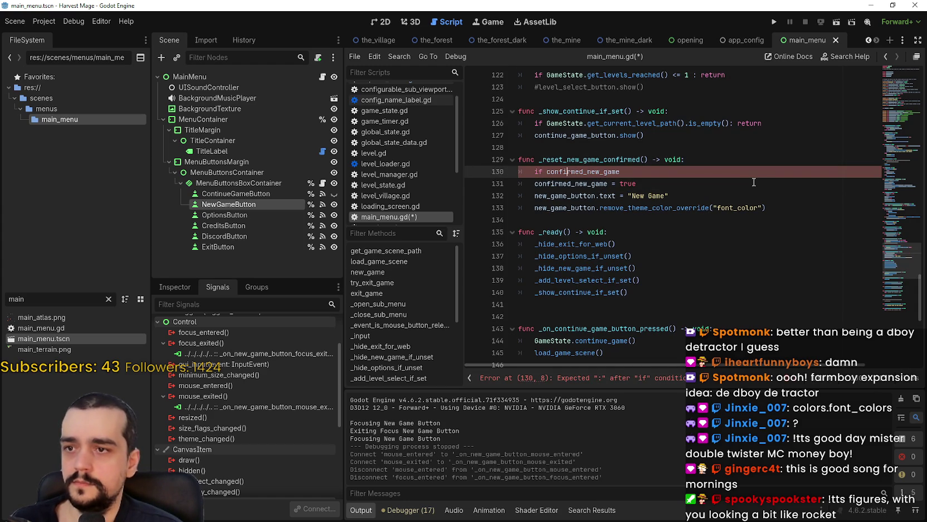
text(!)
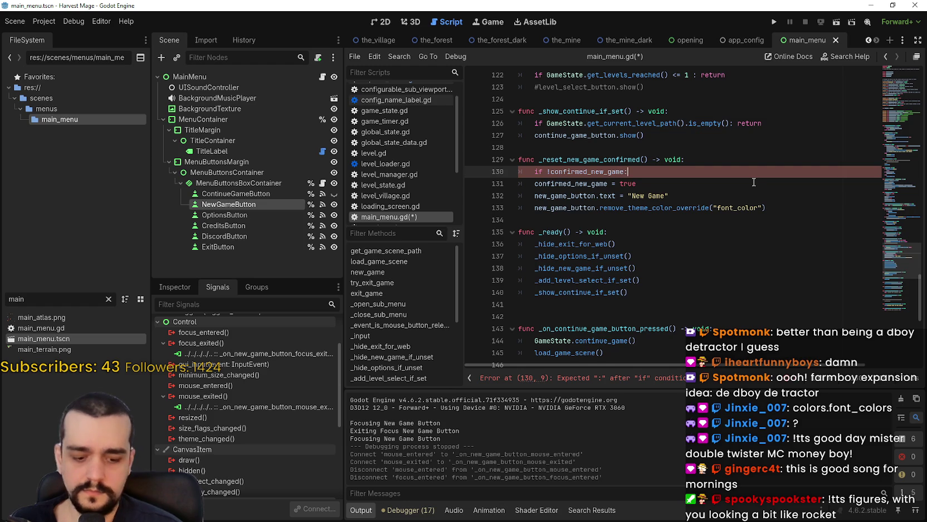
key(Return)
text(return)
key(ctrl+s)
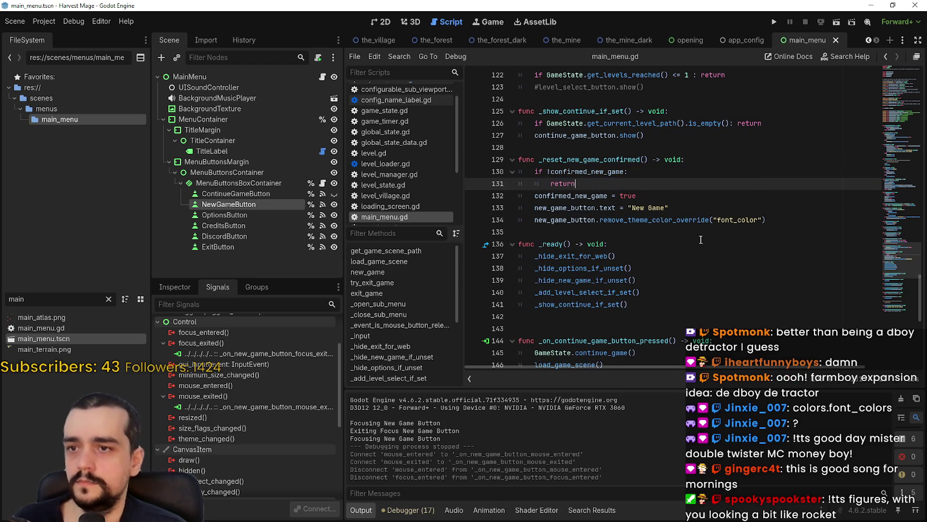
Replace the focus-exit handler's print with a _reset_new_game_confirmed call and delete the commented exit block.
click(701, 239)
drag(539, 160, 649, 159)
key(ctrl+c)
click(897, 311)
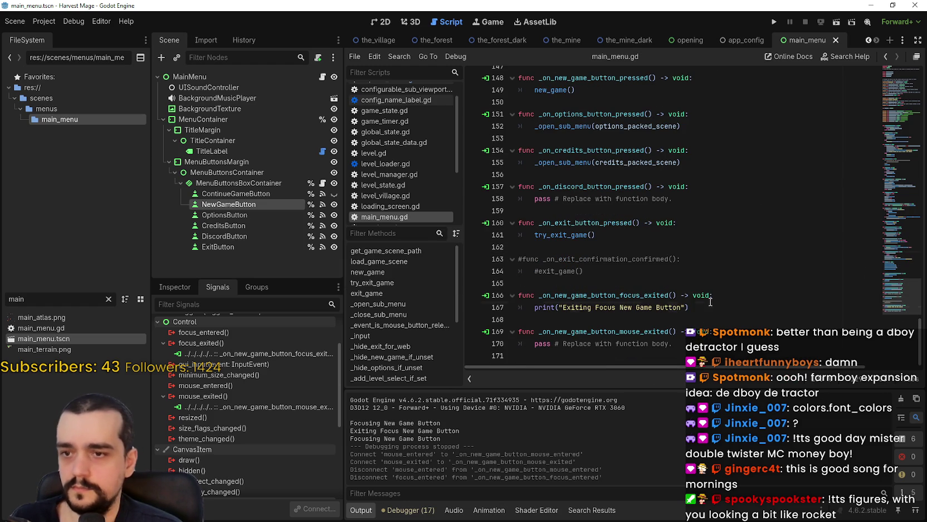
drag(711, 304, 534, 307)
key(ctrl+v)
click(608, 273)
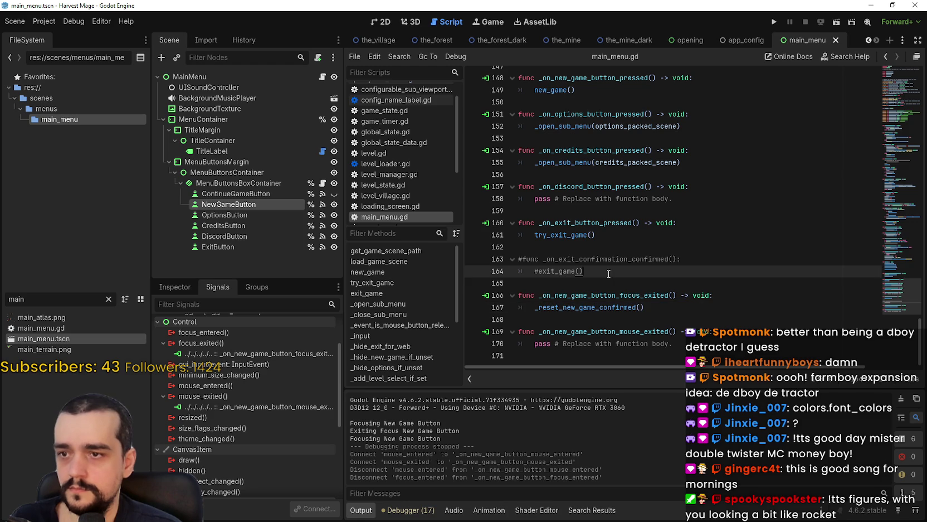
mouse_move(609, 273)
mouse_down()
mouse_move(585, 276)
mouse_move(521, 258)
mouse_move(519, 247)
mouse_up()
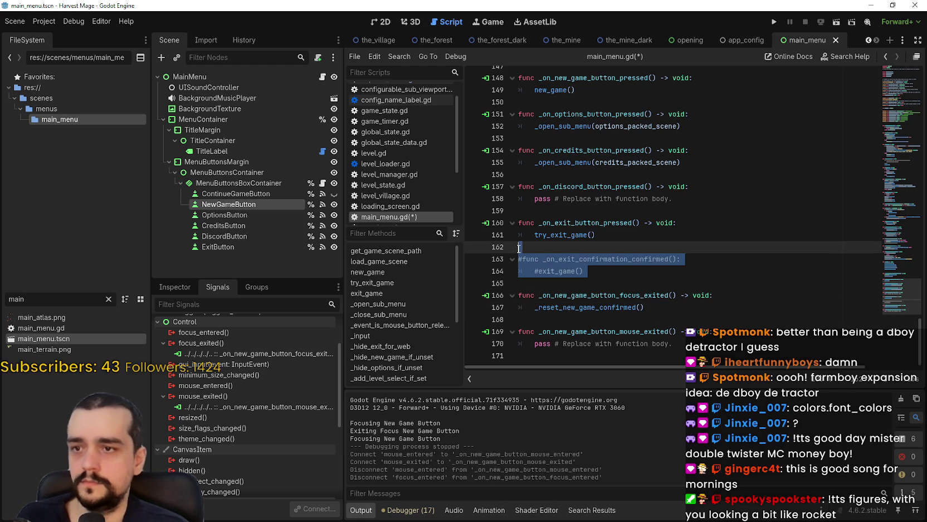
key(Delete)
key(Delete)
Replace pass in the mouse-exit handler with the reset function call and save.
drag(675, 307, 533, 307)
key(ctrl+v)
click(569, 285)
key(ctrl+s)
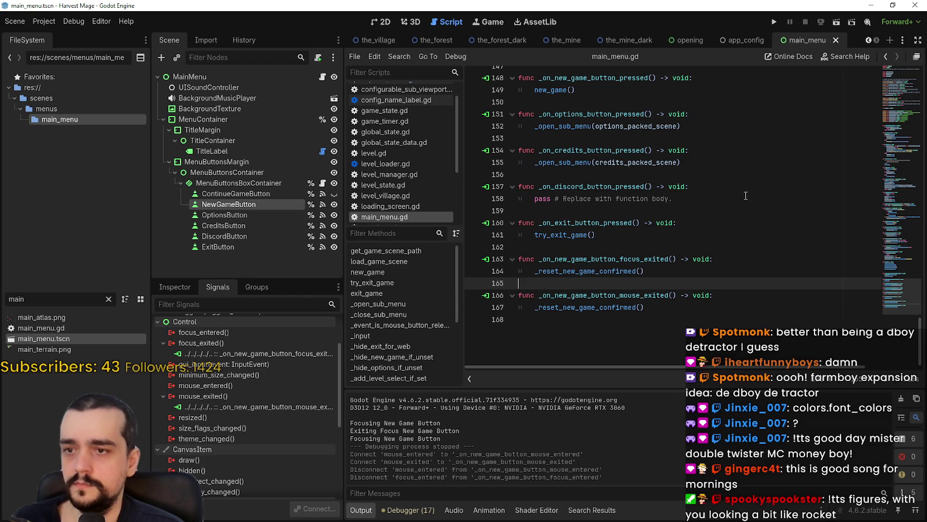
click(771, 17)
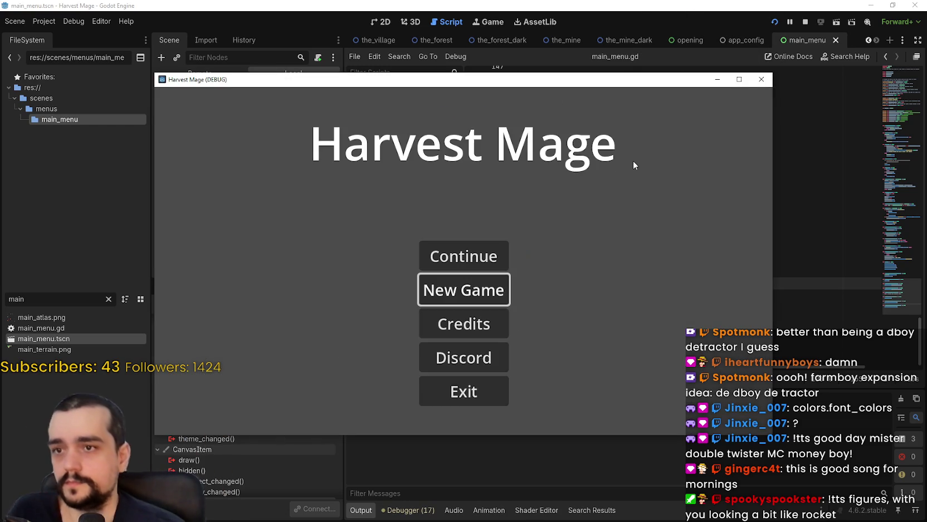
click(482, 291)
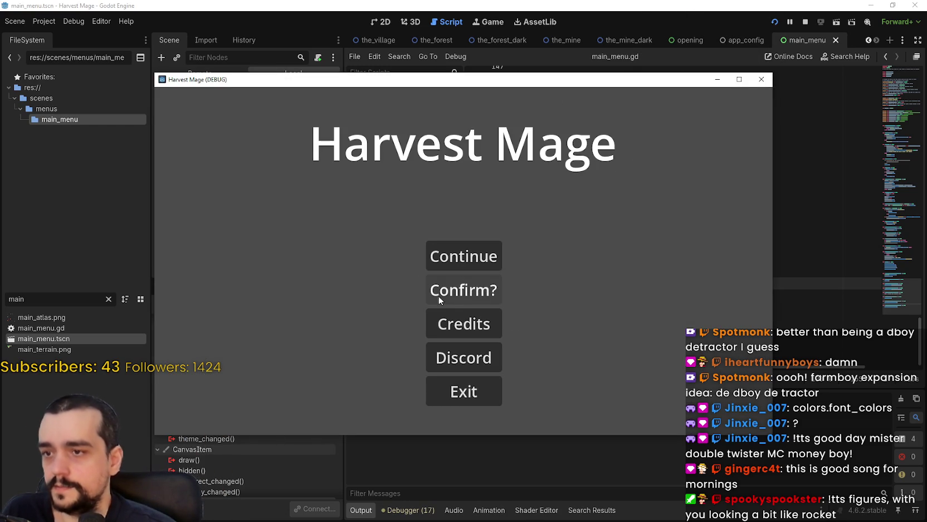
click(476, 295)
drag(691, 83, 711, 78)
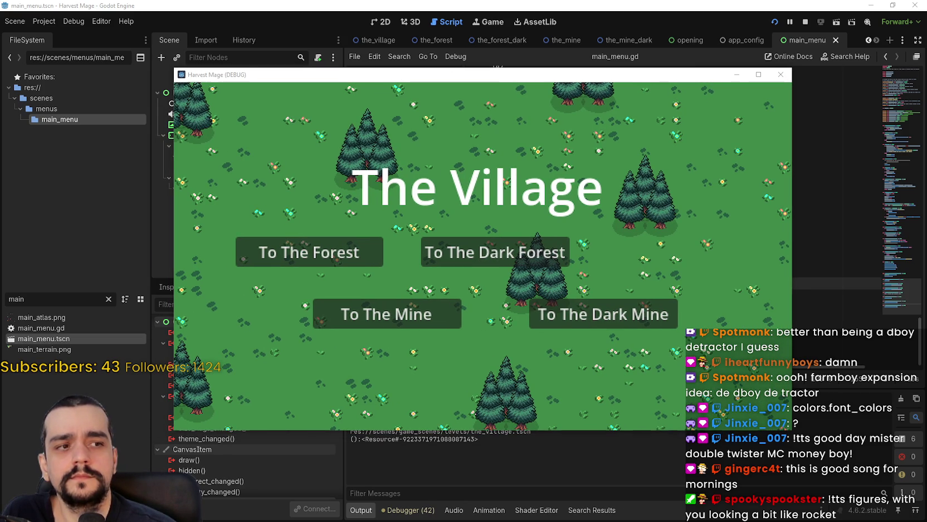
click(780, 74)
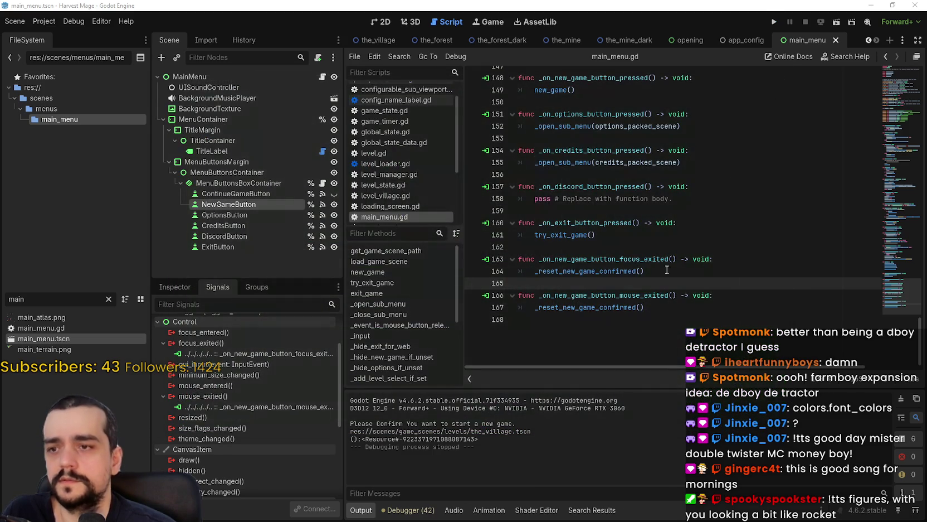
click(779, 24)
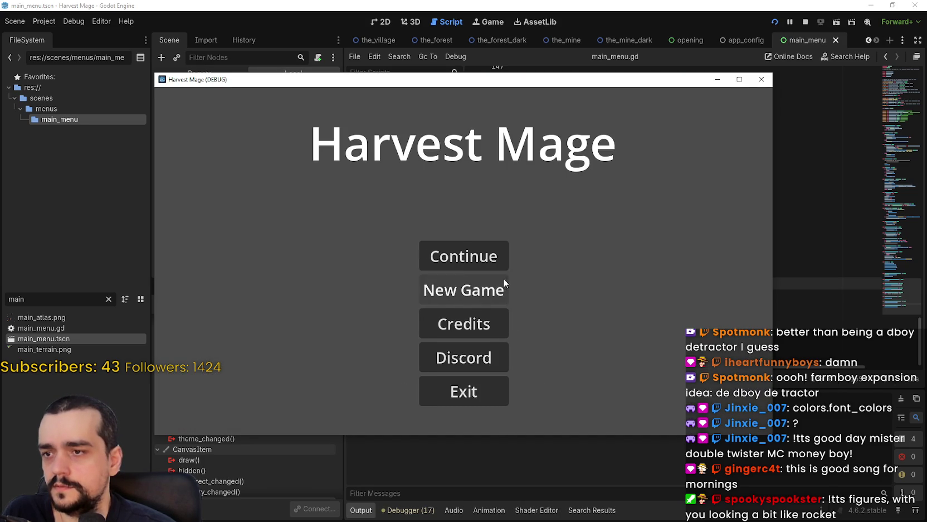
click(480, 289)
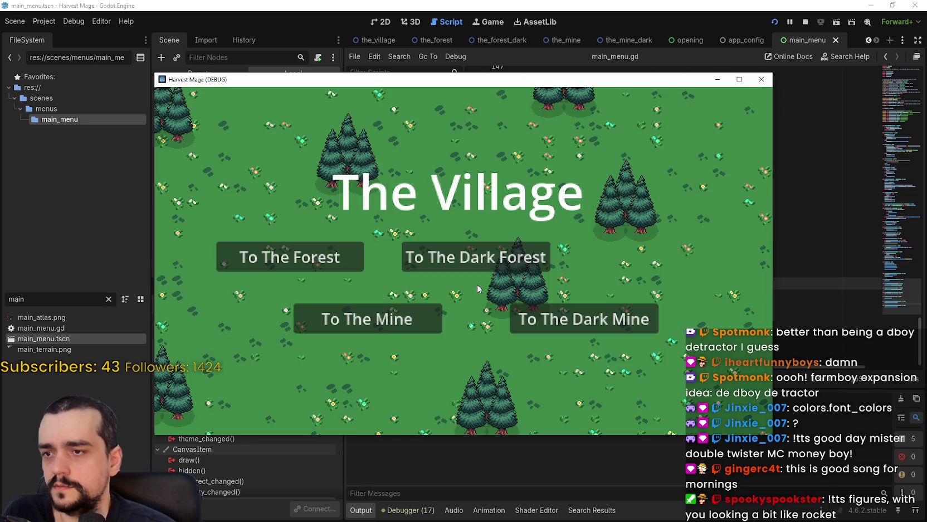
click(803, 25)
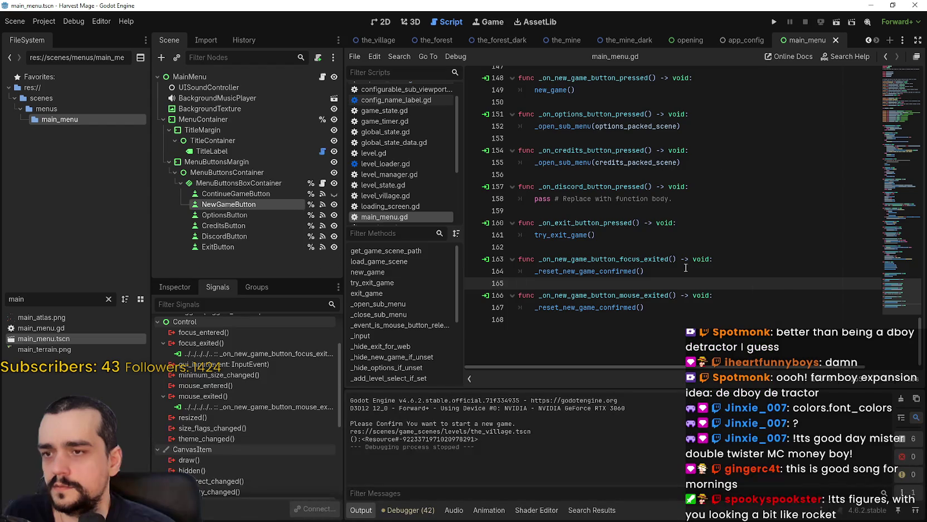
click(654, 243)
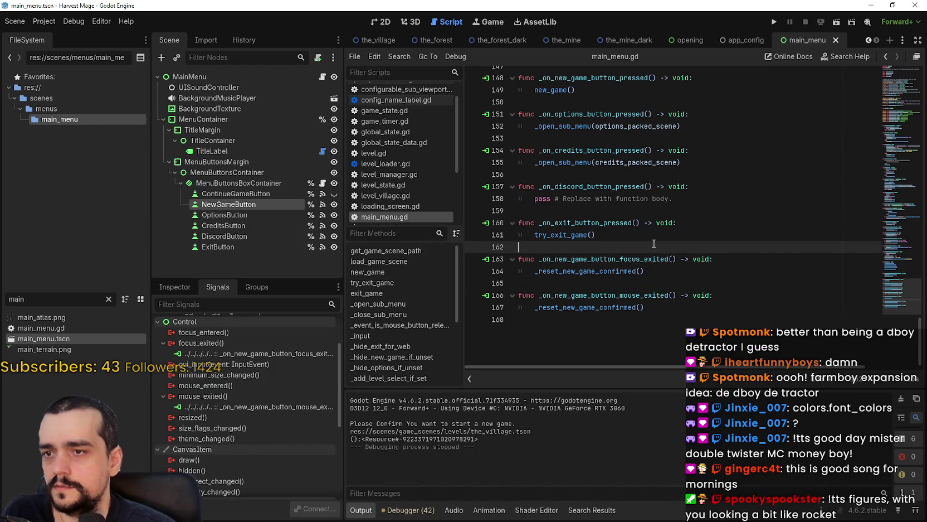
click(773, 23)
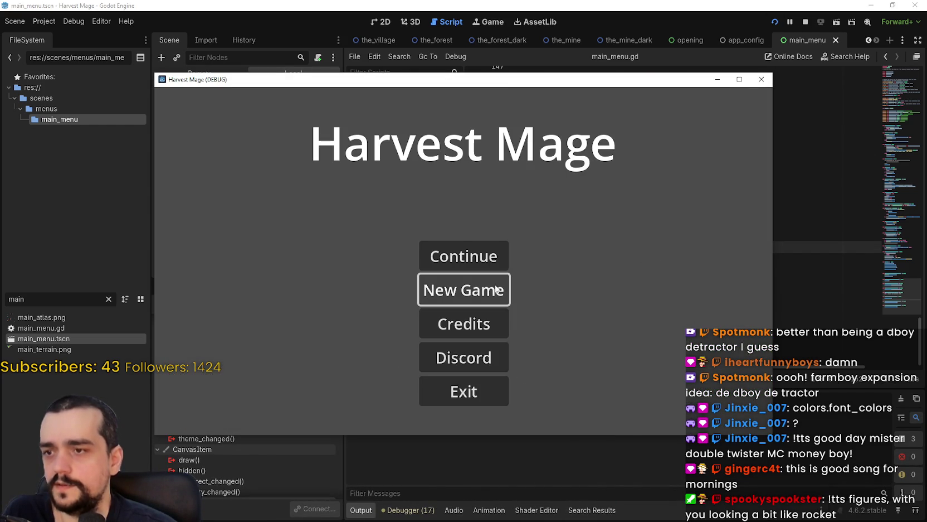
click(462, 294)
click(462, 294)
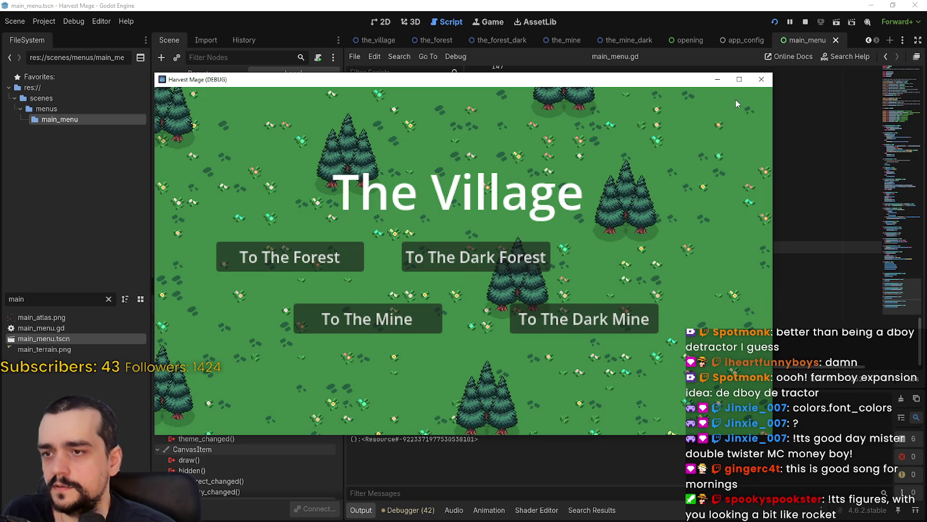
click(761, 79)
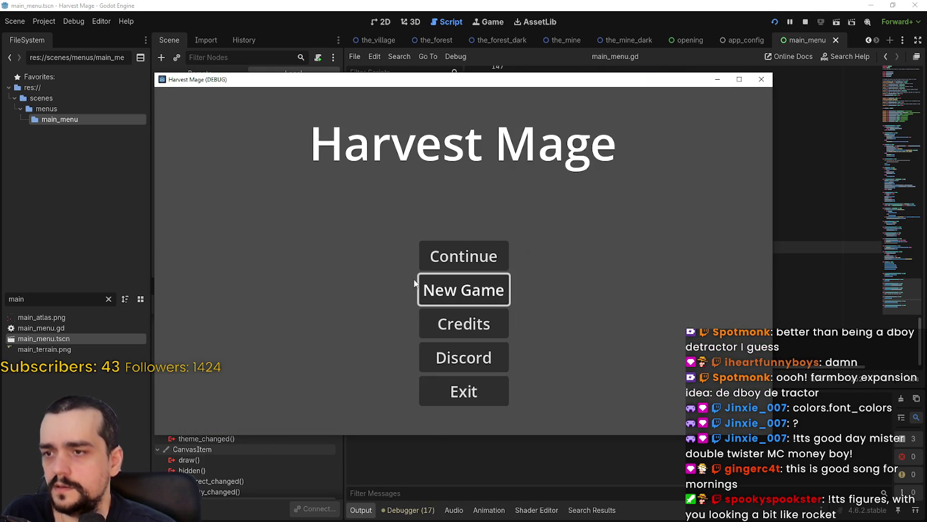
click(501, 287)
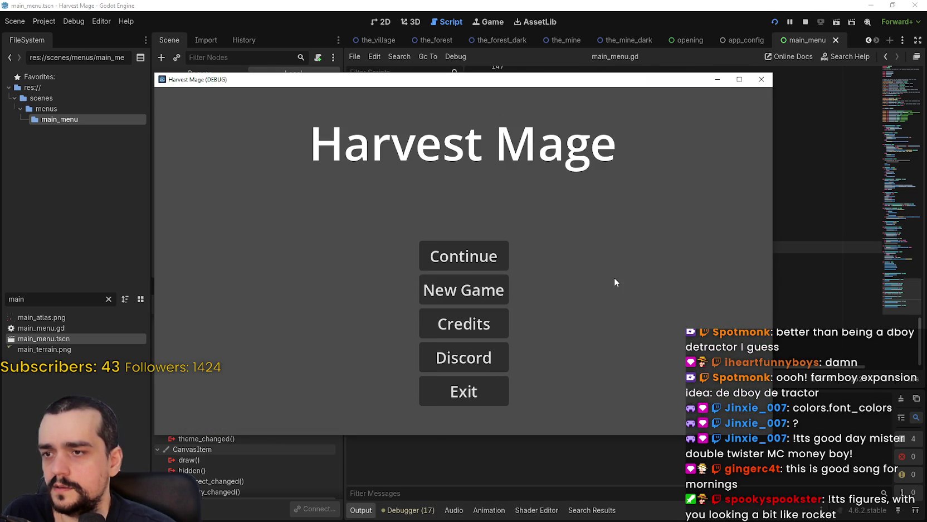
double_click(471, 285)
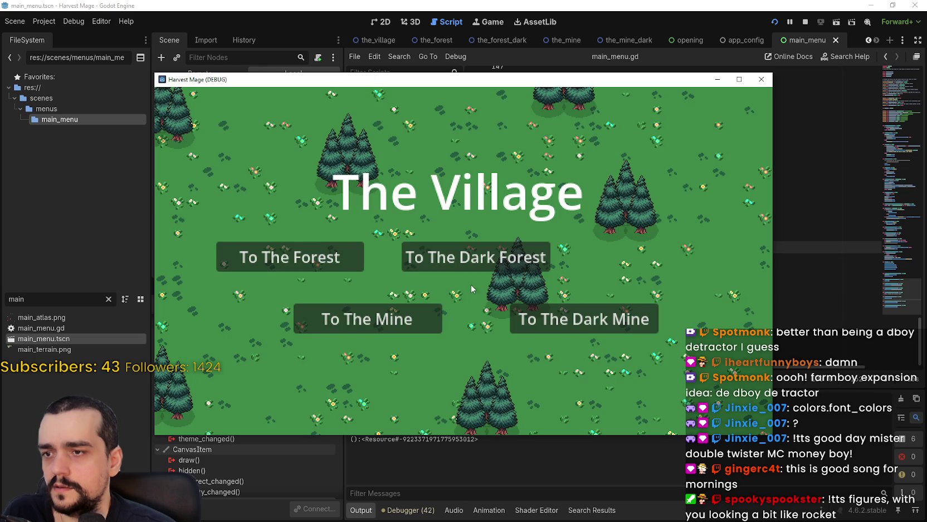
click(805, 22)
Add a print("On new Game Button focused Exited") line to the focus_exited handler.
click(696, 258)
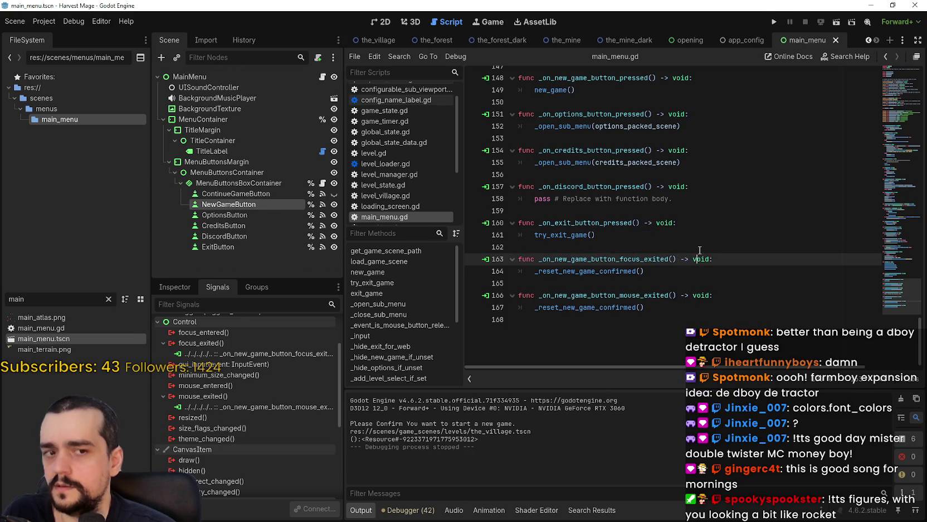
click(698, 243)
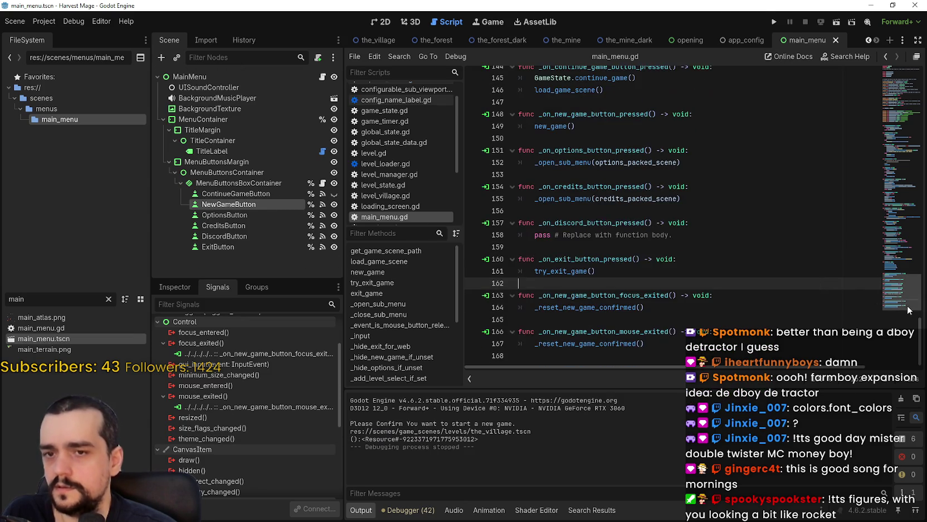
scroll(910, 308, up, 1)
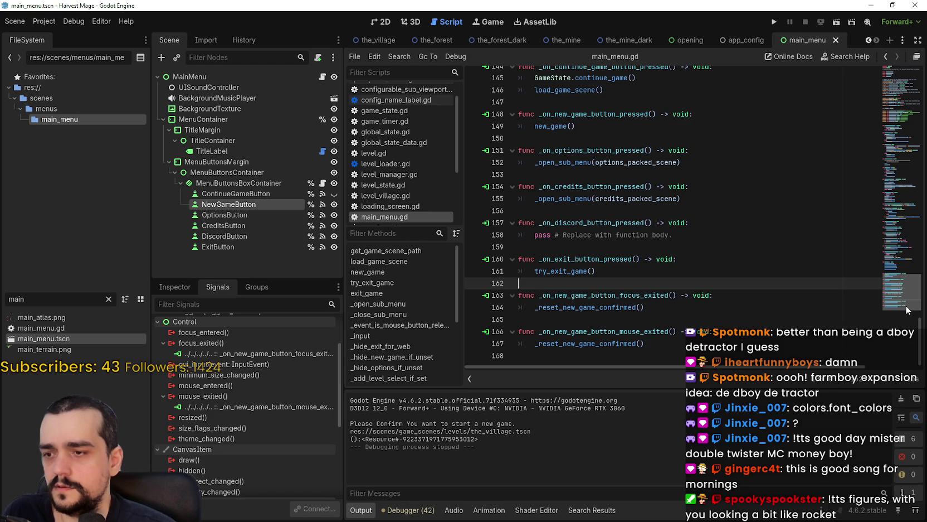
click(711, 307)
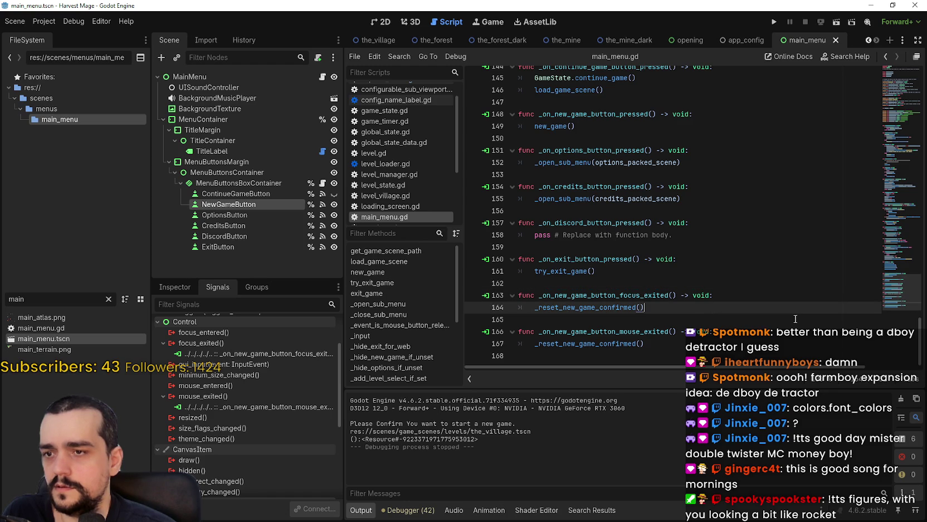
click(765, 295)
key(Return)
text(print(")
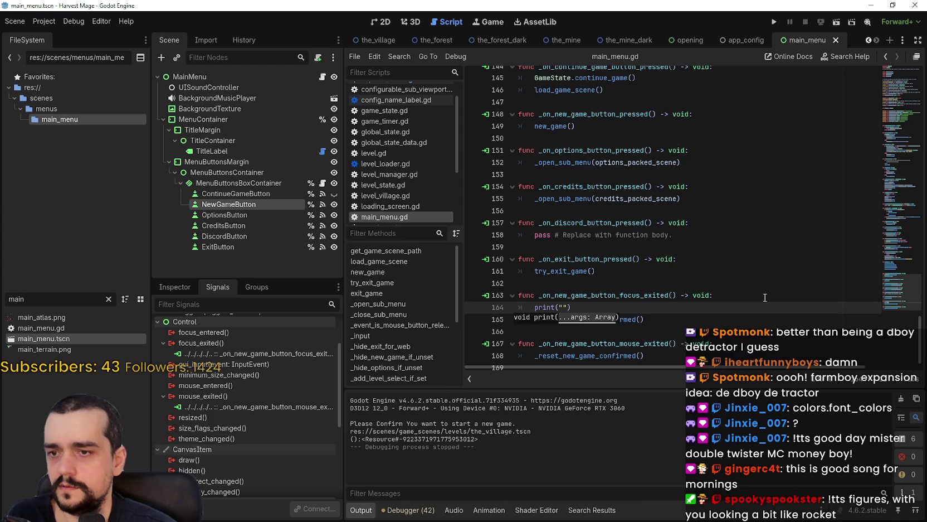
text(On new Game Button)
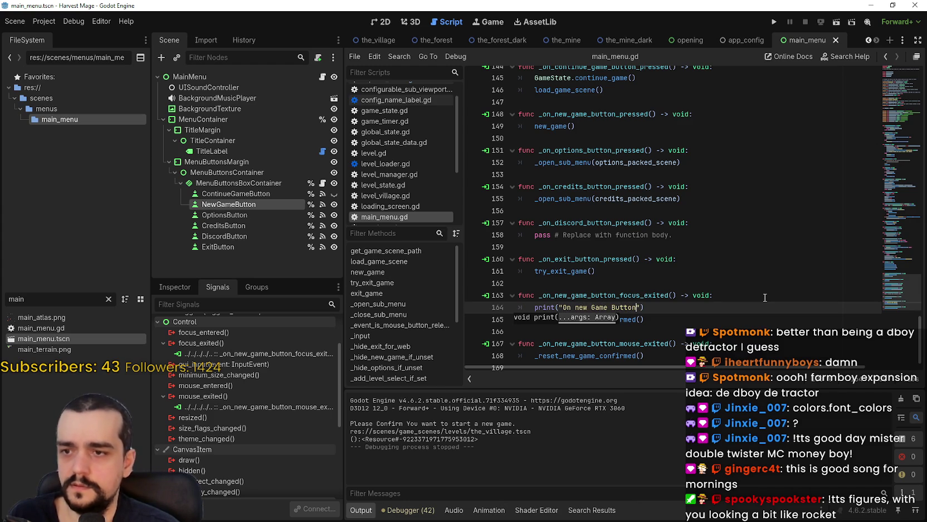
text( focused Exi)
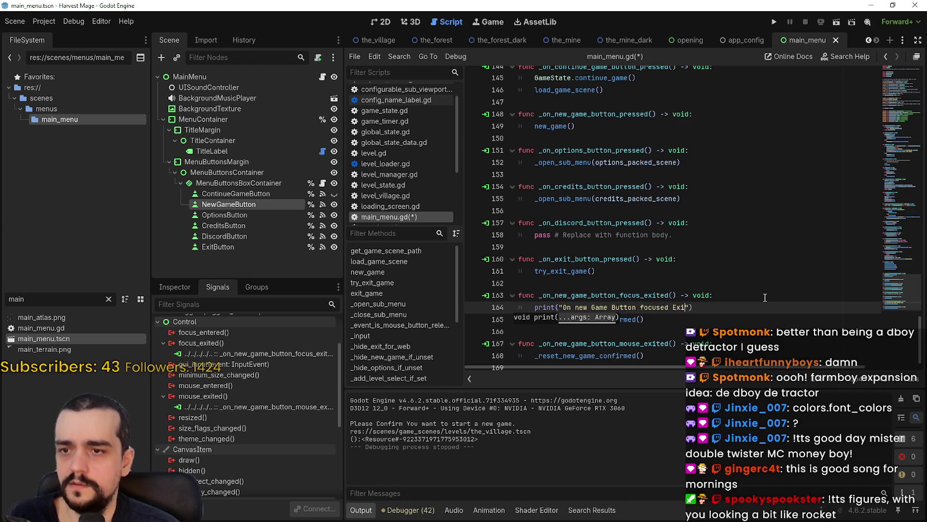
text(ted)
click(577, 308)
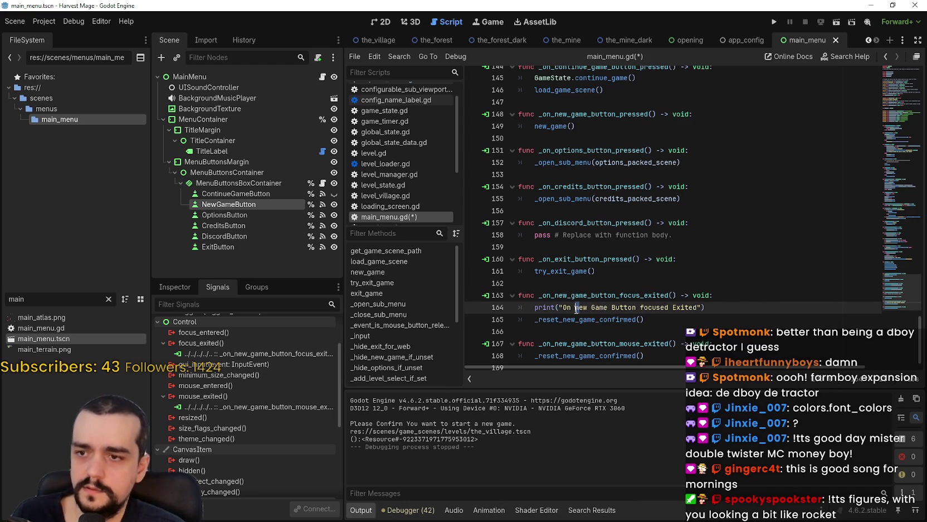
click(761, 308)
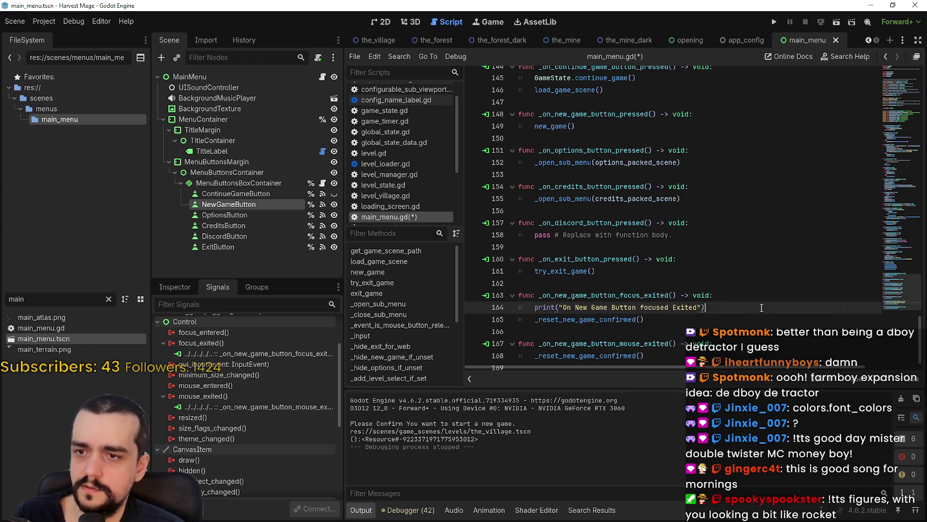
Paste the print line into the mouse_exited handler with 'focused' changed to 'Mouse', save, and run.
click(745, 335)
click(746, 341)
key(Return)
key(ctrl+v)
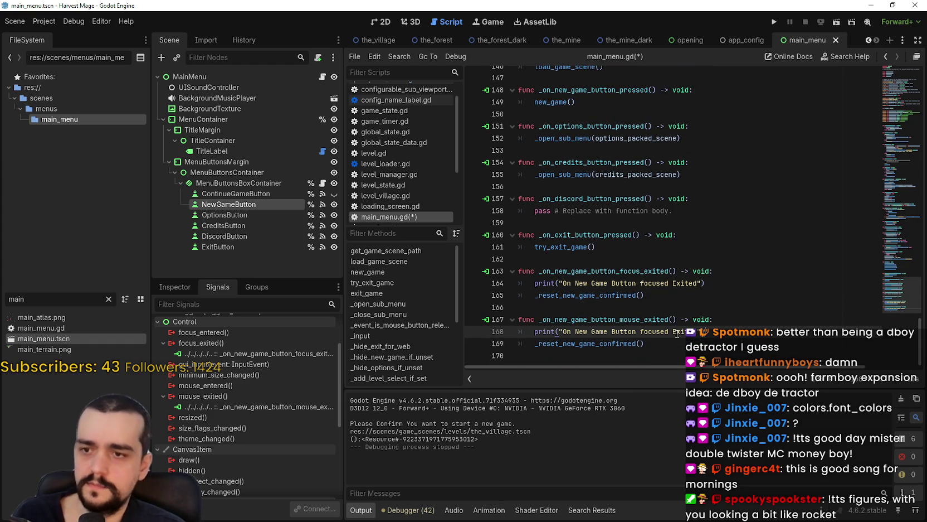
double_click(669, 331)
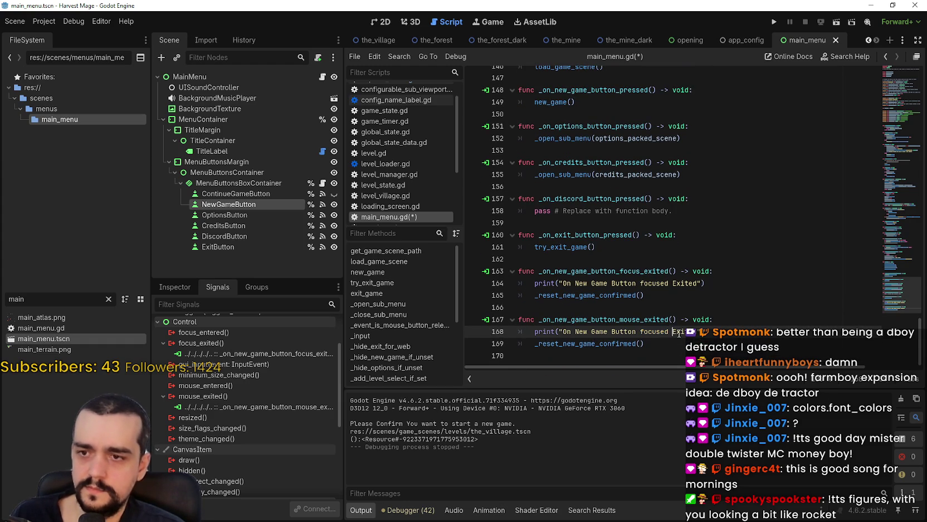
text(Mouse)
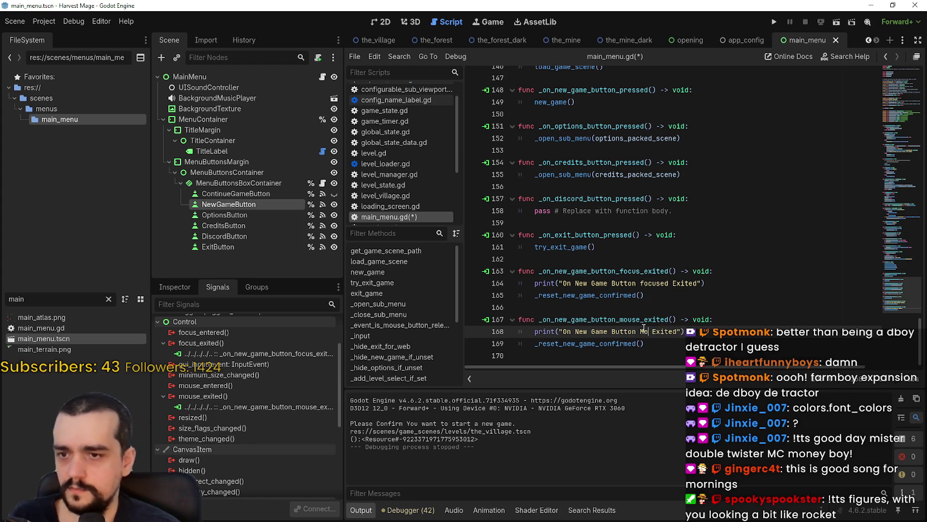
key(ctrl+s)
click(773, 22)
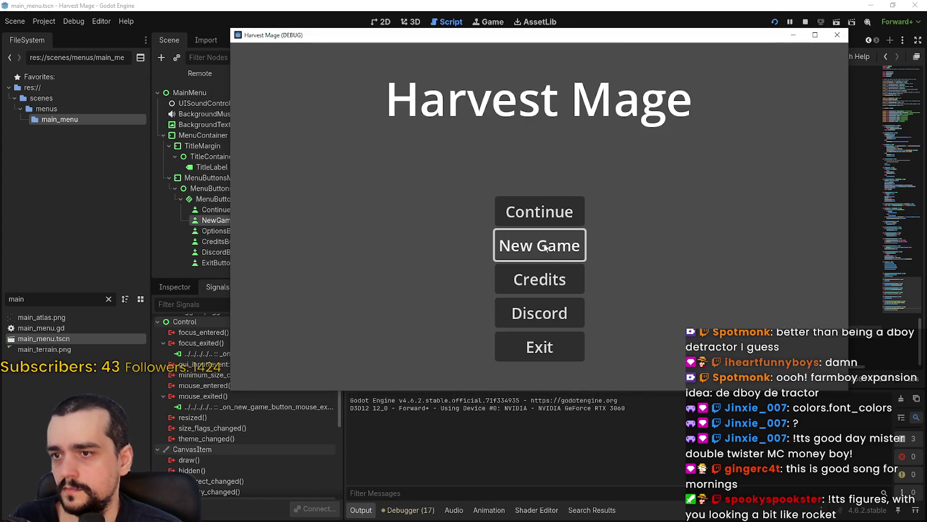
Trigger New Game's Confirm? prompt, check the mouse-exit log message, and close the game.
click(545, 246)
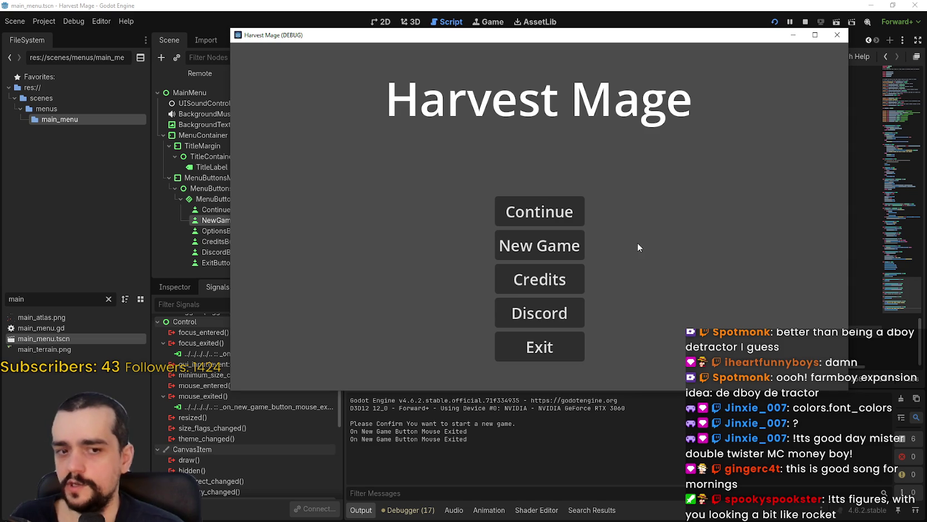
click(685, 449)
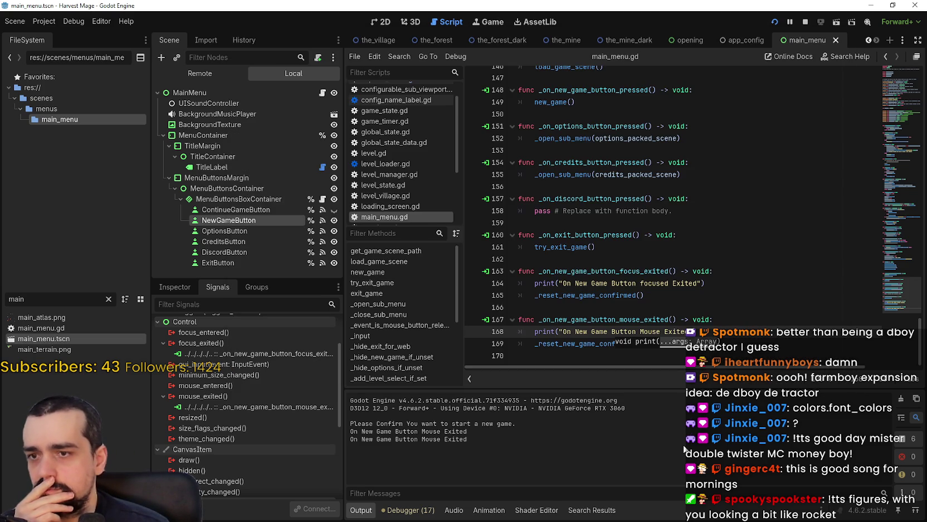
Scroll through main_menu.gd to trace where confirmed_new_game is used.
click(751, 344)
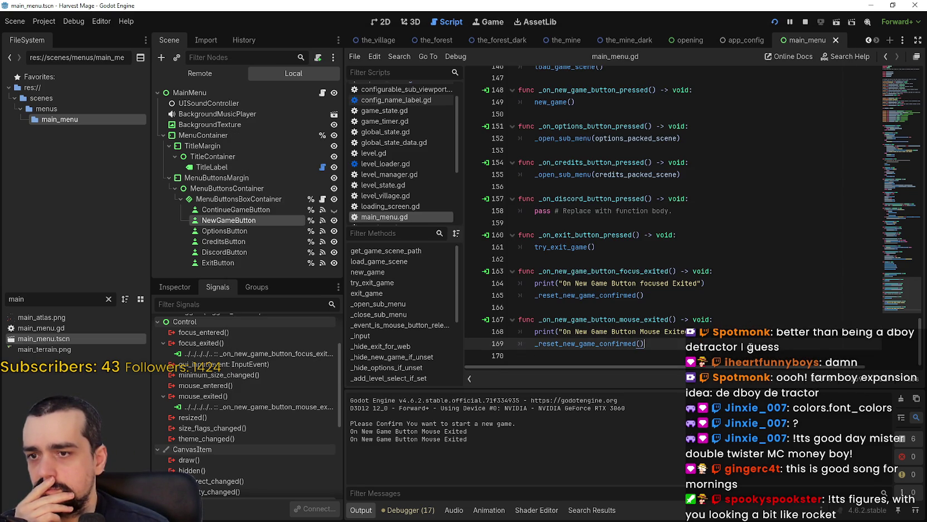
double_click(621, 318)
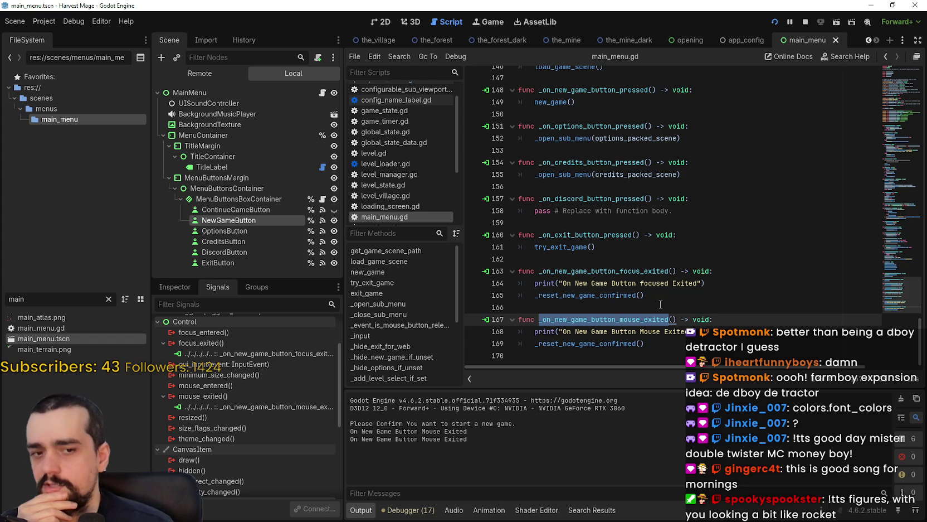
scroll(678, 299, up, 5)
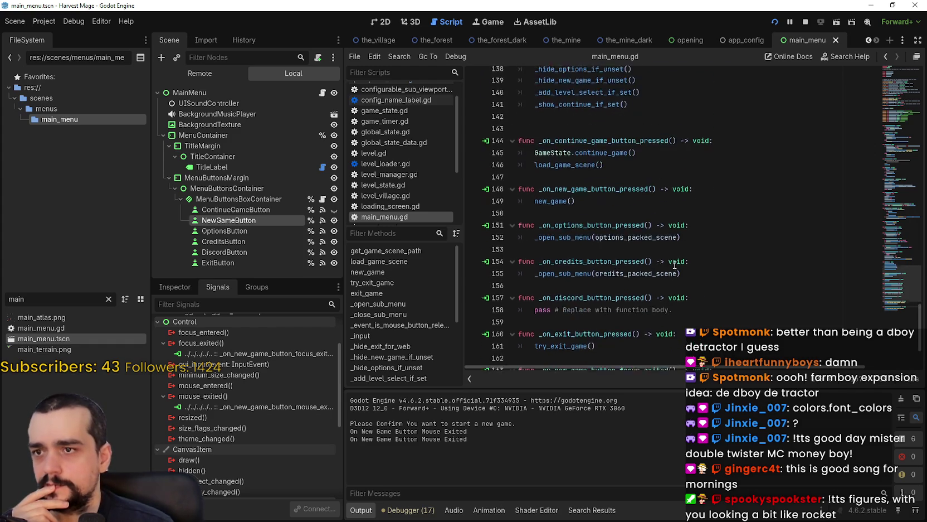
scroll(904, 260, up, 5)
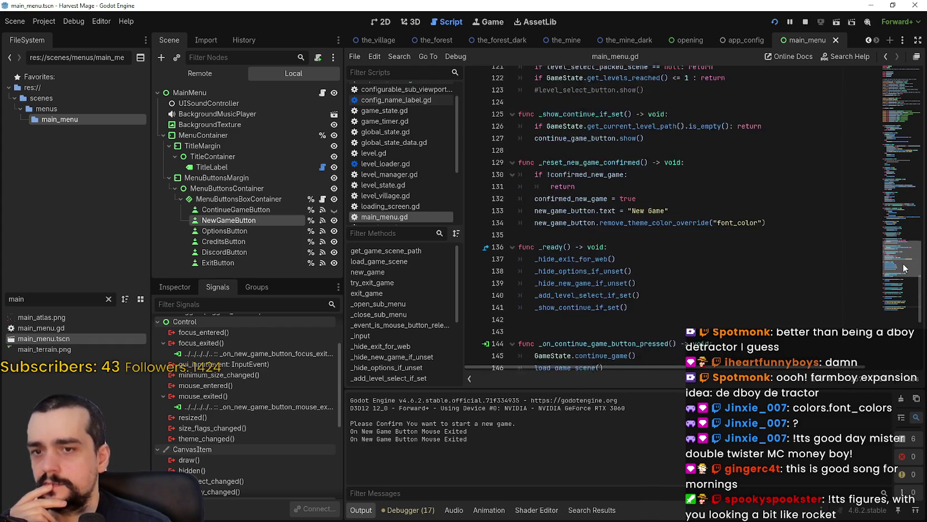
drag(903, 260, 896, 173)
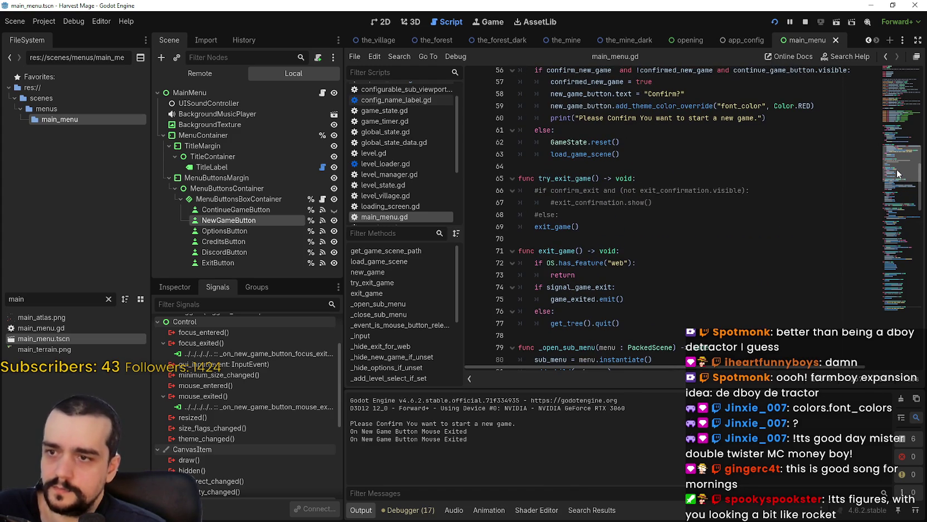
drag(899, 174, 898, 158)
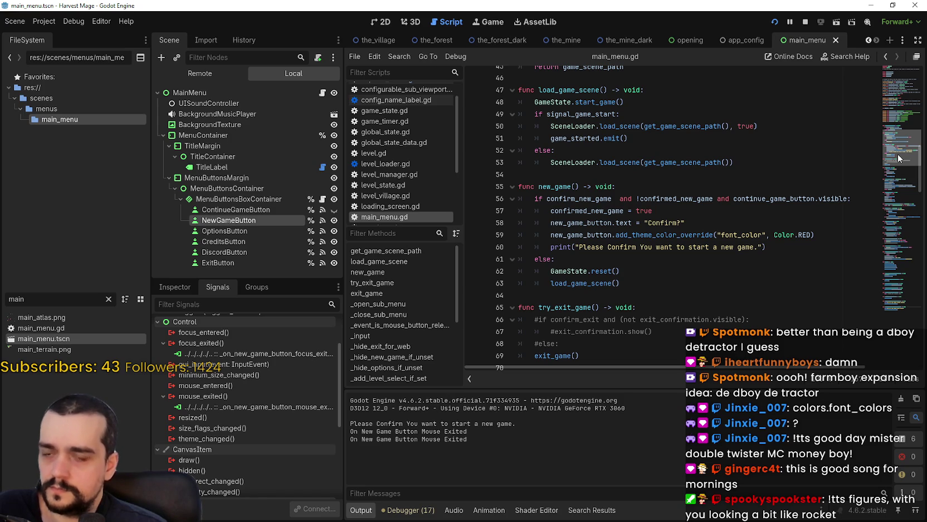
drag(898, 158, 904, 155)
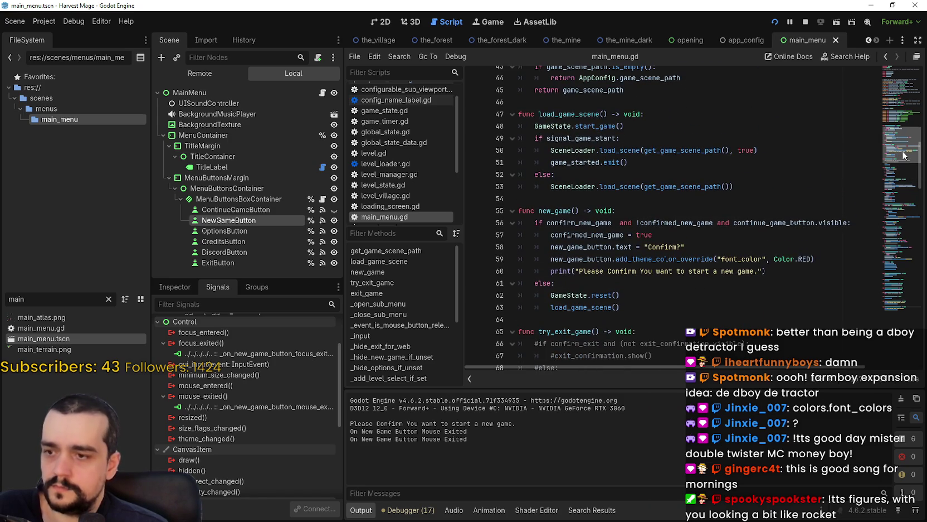
double_click(619, 238)
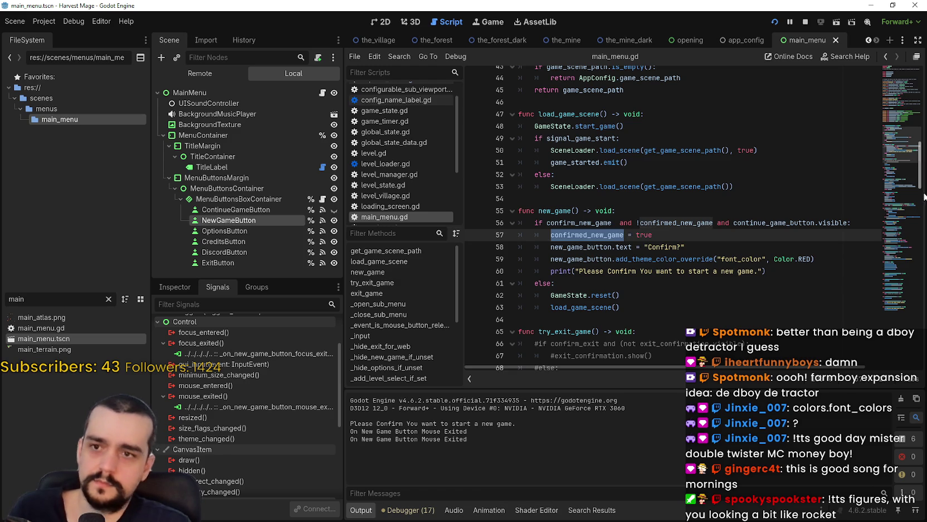
scroll(891, 295, down, 20)
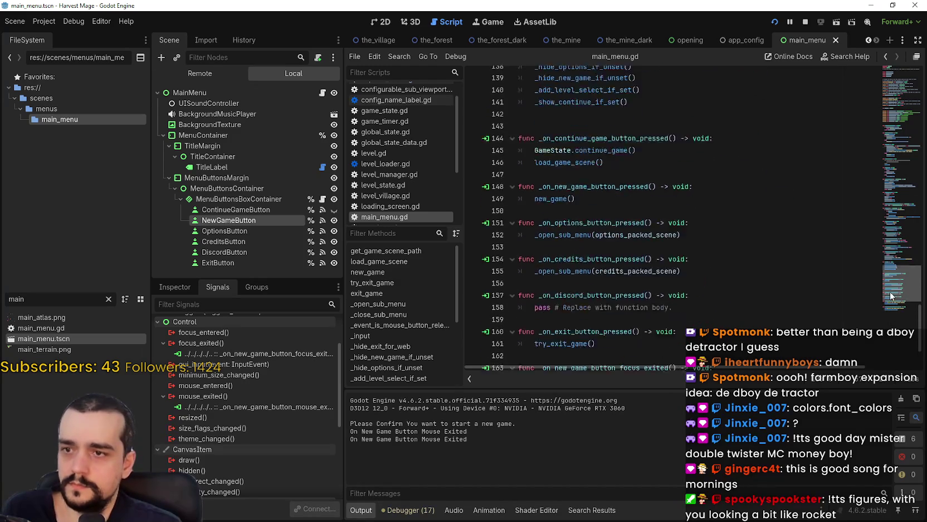
drag(891, 296, 887, 267)
Change the reset value of confirmed_new_game on line 132 from true to false and relaunch.
double_click(559, 230)
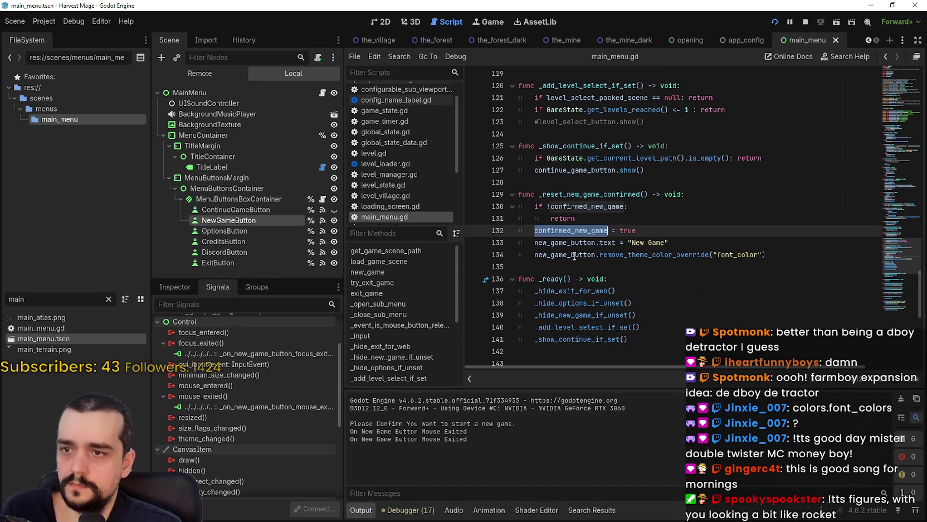
key(Right)
double_click(600, 208)
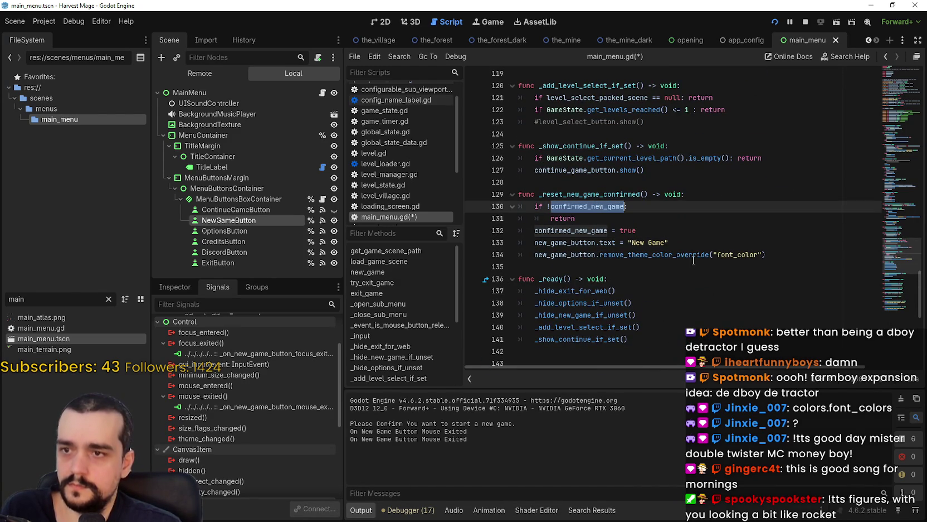
key(Right)
click(701, 225)
key(ctrl+s)
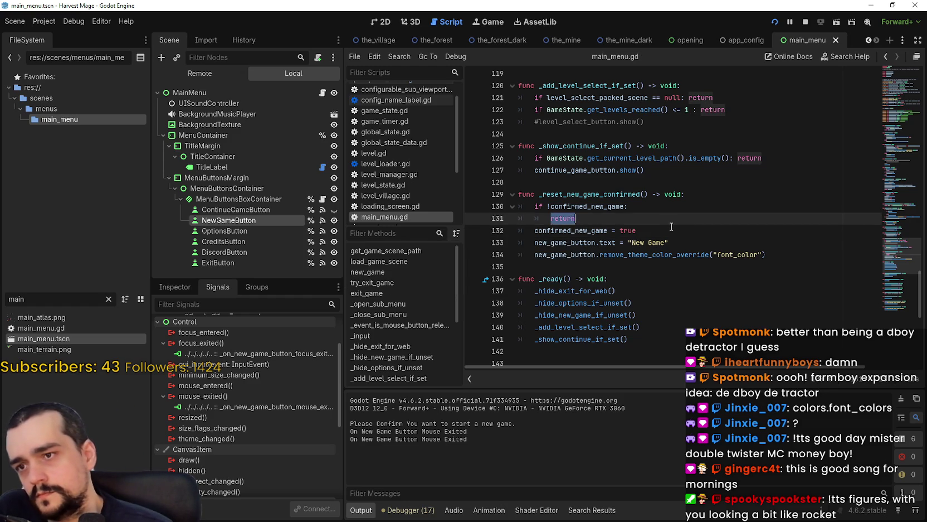
key(ctrl+shift+Left)
text(false)
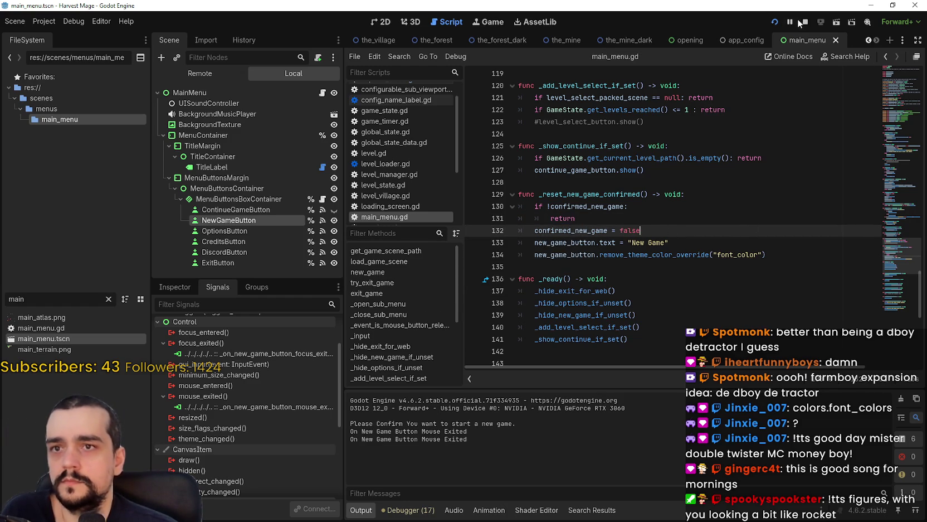
click(774, 21)
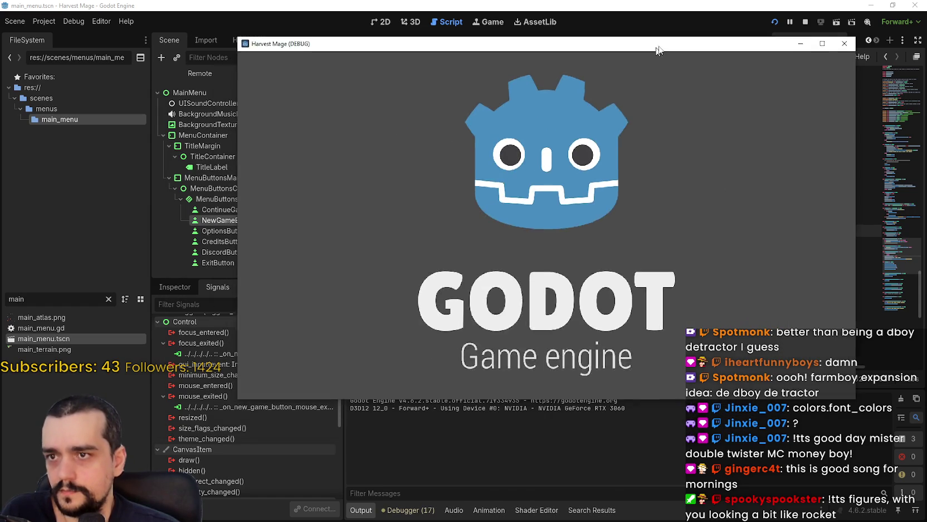
Click New Game repeatedly, leaving the button between clicks, to confirm Confirm? appears and reverts.
drag(658, 49, 671, 40)
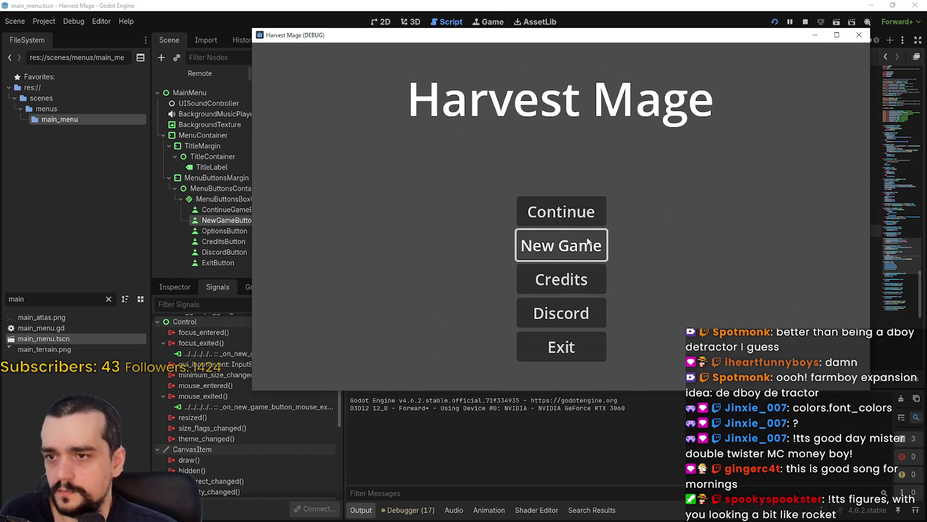
click(592, 243)
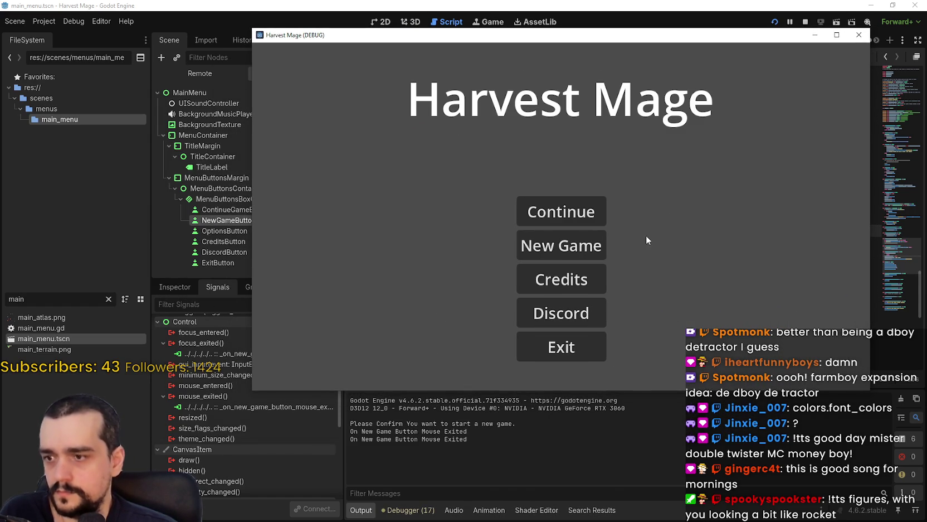
click(590, 245)
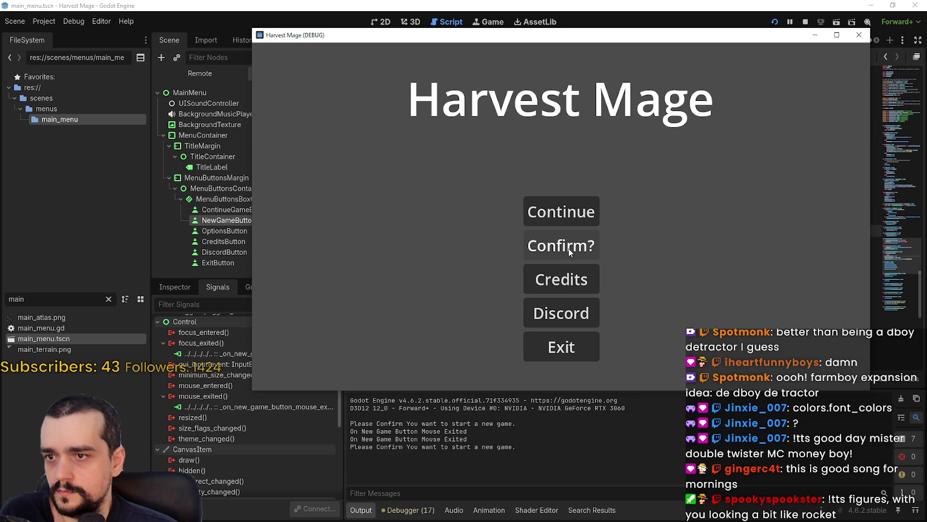
click(579, 249)
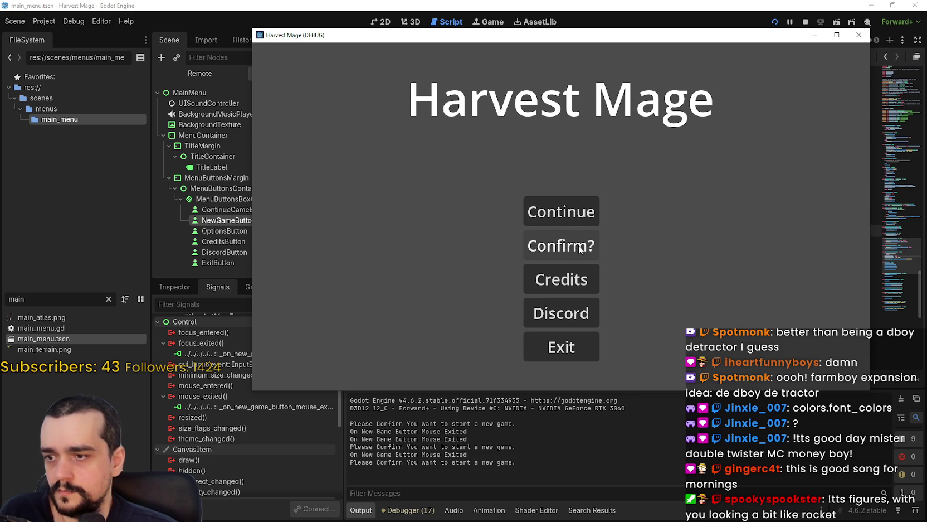
click(585, 251)
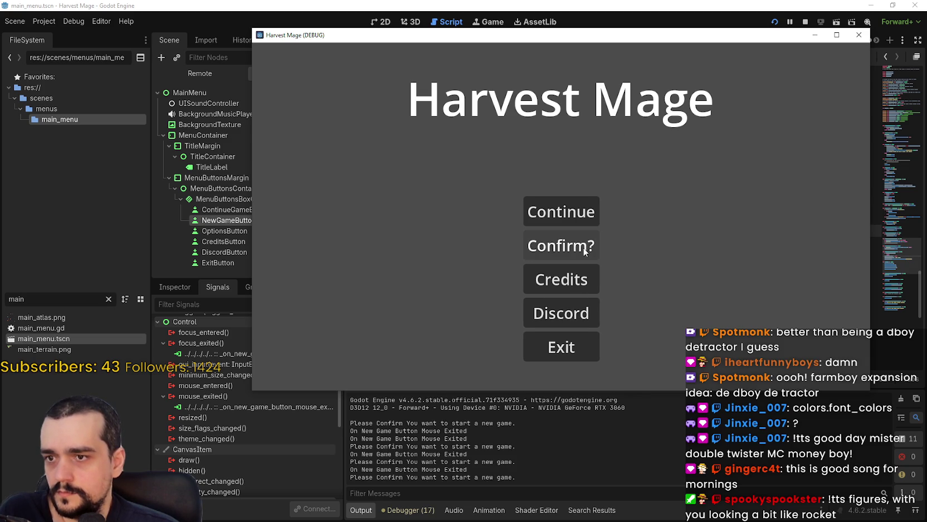
click(598, 244)
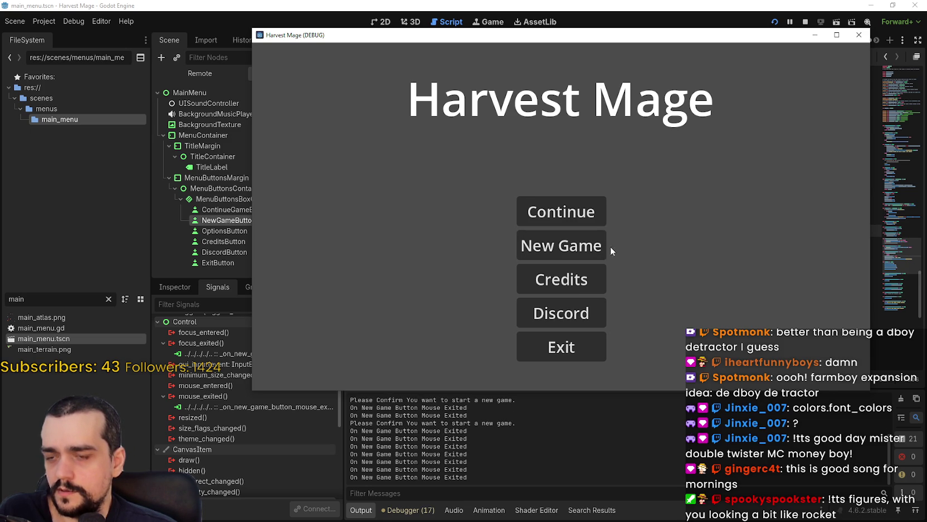
click(577, 249)
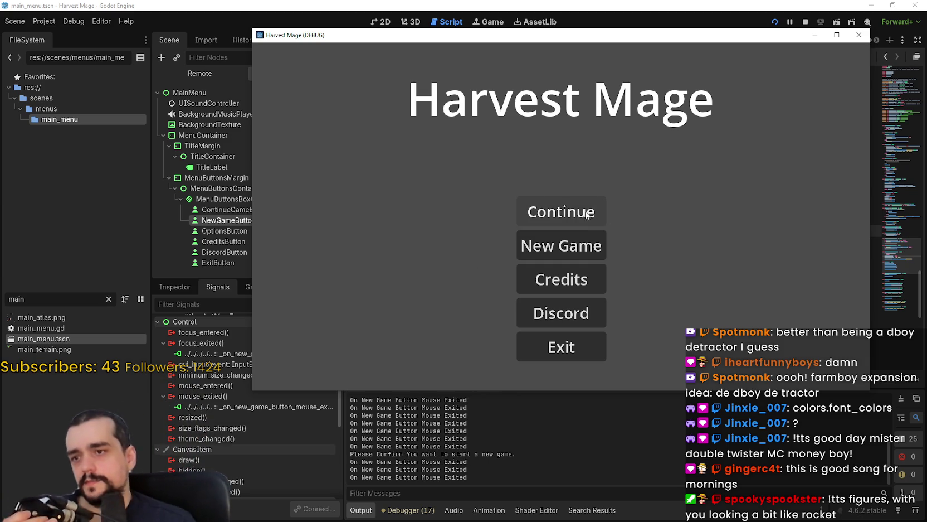
Stop the game, switch to 2D, and show MenuButtonsBoxContainer's properties in the Inspector.
key(F8)
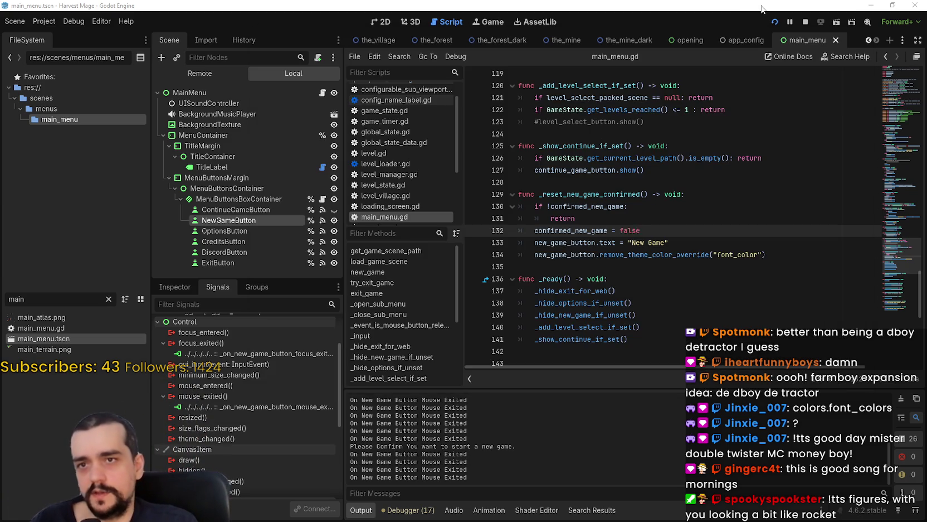
key(ctrl+F1)
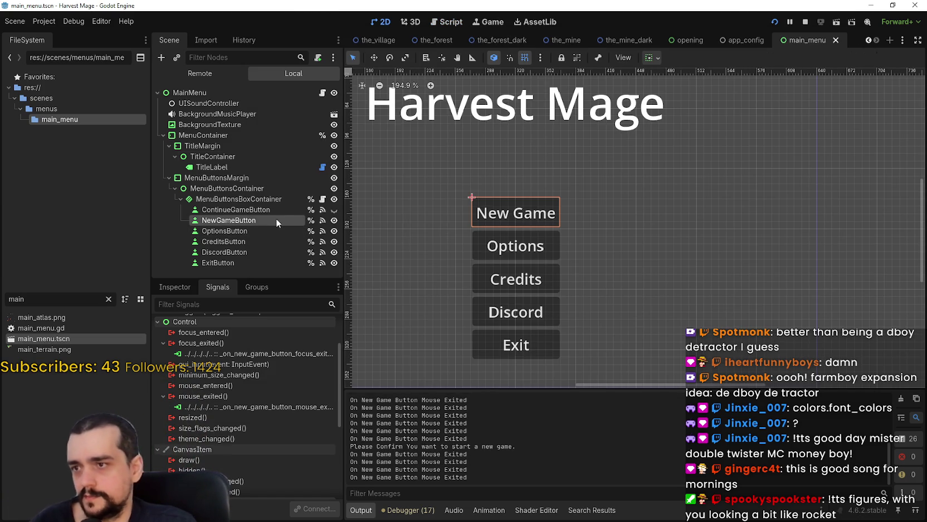
click(259, 199)
scroll(557, 295, up, 5)
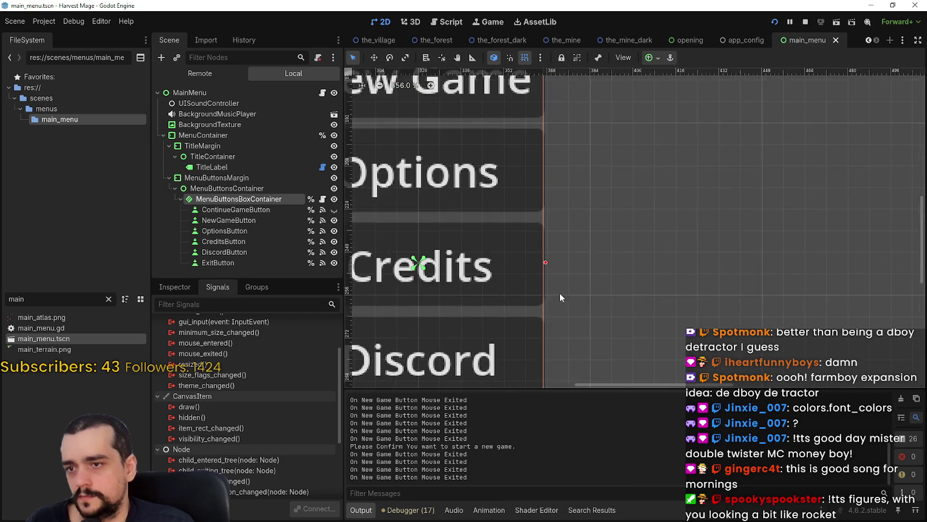
scroll(560, 297, up, 2)
scroll(548, 160, down, 2)
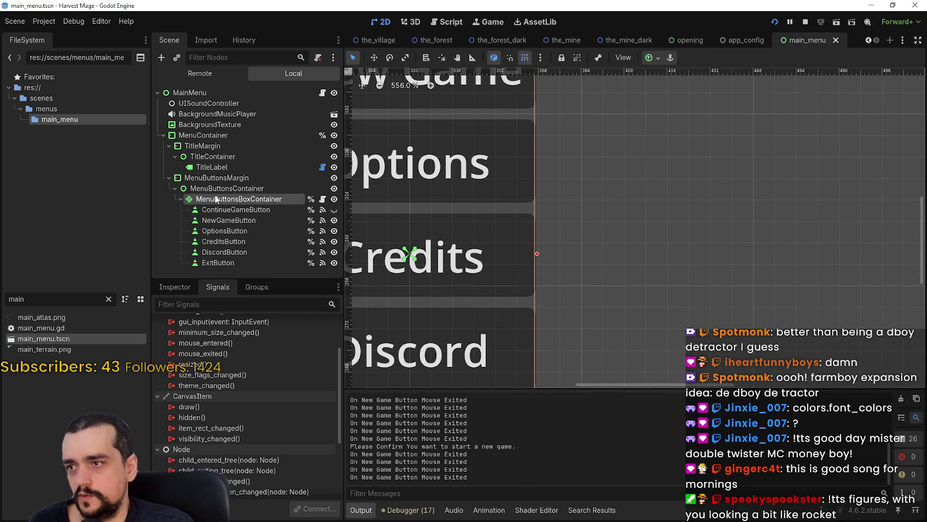
scroll(266, 424, up, 3)
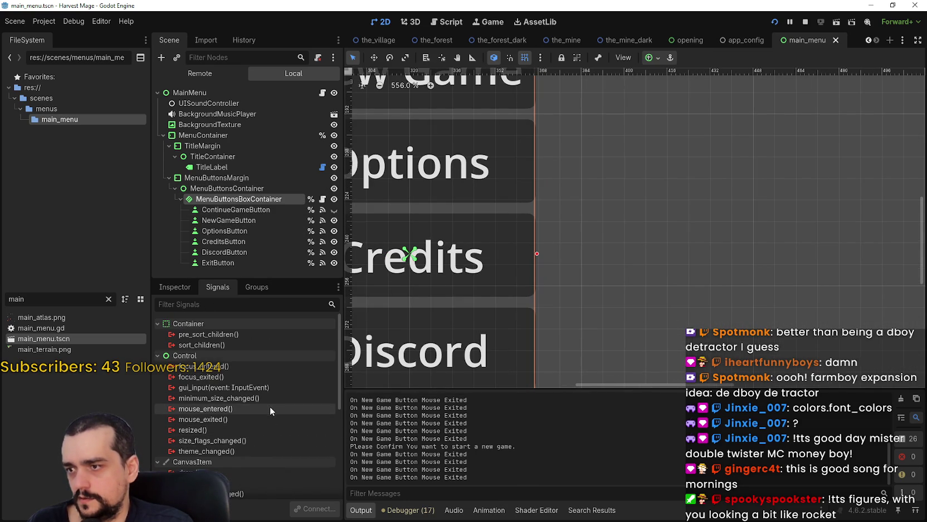
click(190, 288)
Set MenuButtonsBoxContainer's Mouse Filter to Ignore.
scroll(232, 446, down, 2)
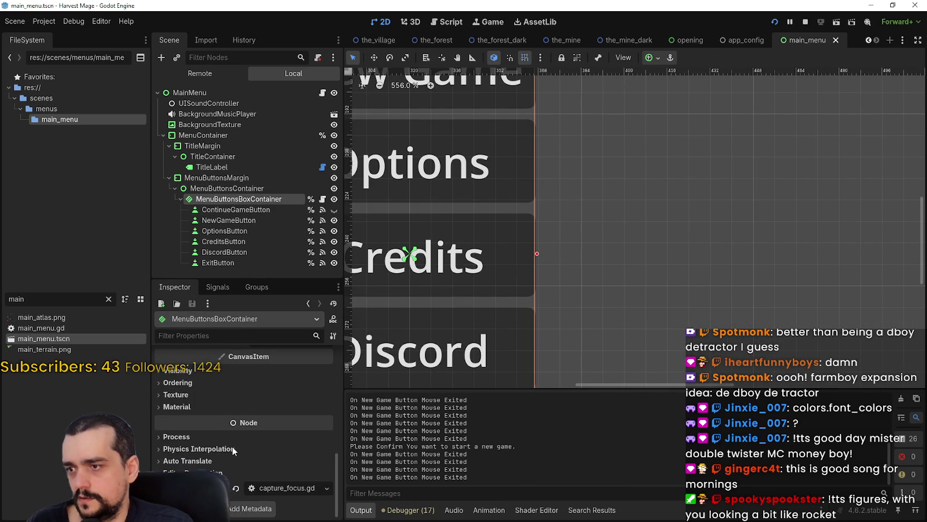
scroll(232, 446, up, 3)
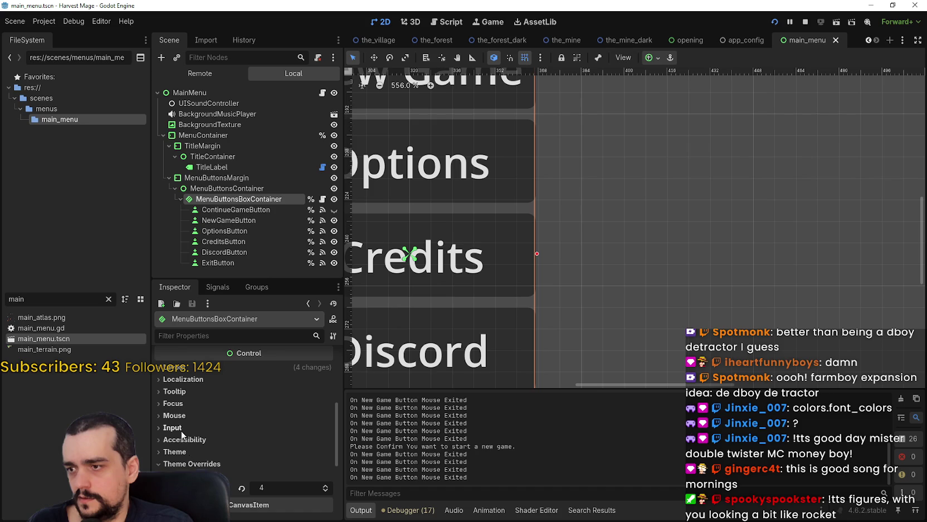
click(174, 416)
click(280, 429)
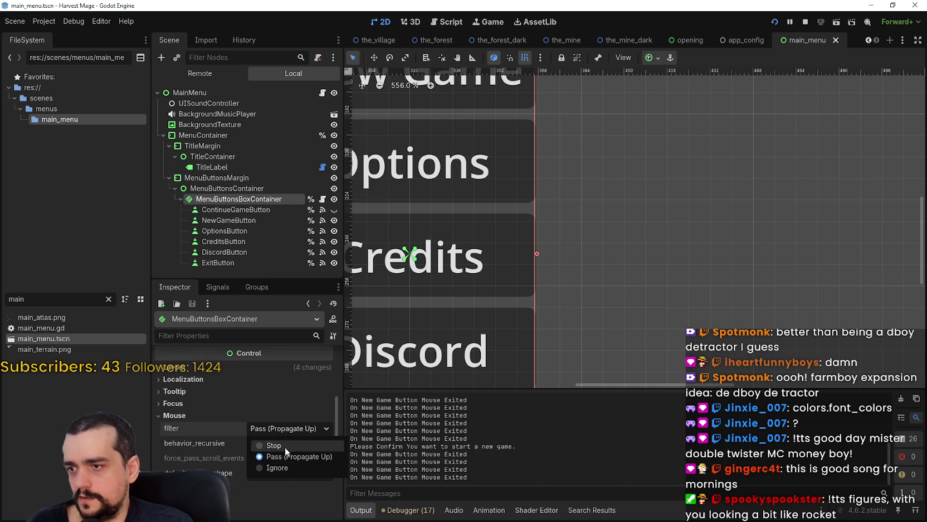
click(274, 461)
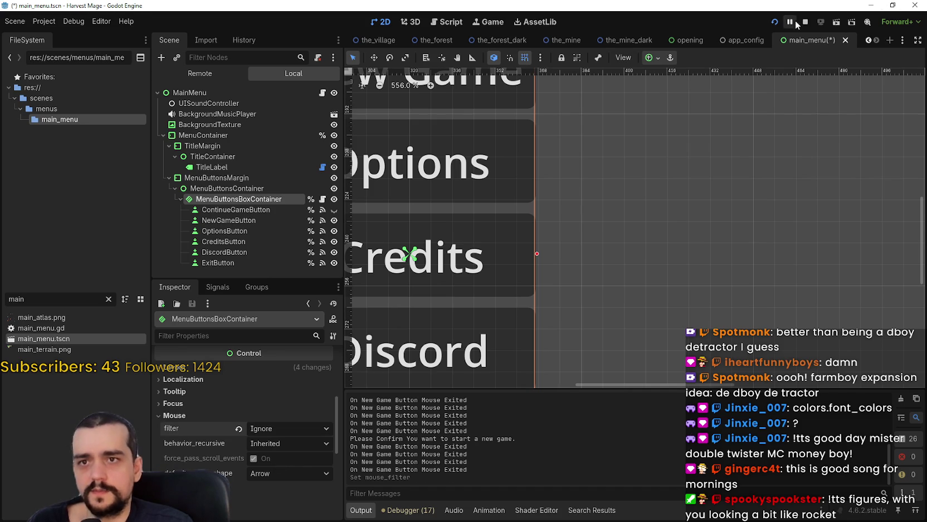
Save the scene and restart the game to test the change.
scroll(664, 263, down, 2)
scroll(666, 268, down, 2)
key(ctrl+s)
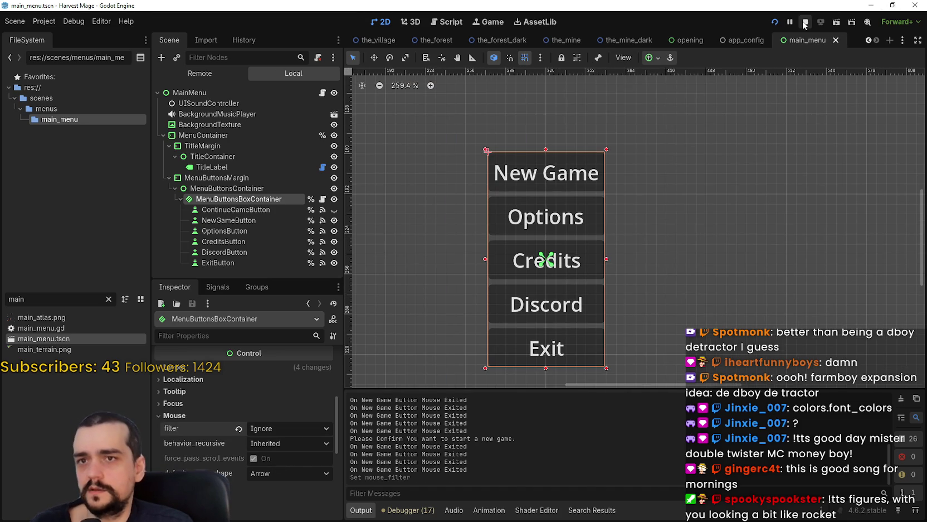
click(805, 22)
click(774, 22)
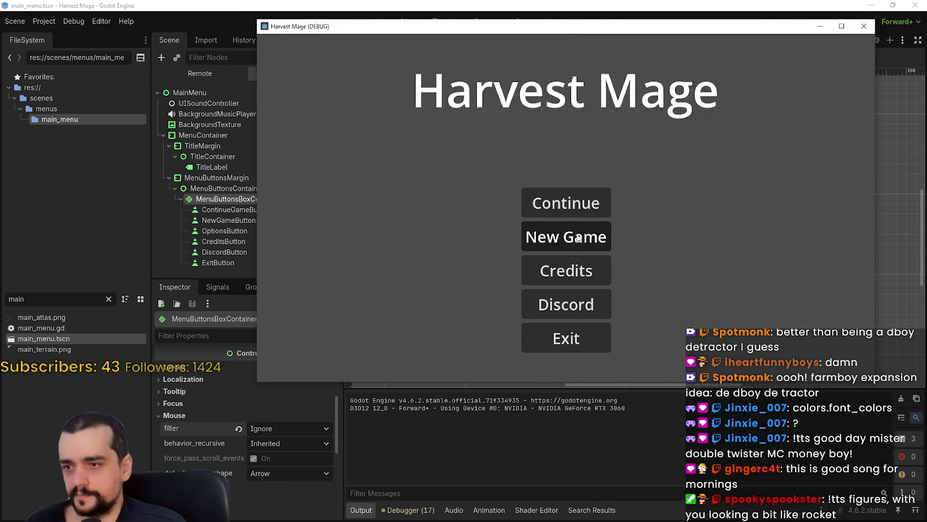
Click New Game several times to check the Confirm? prompt, then stop the game with F8.
click(583, 238)
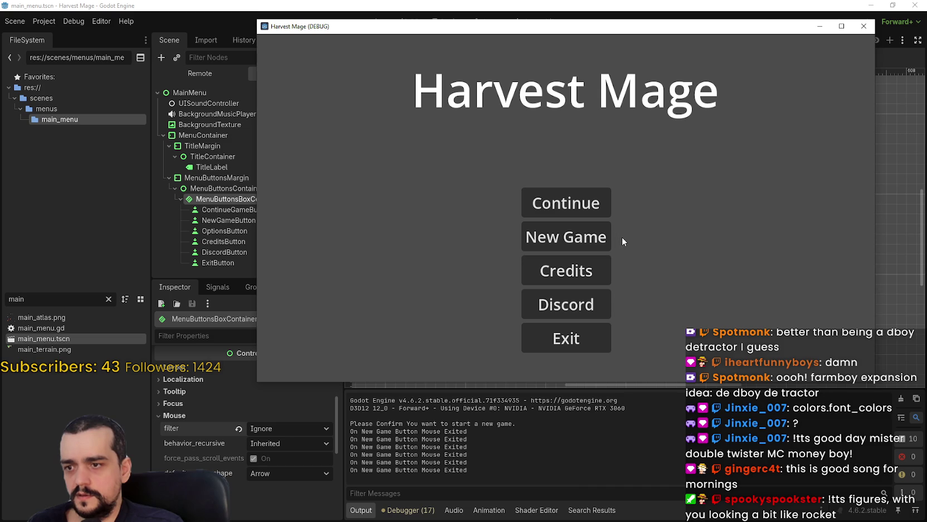
click(598, 238)
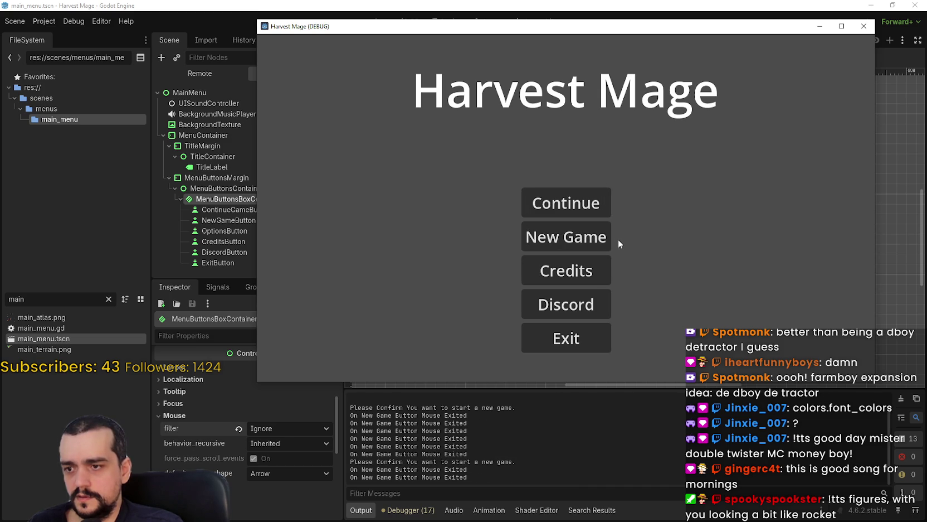
click(610, 238)
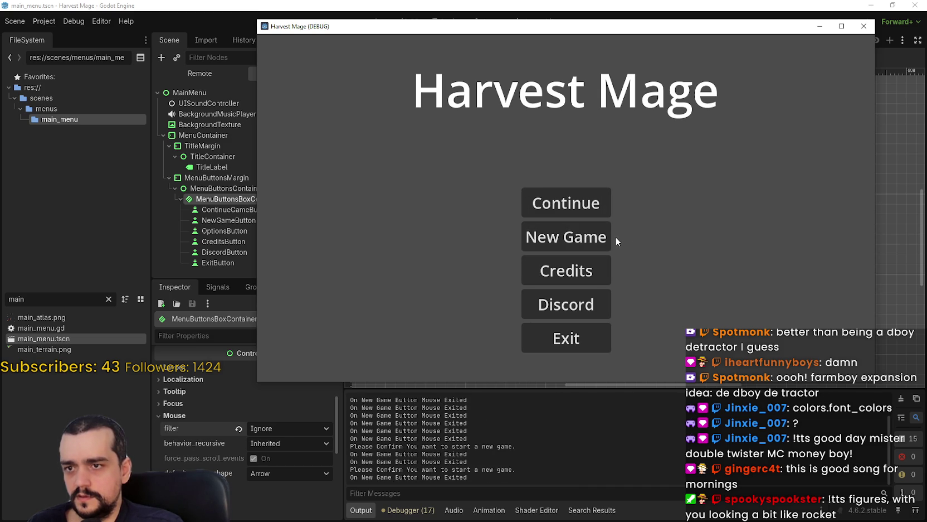
click(590, 237)
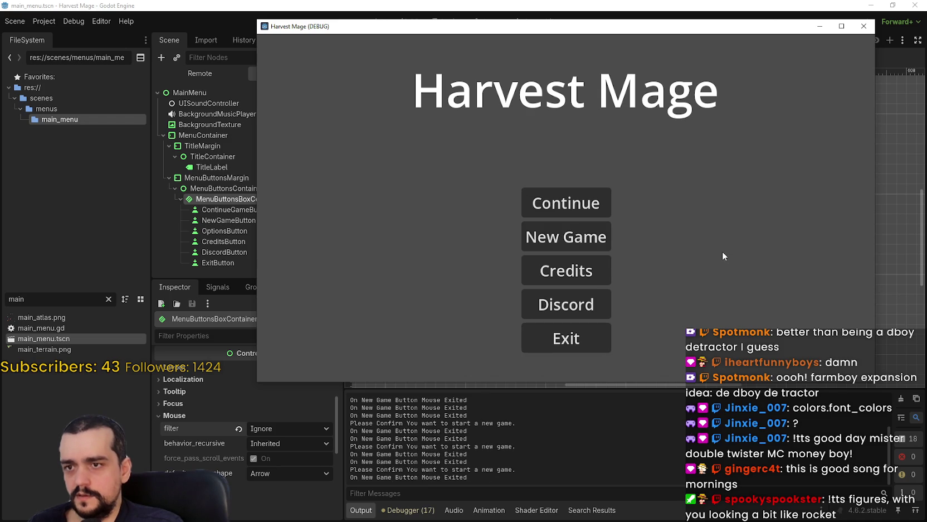
drag(692, 24, 662, 53)
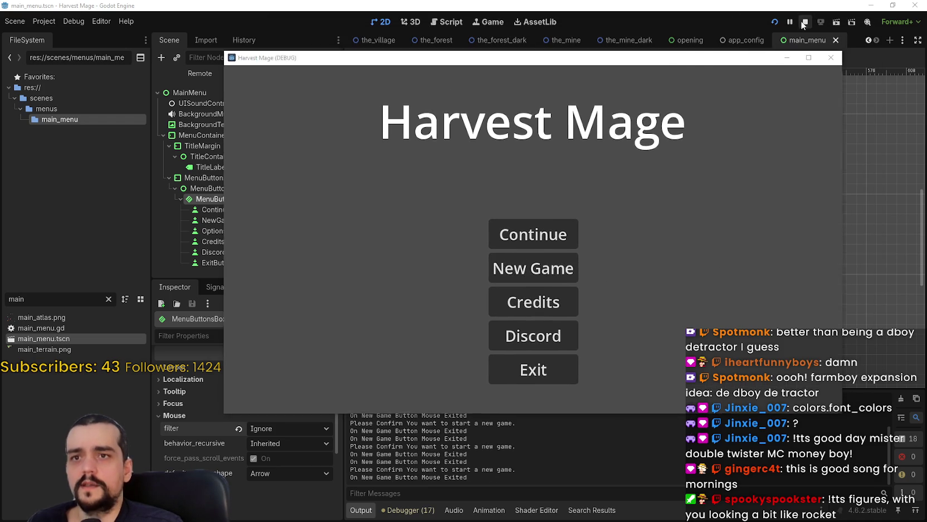
key(F8)
scroll(613, 261, up, 4)
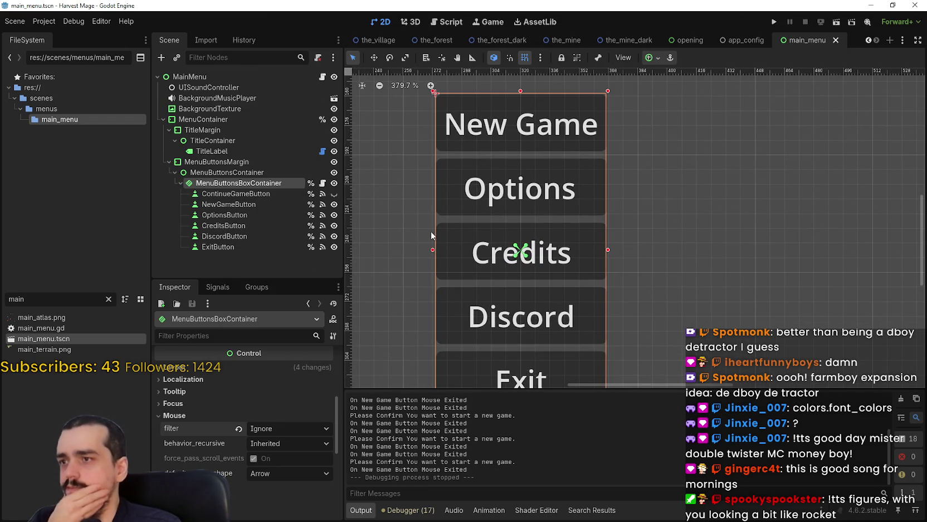
Revert the container's mouse filter to its default Pass (Propagate Up), then select NewGameButton.
scroll(448, 251, down, 4)
scroll(558, 257, up, 3)
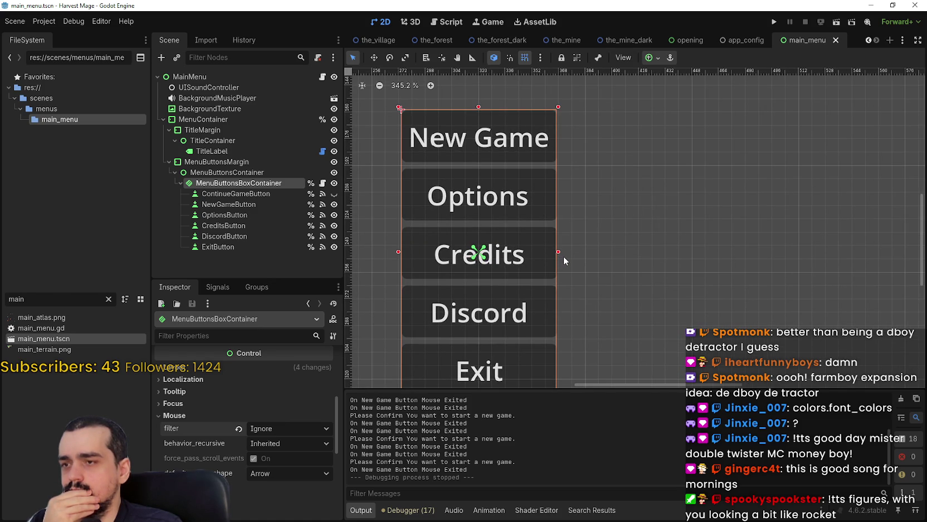
right_click(564, 260)
click(746, 58)
click(240, 428)
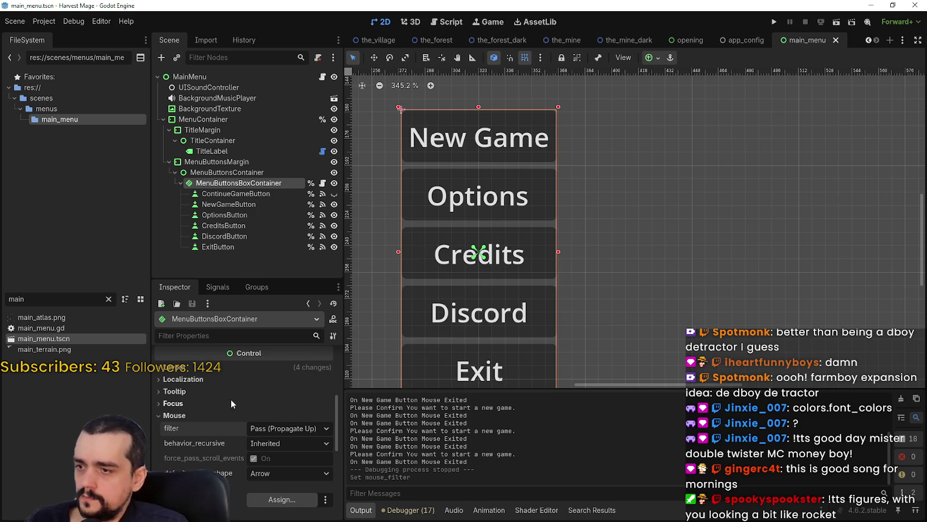
click(244, 203)
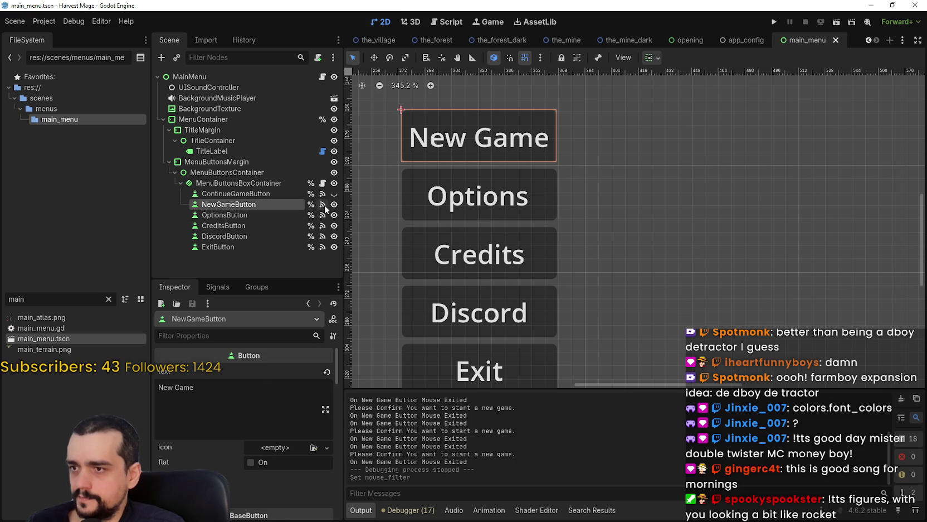
Search the project for _on_new_game_button_mouse_exited, finding one match on line 167 of main_menu.gd.
click(217, 286)
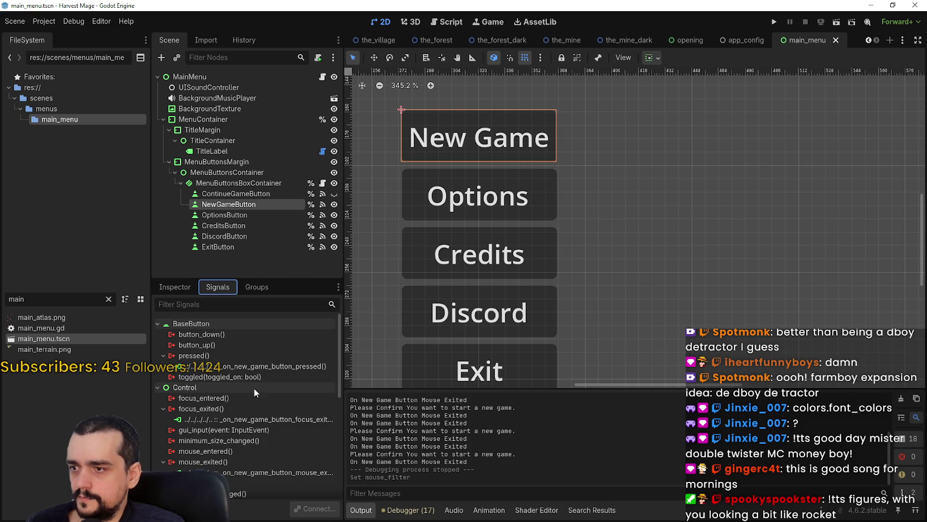
scroll(275, 437, down, 2)
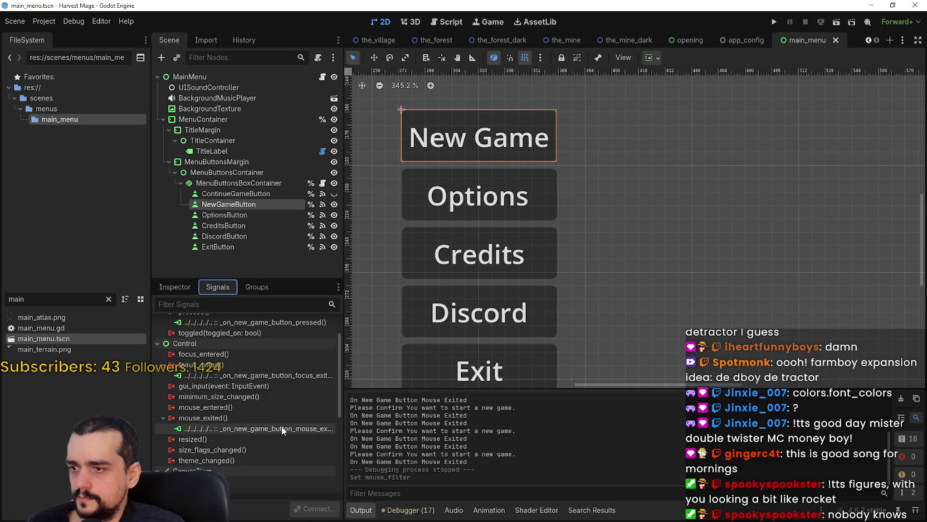
double_click(280, 428)
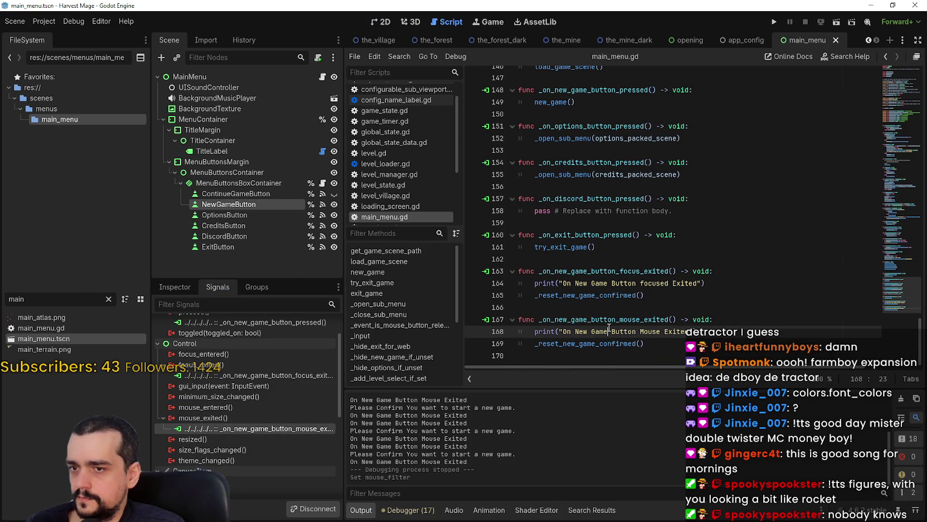
double_click(608, 320)
key(ctrl+shift+f)
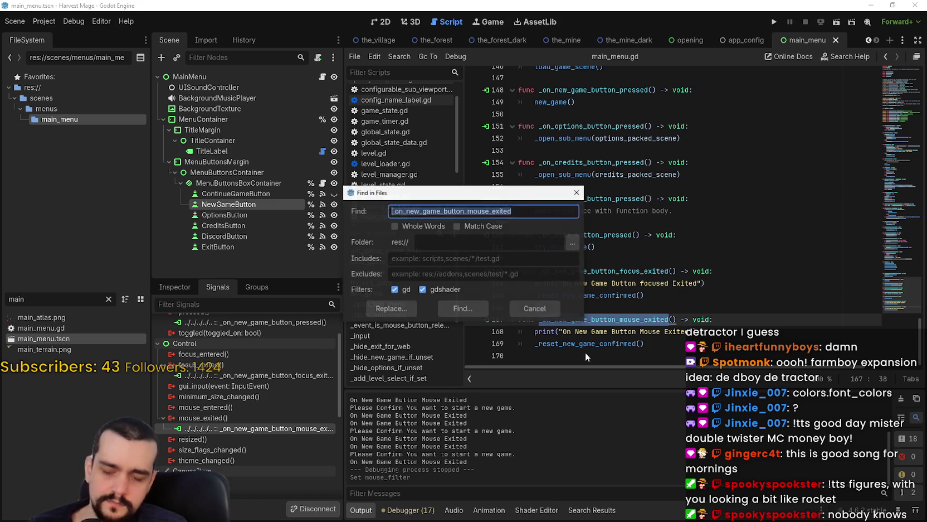
click(481, 308)
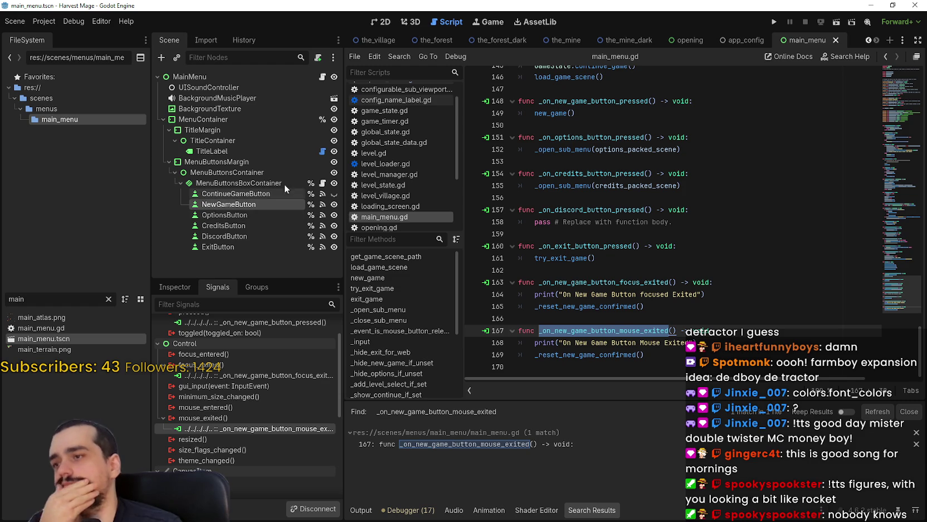
click(381, 22)
Step through the menu container nodes and inspect MenuButtonsBoxContainer's Pass mouse filter settings.
click(257, 196)
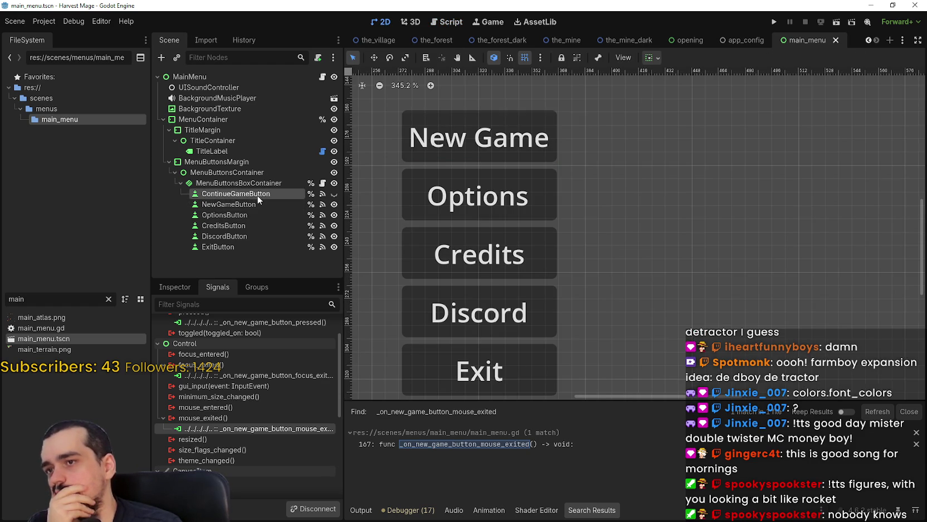
click(264, 186)
click(270, 174)
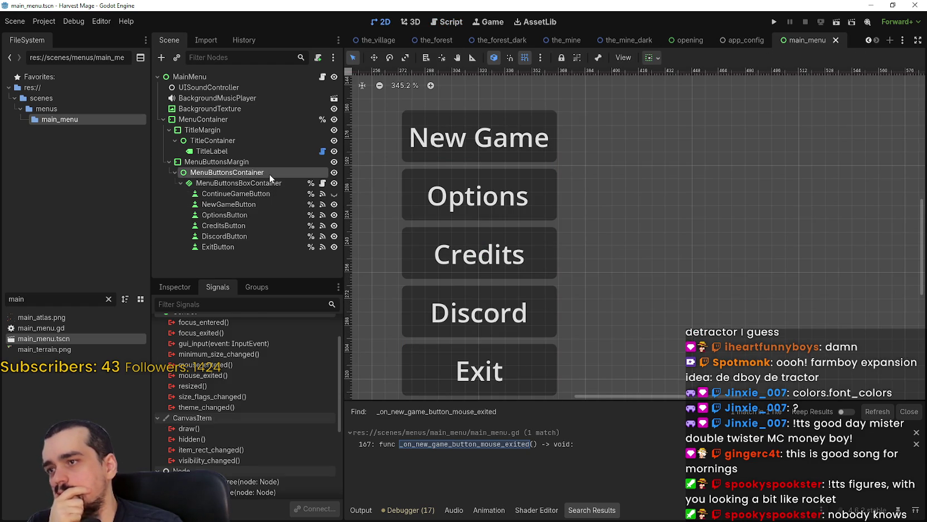
double_click(230, 163)
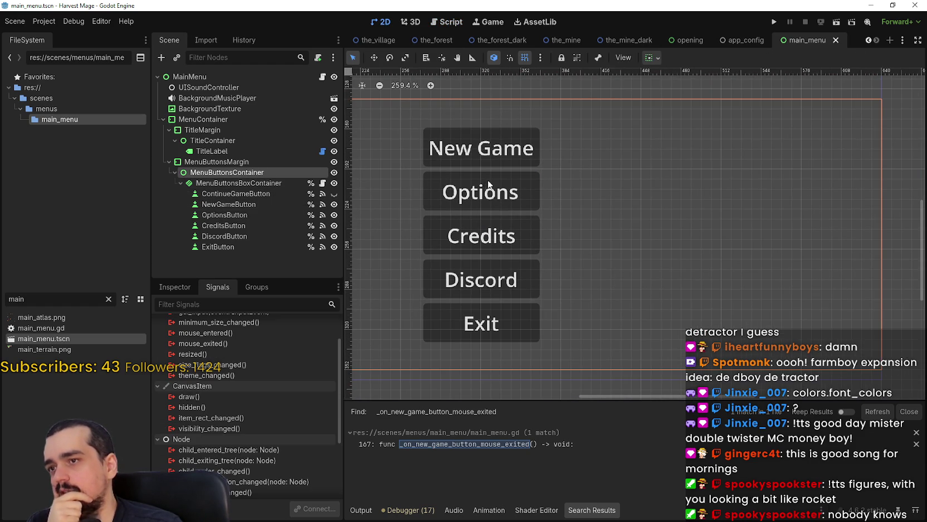
click(229, 172)
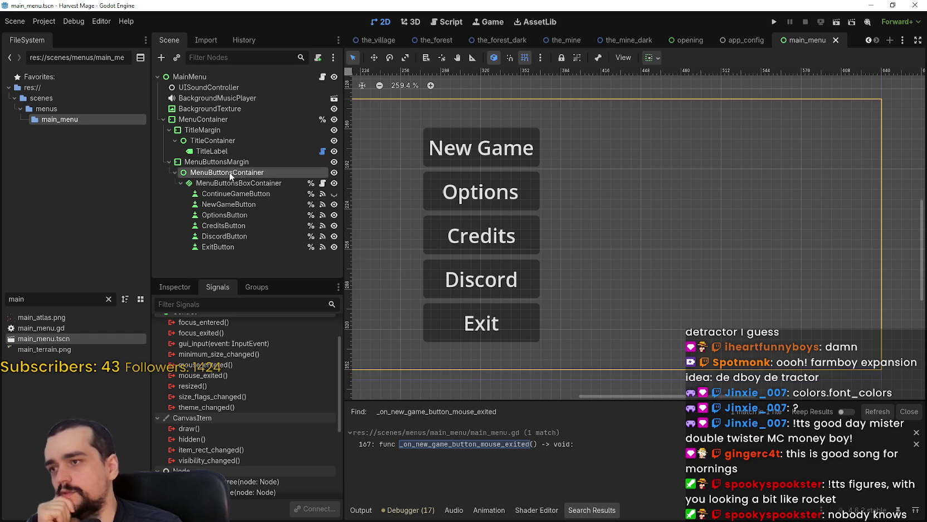
click(236, 184)
scroll(551, 220, up, 5)
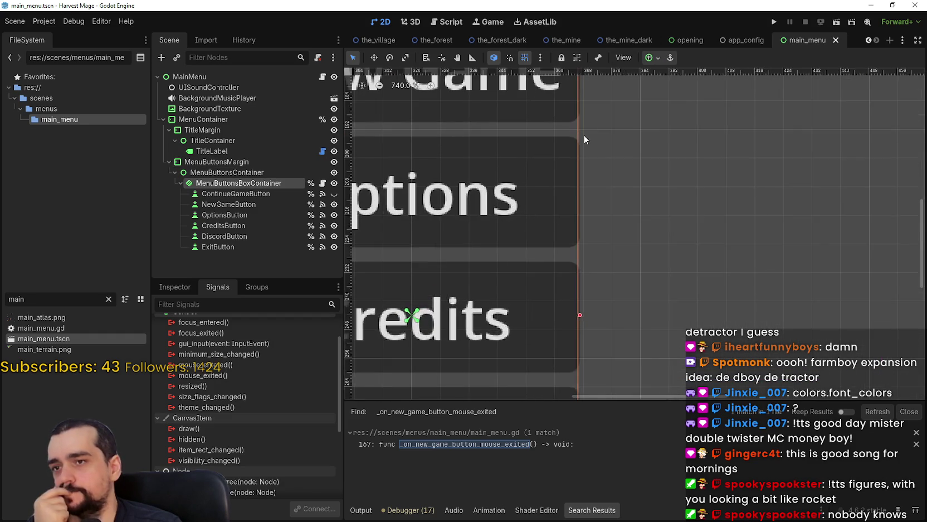
click(179, 287)
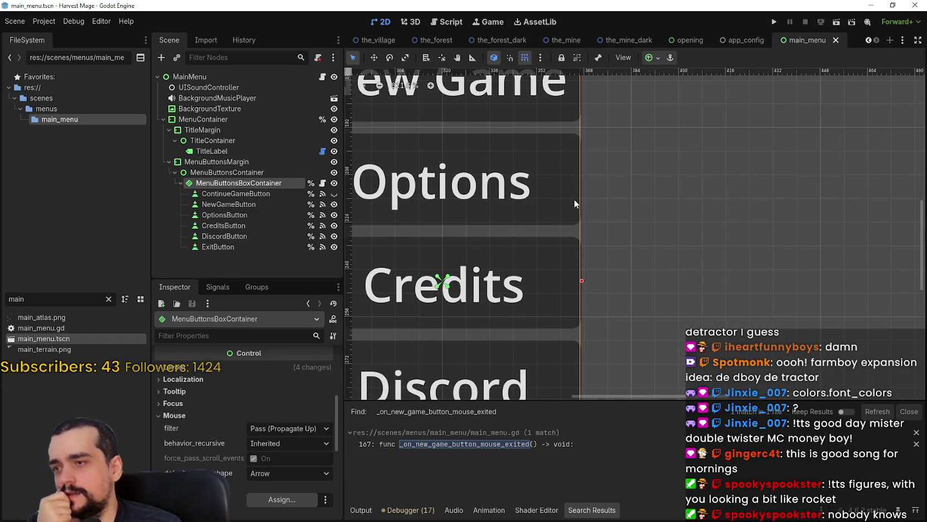
scroll(584, 259, down, 1)
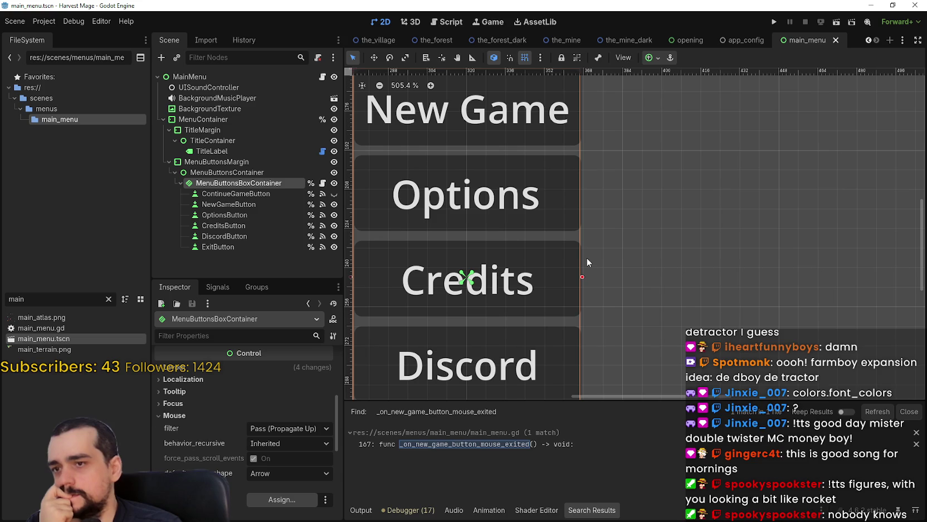
scroll(587, 258, up, 1)
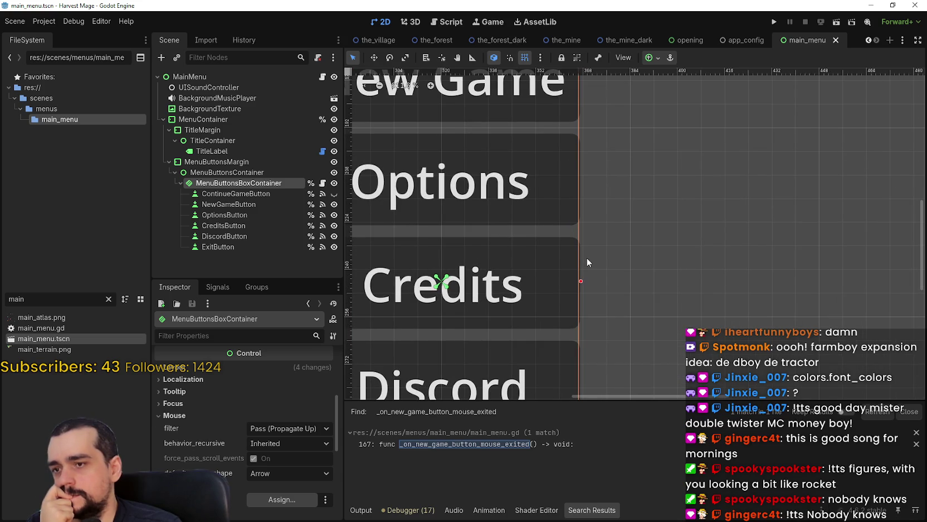
scroll(586, 258, down, 1)
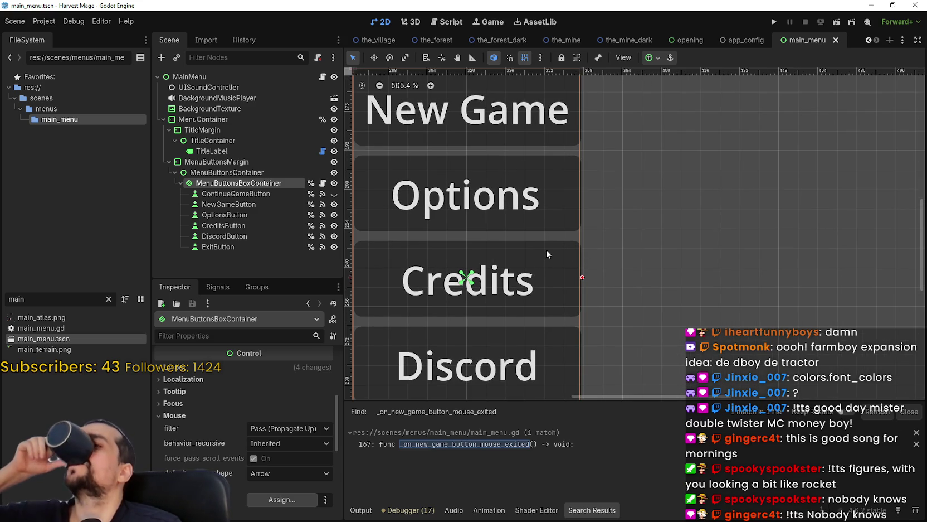
Read through the container's capture_focus.gd script, then switch back to the main menu's 2D view.
click(324, 183)
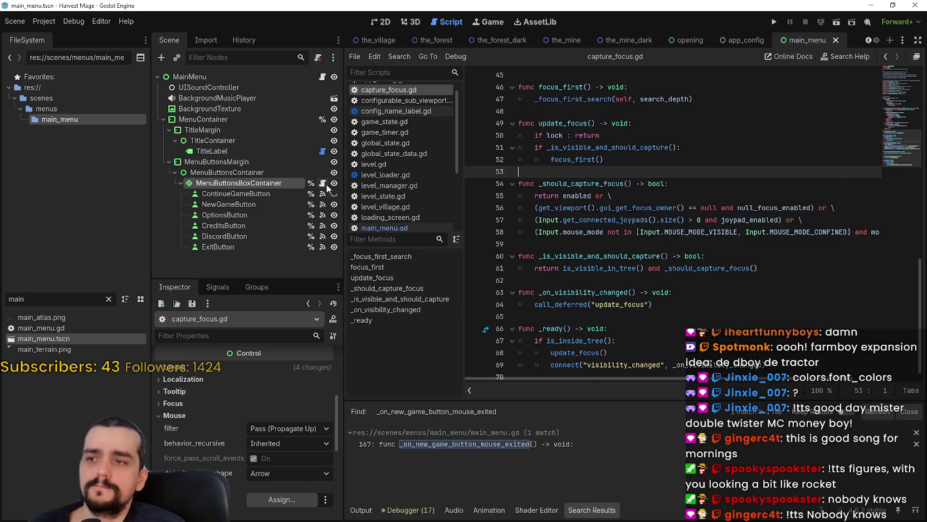
scroll(684, 243, up, 4)
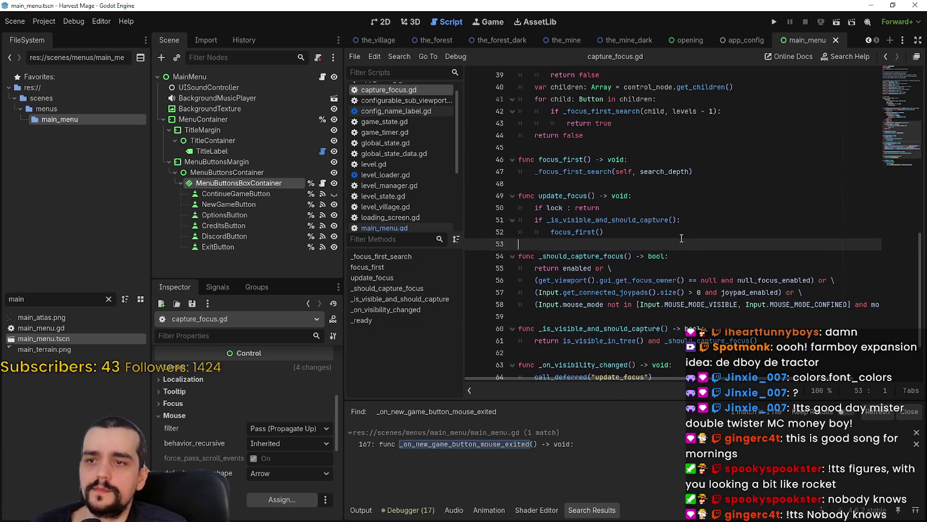
scroll(683, 236, up, 2)
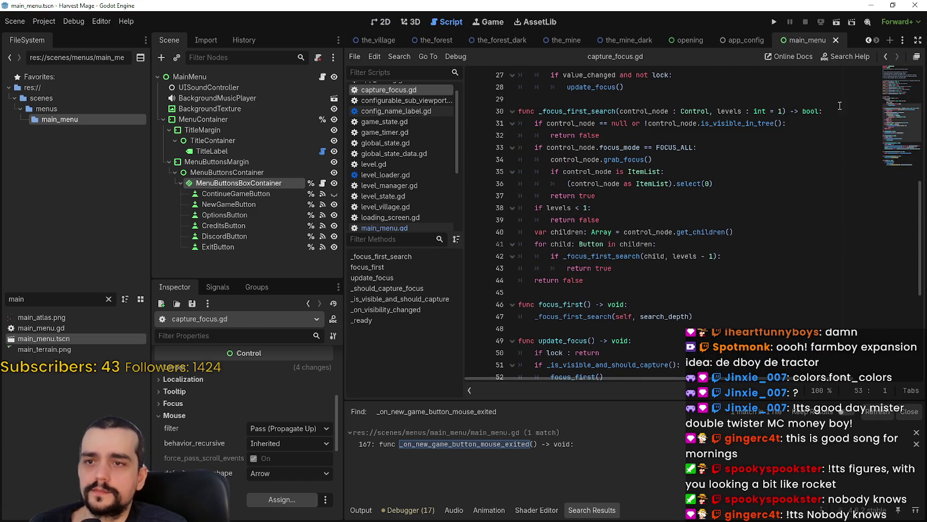
scroll(891, 102, up, 4)
scroll(897, 107, up, 4)
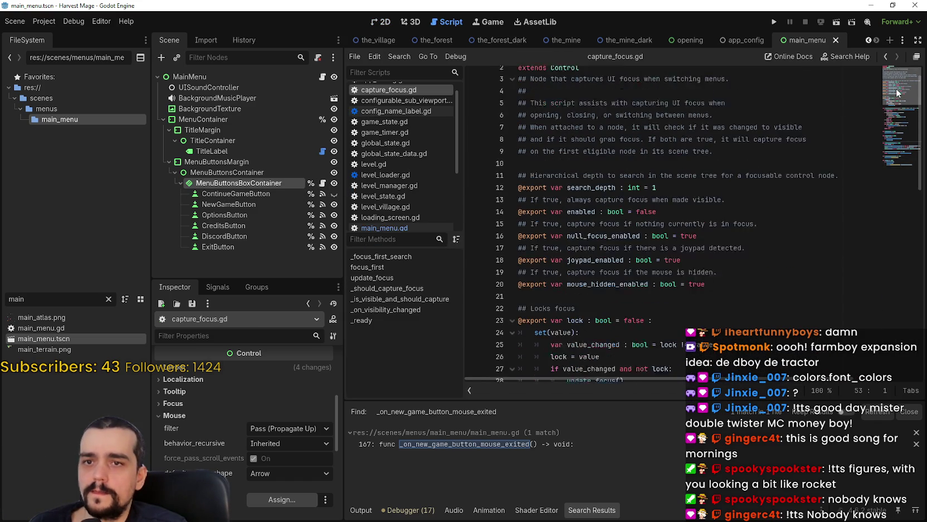
scroll(889, 139, down, 14)
scroll(886, 166, down, 1)
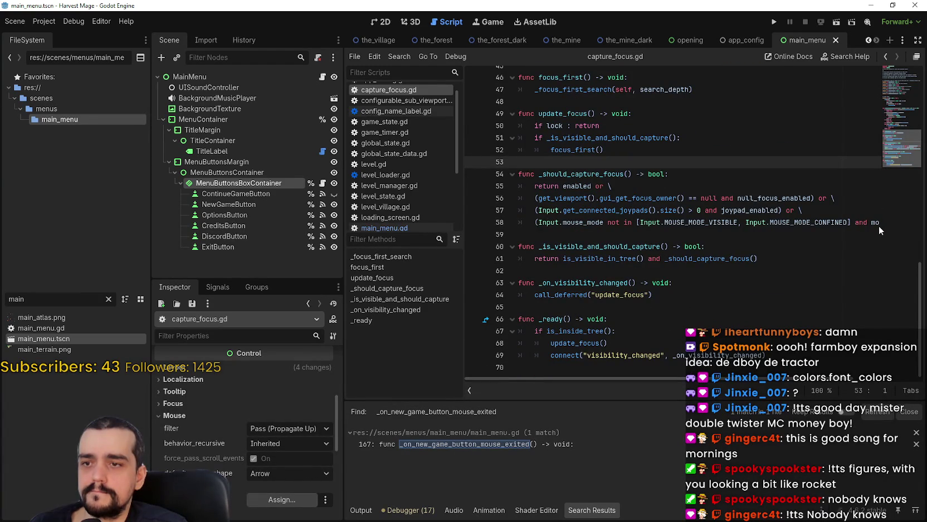
click(390, 22)
scroll(557, 251, down, 6)
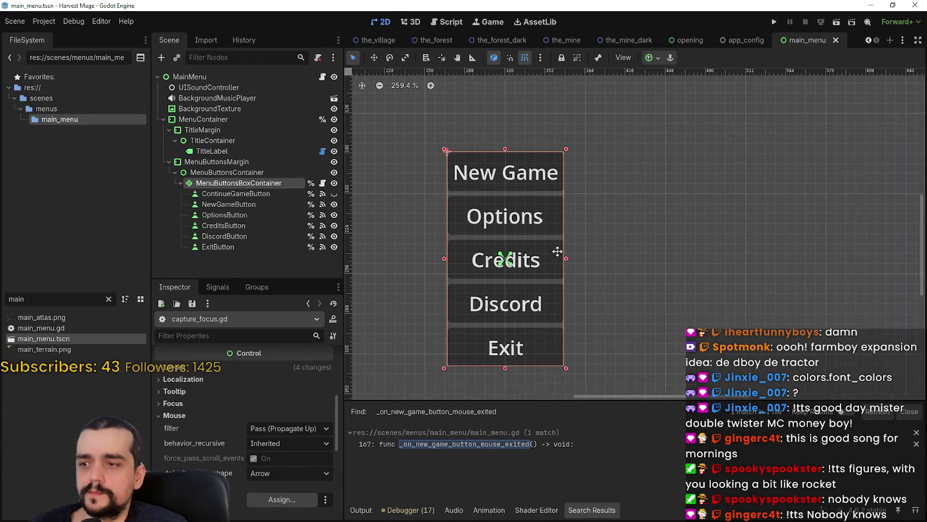
Set MenuButtonsBoxContainer's default_cursor_shape to Pointing Hand.
scroll(267, 480, down, 2)
click(275, 428)
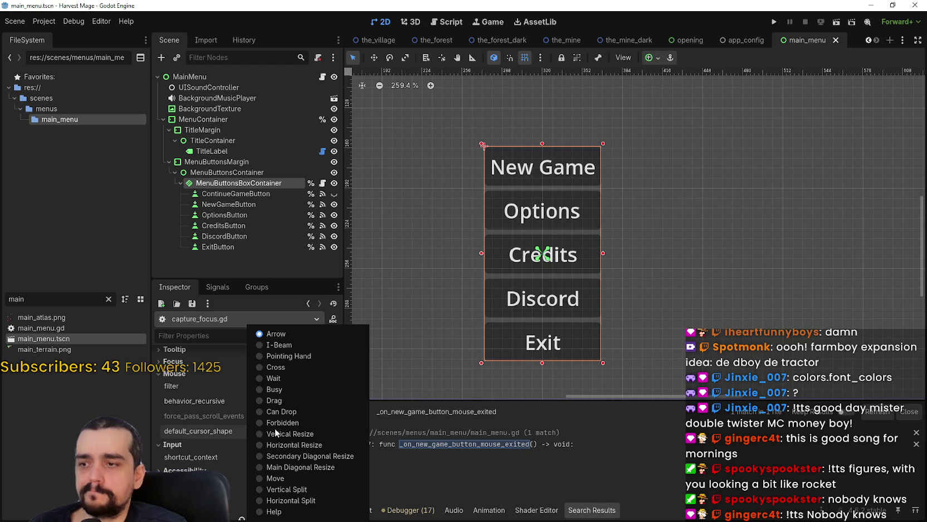
click(301, 354)
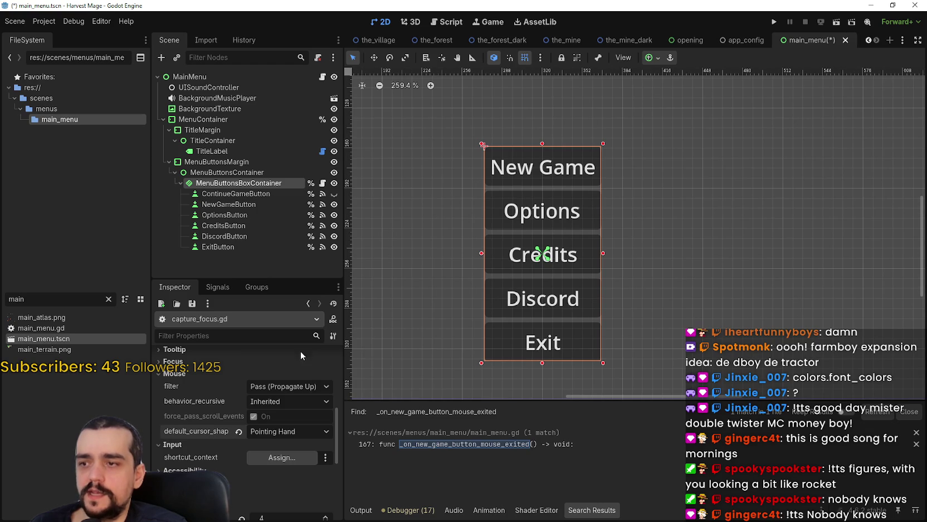
Run the project, check New Game's Confirm? prompt, and stop the game.
click(776, 21)
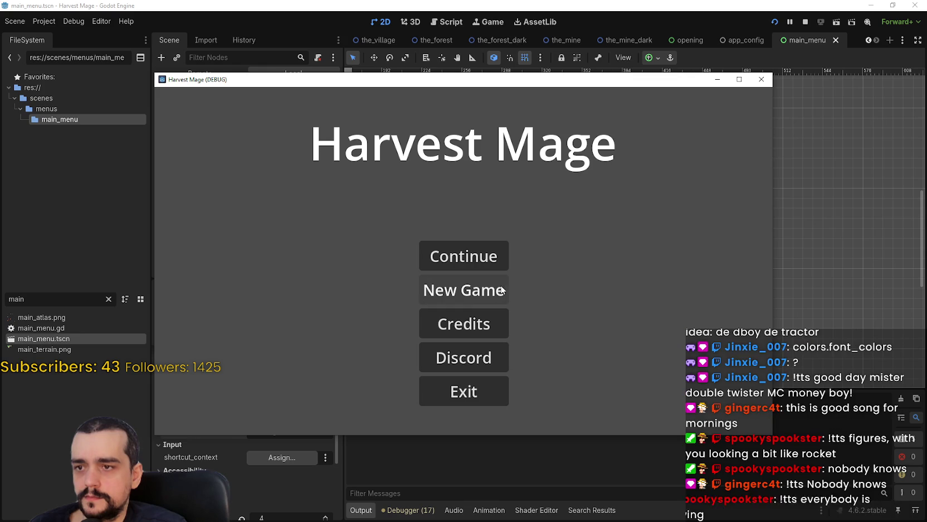
click(479, 292)
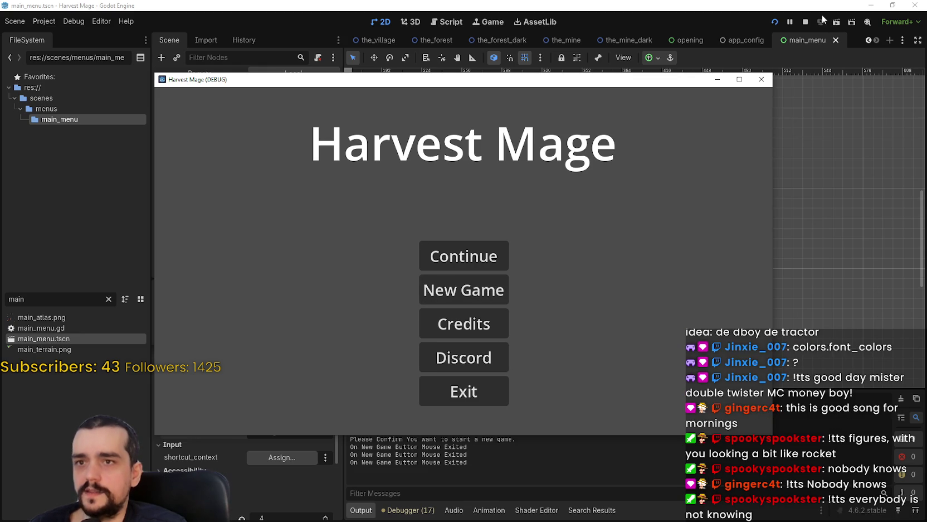
click(803, 22)
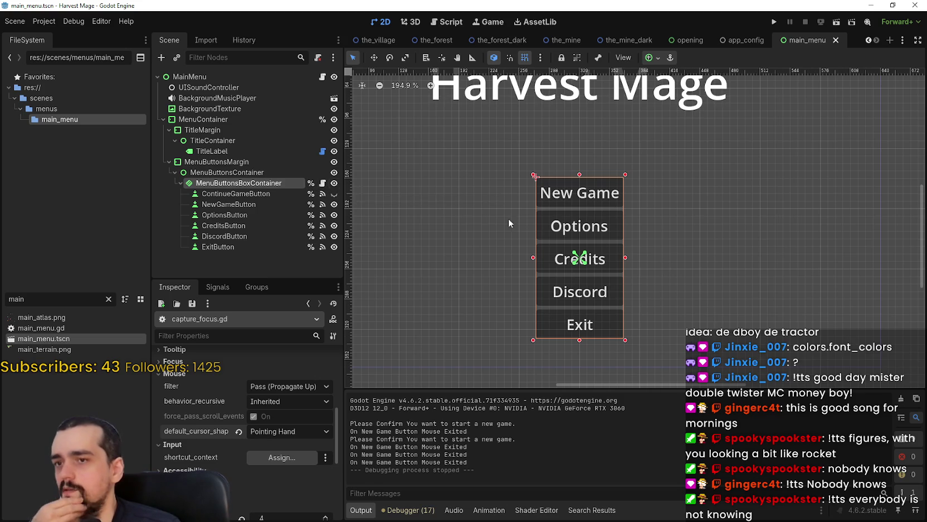
Revert default_cursor_shape to Arrow, leave the mouse filter unchanged, and save the scene.
scroll(625, 250, down, 3)
scroll(624, 244, up, 4)
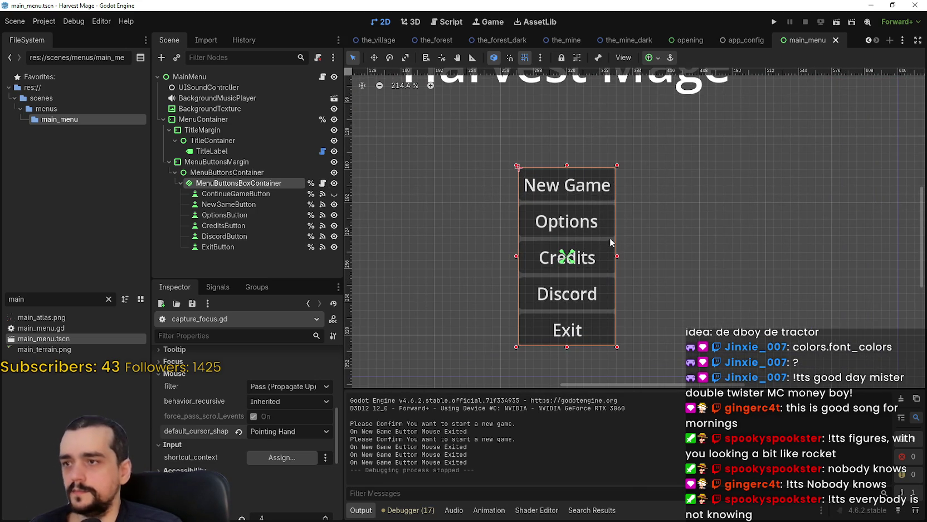
scroll(596, 236, down, 2)
click(263, 386)
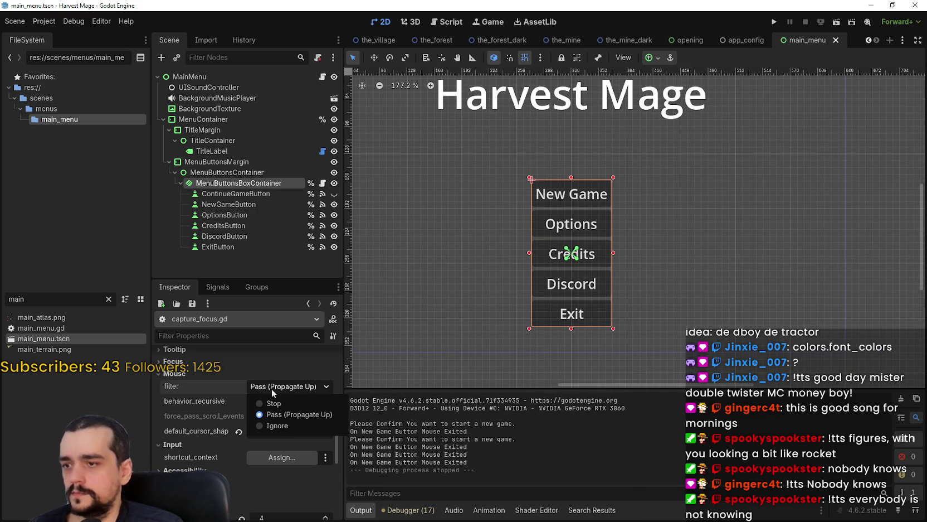
click(272, 389)
click(241, 431)
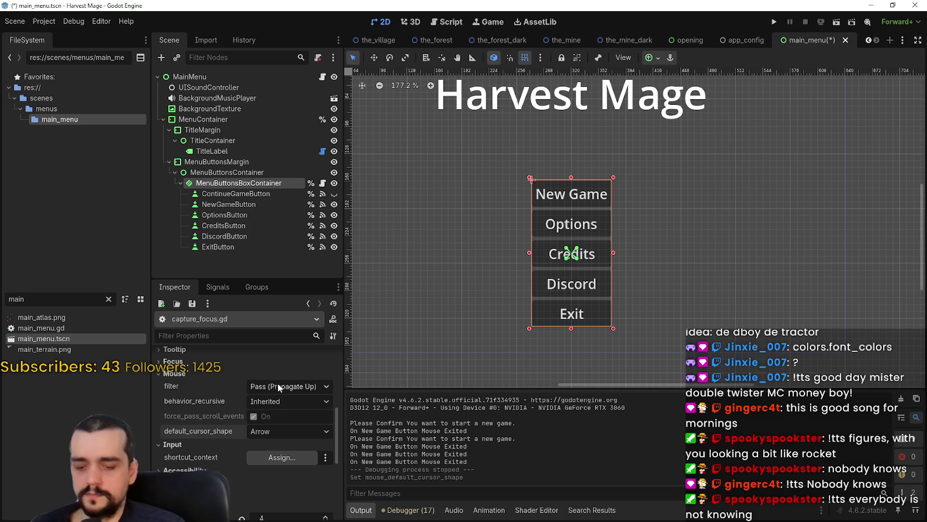
key(ctrl+s)
Widen MenuButtonsBoxContainer on both sides to 208×171 and save the scene.
scroll(532, 252, up, 3)
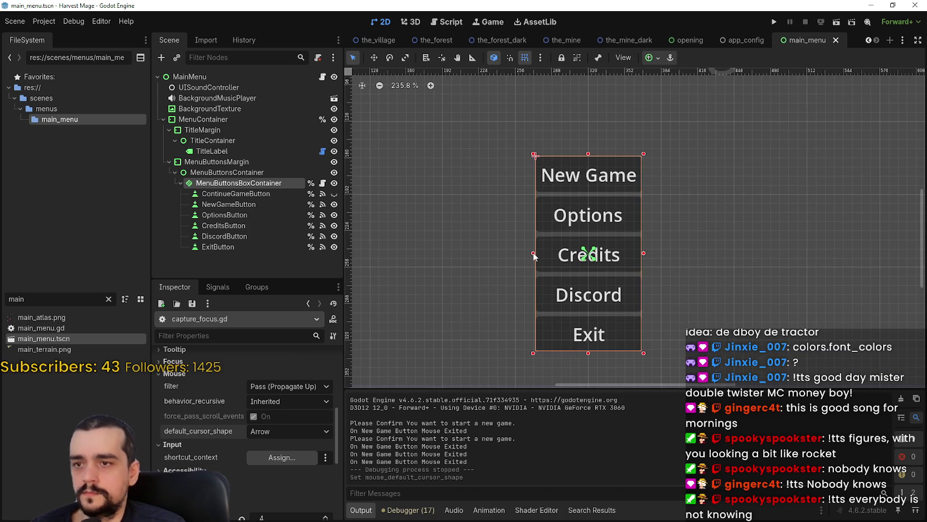
scroll(531, 254, down, 3)
drag(527, 253, 487, 252)
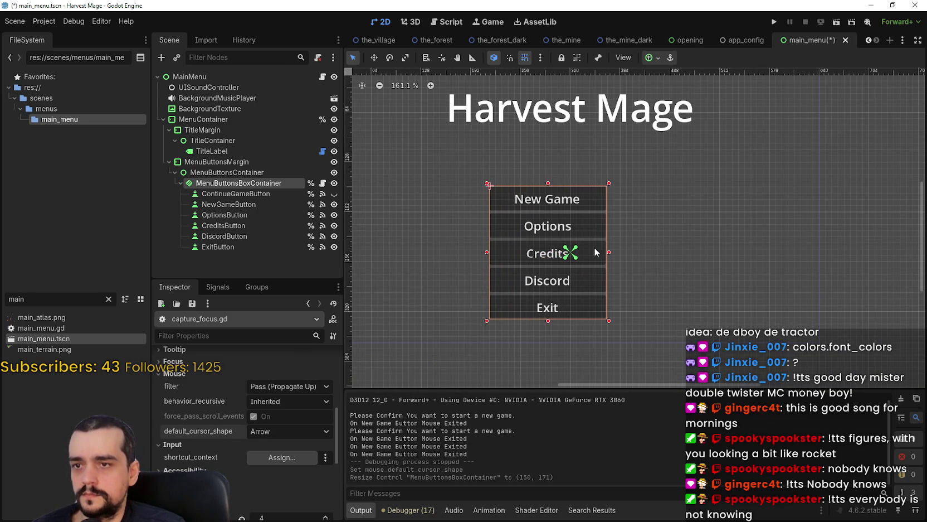
drag(610, 252, 653, 253)
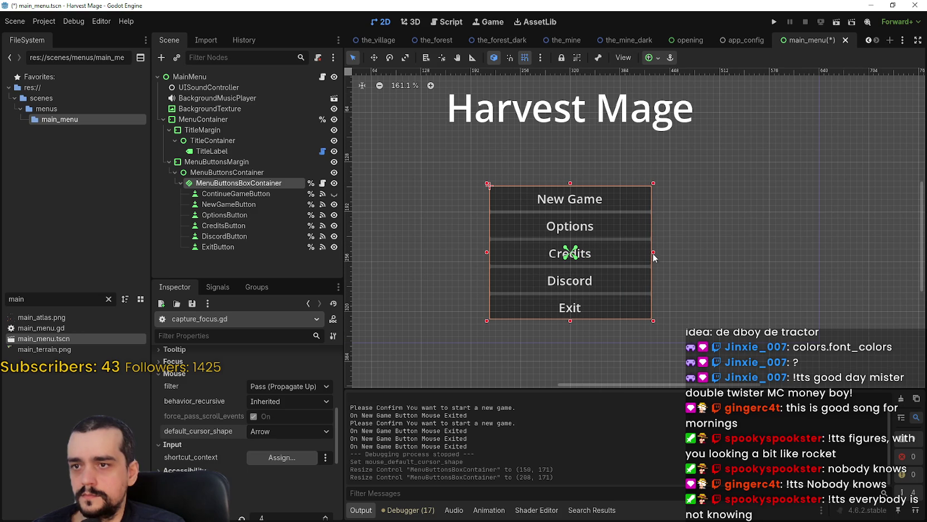
key(ctrl+s)
scroll(661, 217, down, 2)
scroll(672, 184, up, 4)
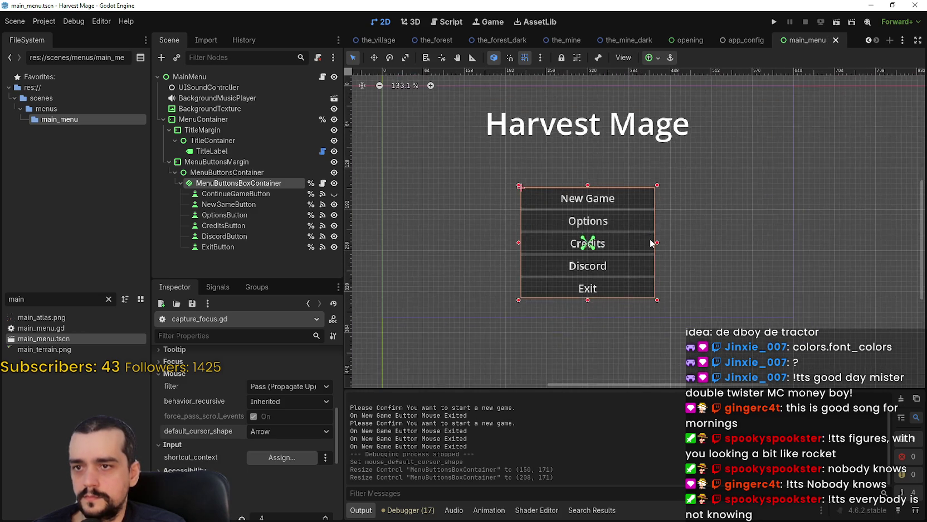
click(774, 22)
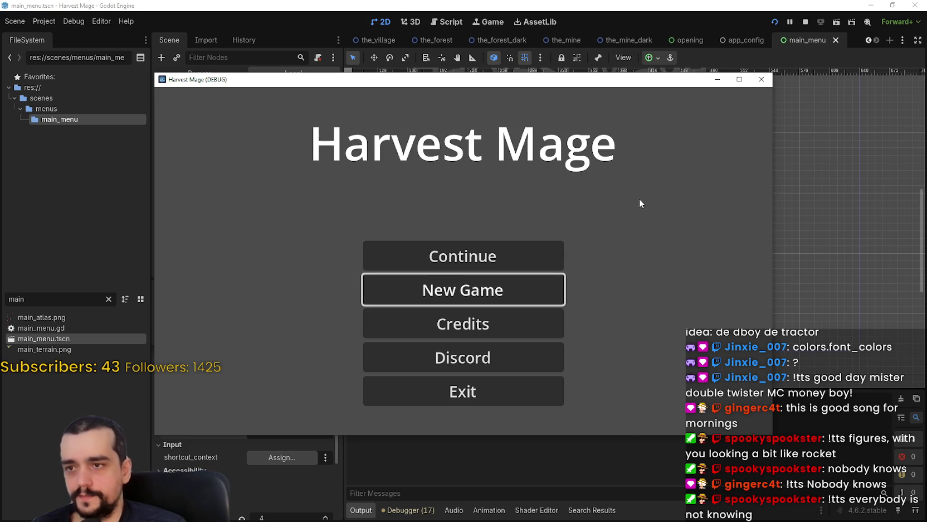
click(504, 296)
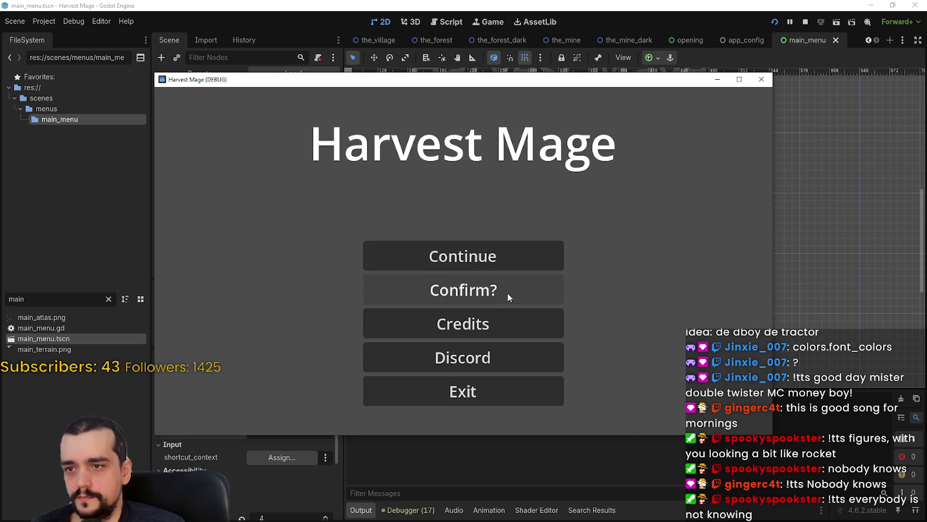
drag(616, 79, 674, 35)
click(607, 245)
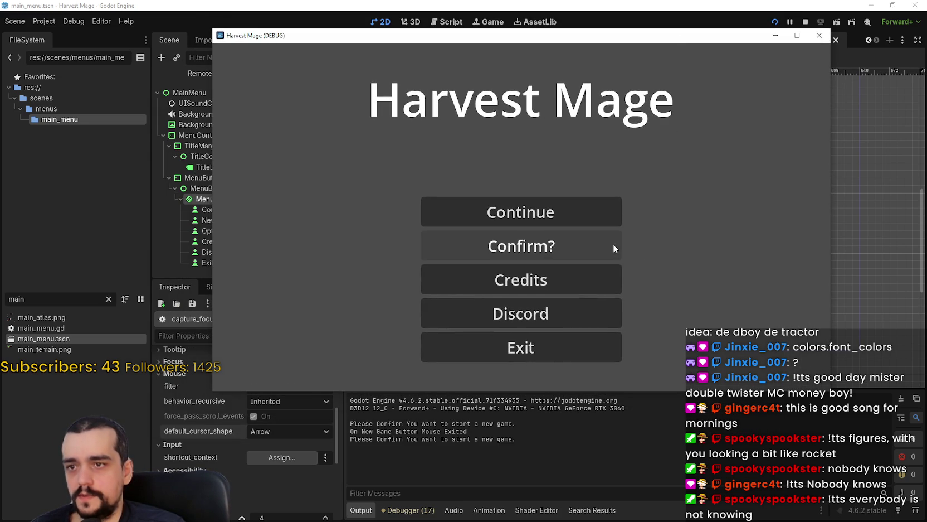
click(609, 247)
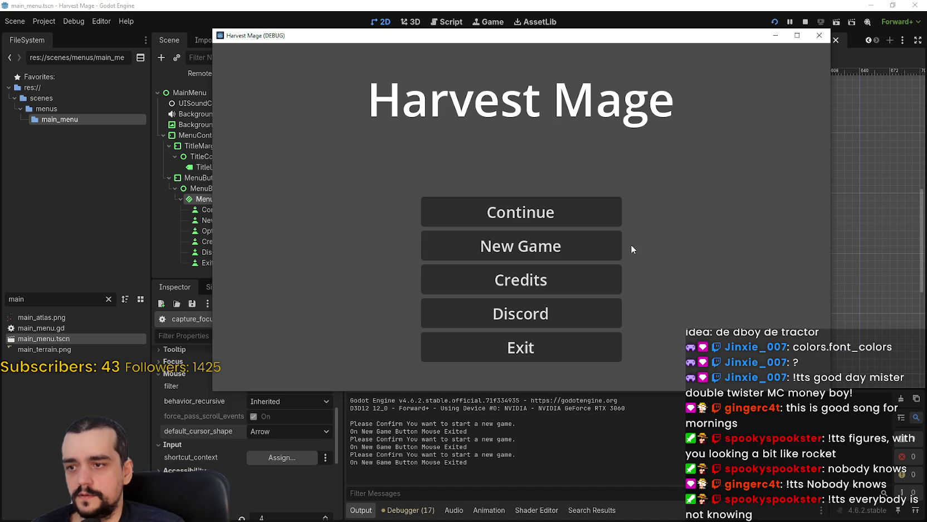
click(617, 249)
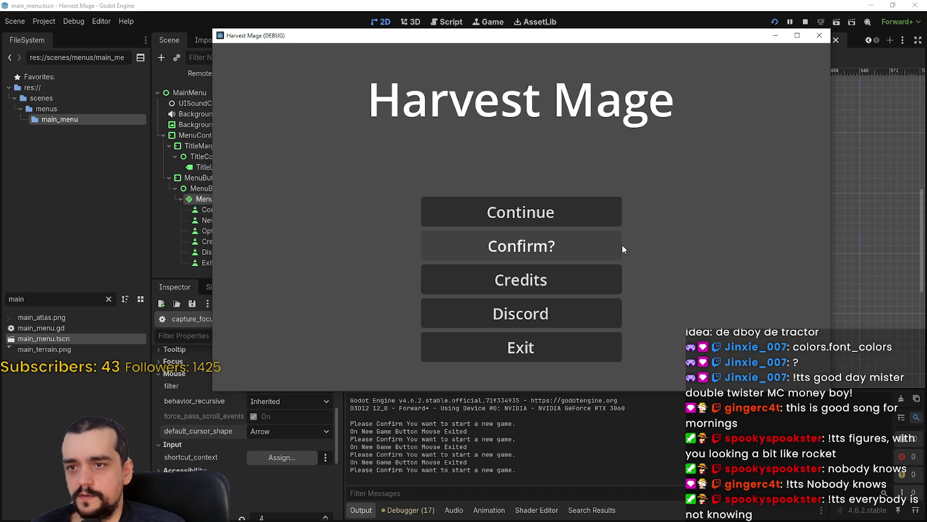
click(607, 248)
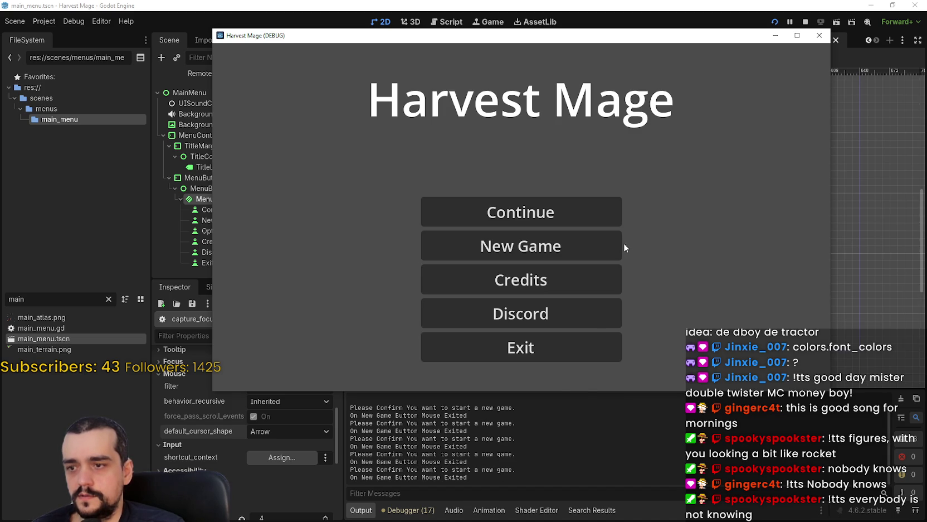
click(617, 241)
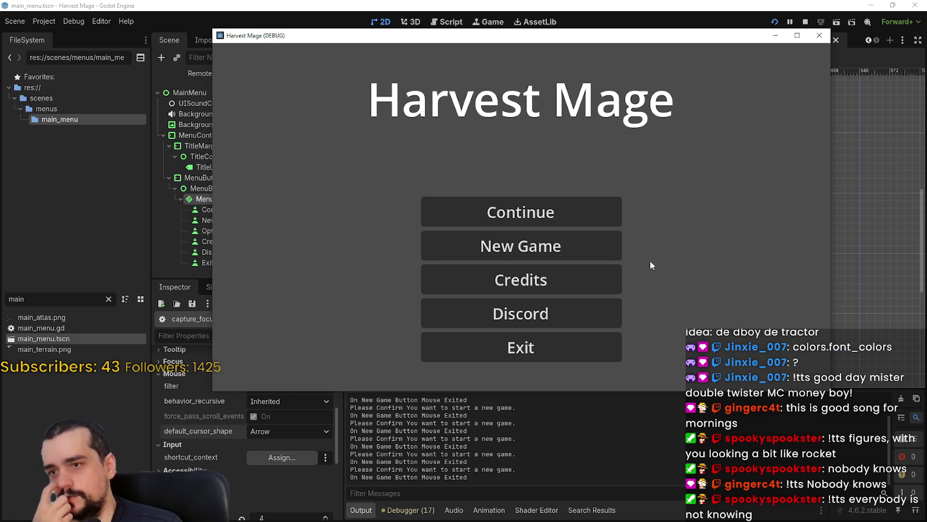
Stop the game, narrow the button box back to 120×171, and apply a centre anchor preset.
click(806, 22)
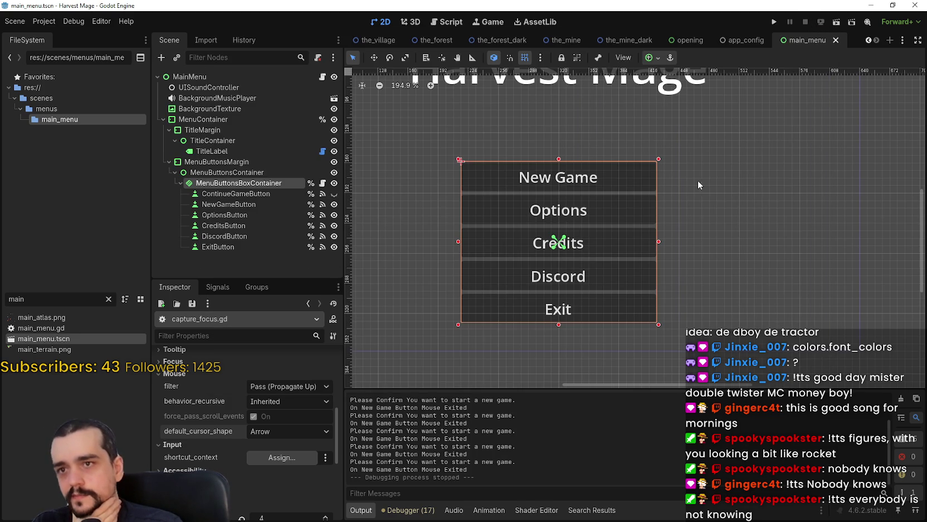
drag(654, 239, 578, 238)
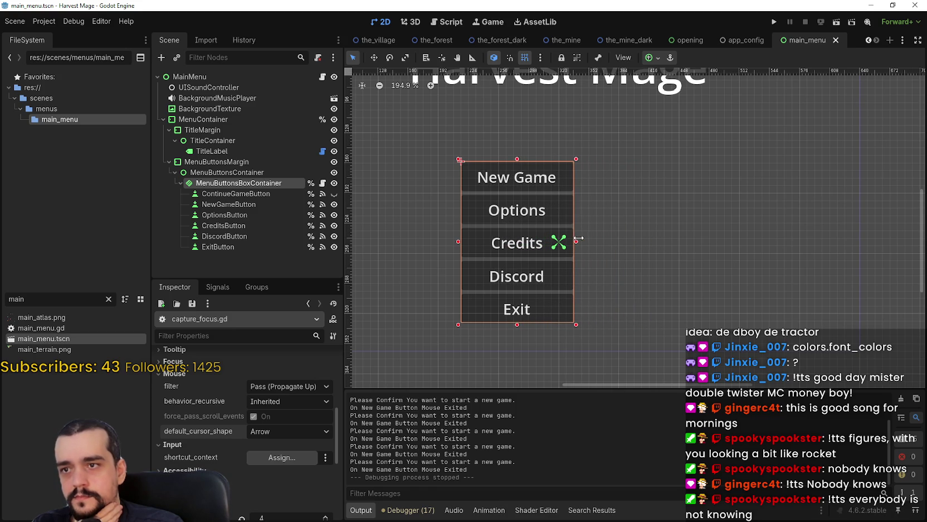
scroll(644, 234, down, 3)
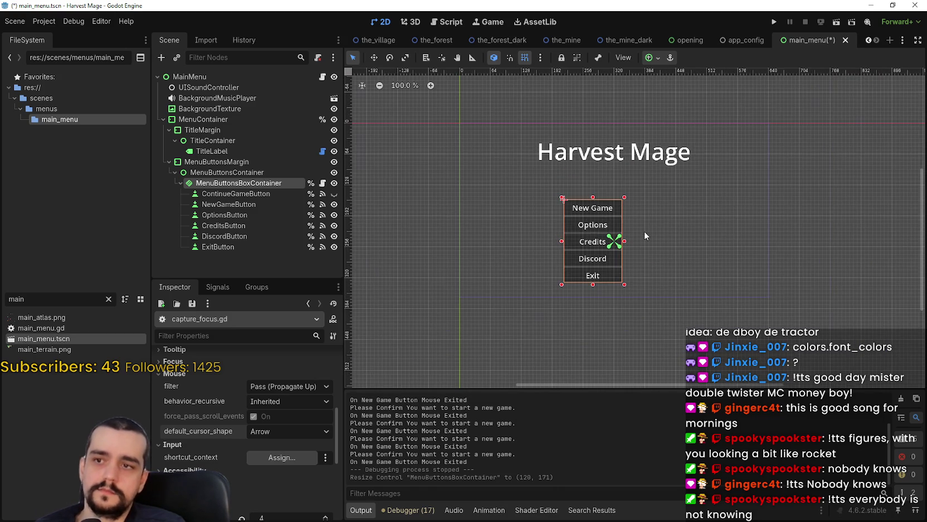
scroll(641, 223, up, 3)
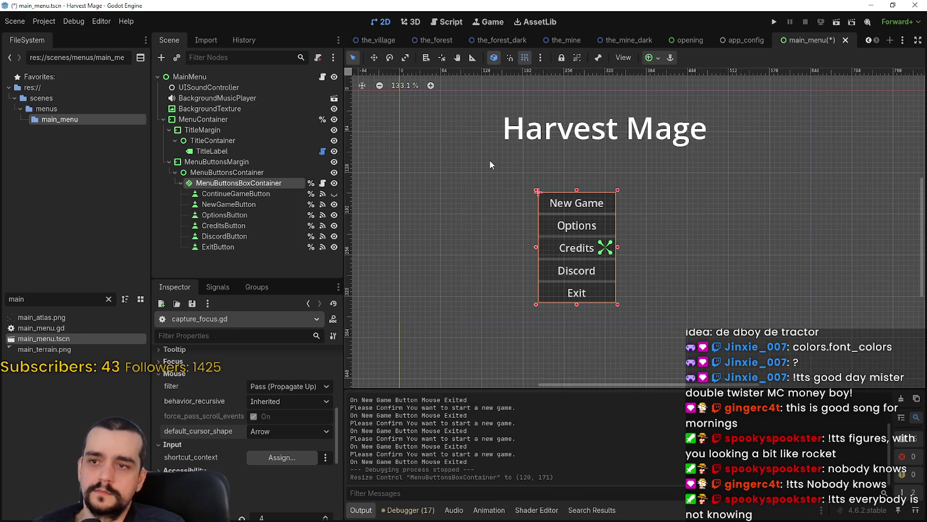
click(656, 58)
click(672, 111)
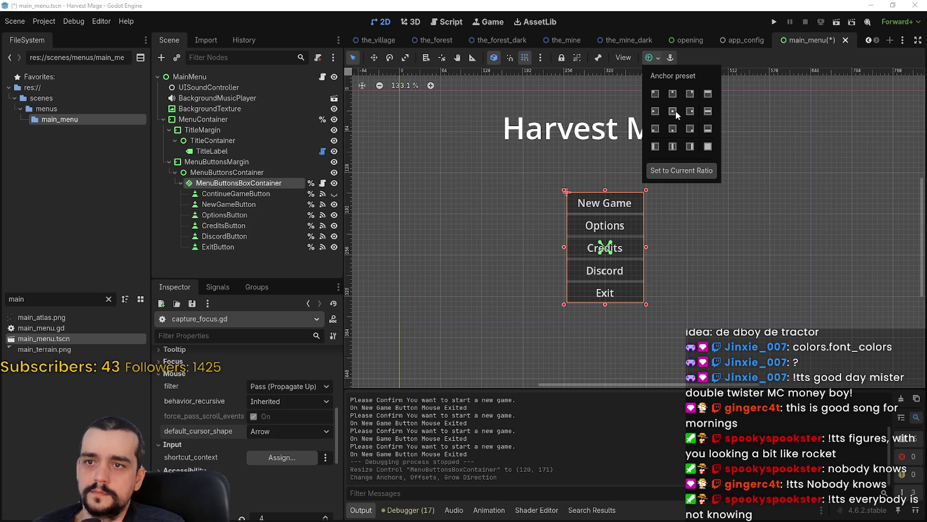
Run Harvest Mage and test New Game's Confirm? prompt in the narrower menu.
click(774, 21)
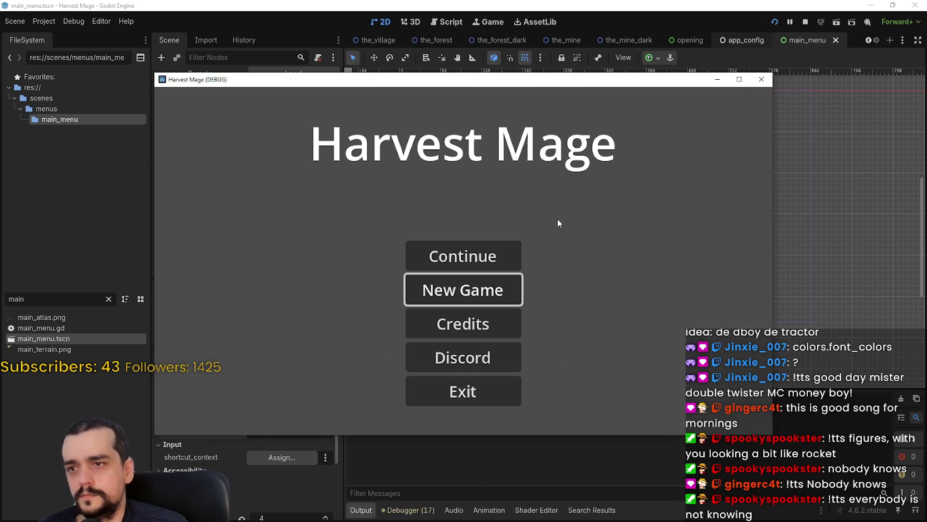
click(500, 297)
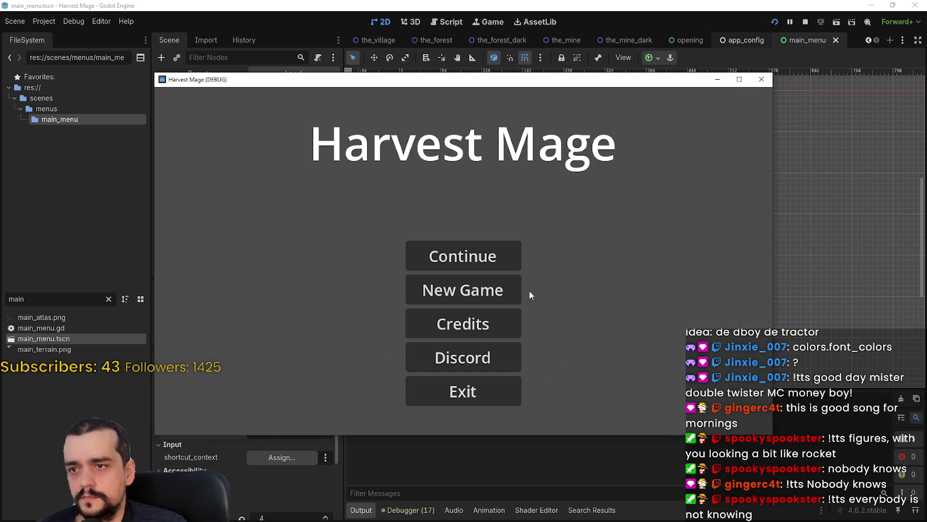
drag(551, 79, 629, 21)
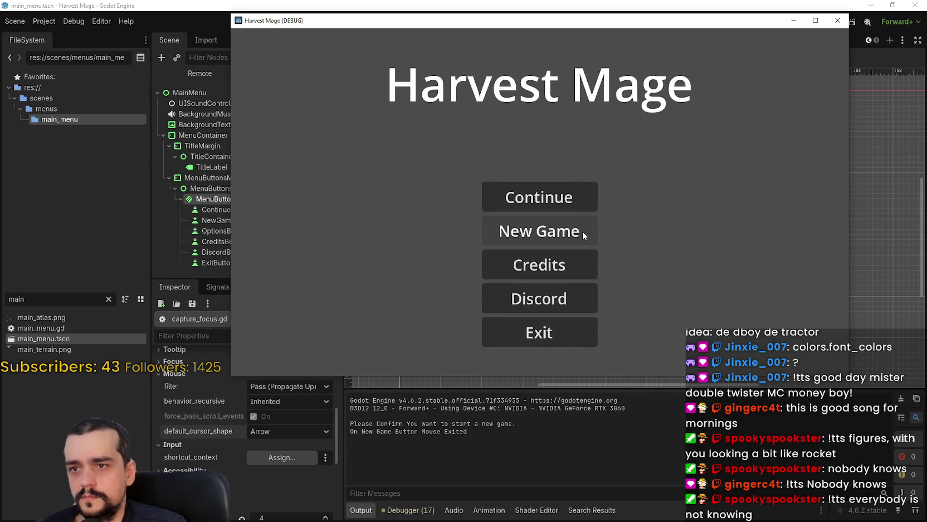
click(584, 231)
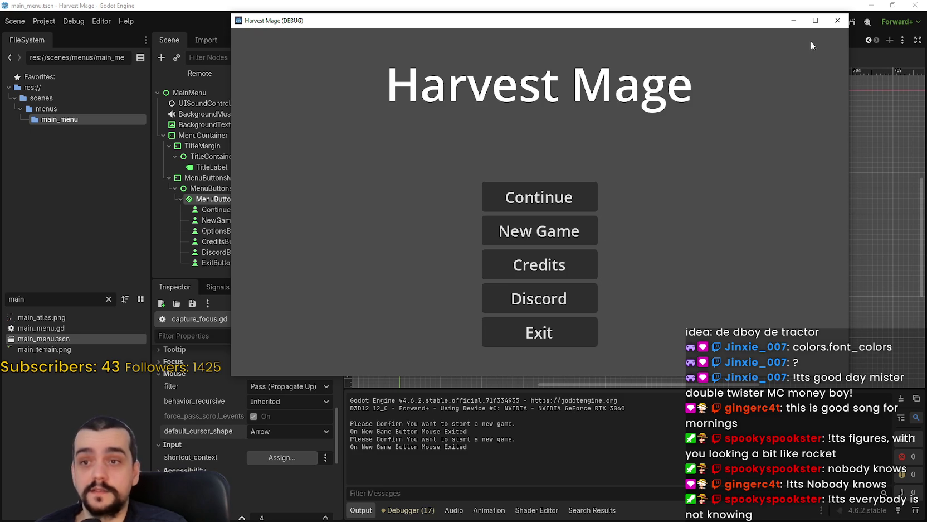
click(580, 232)
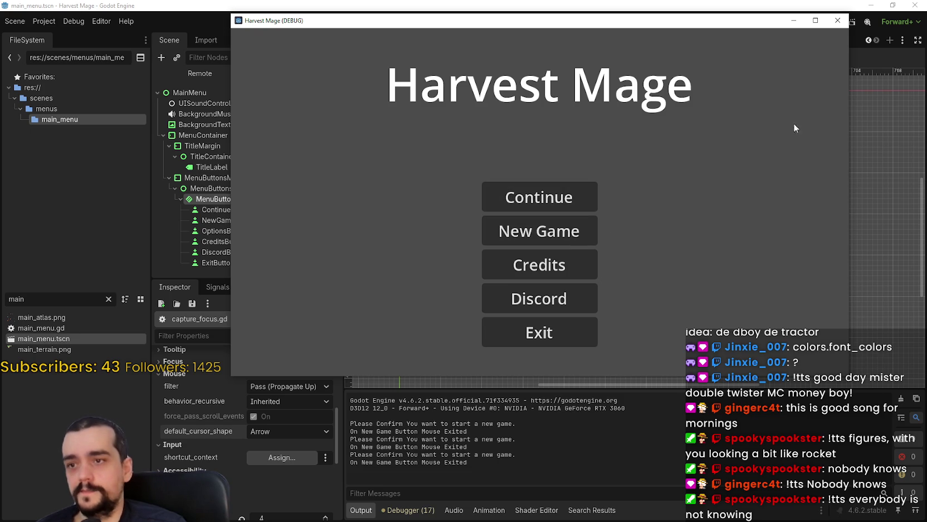
Close the game, select NewGameButton, and open main_menu.gd.
click(836, 23)
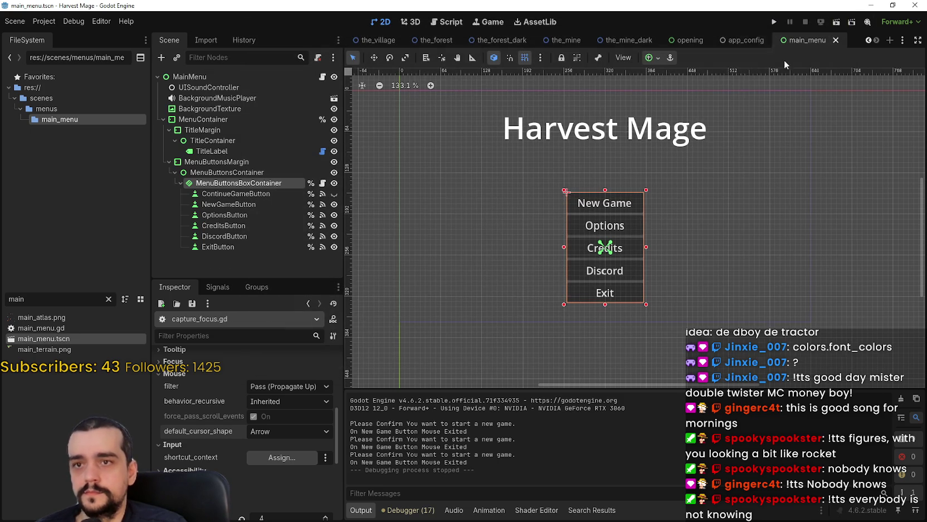
click(236, 204)
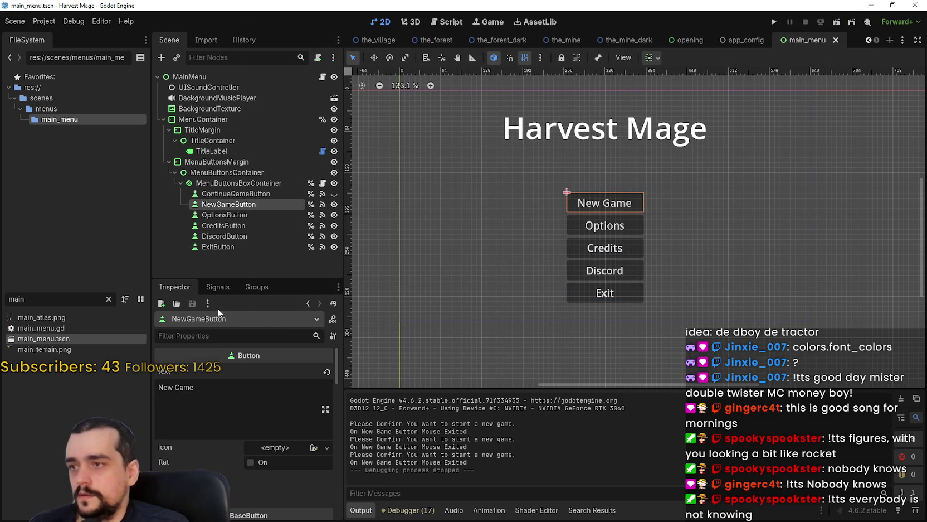
scroll(220, 377, down, 3)
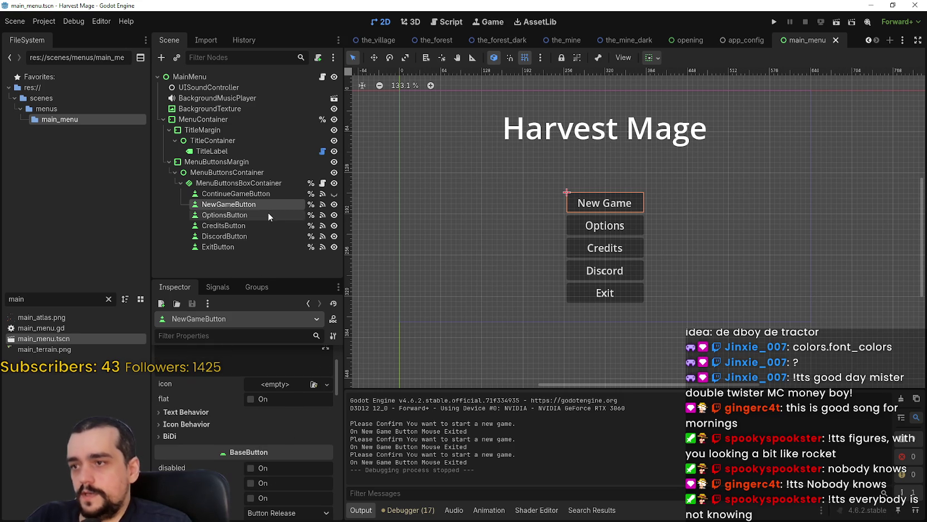
scroll(223, 390, down, 3)
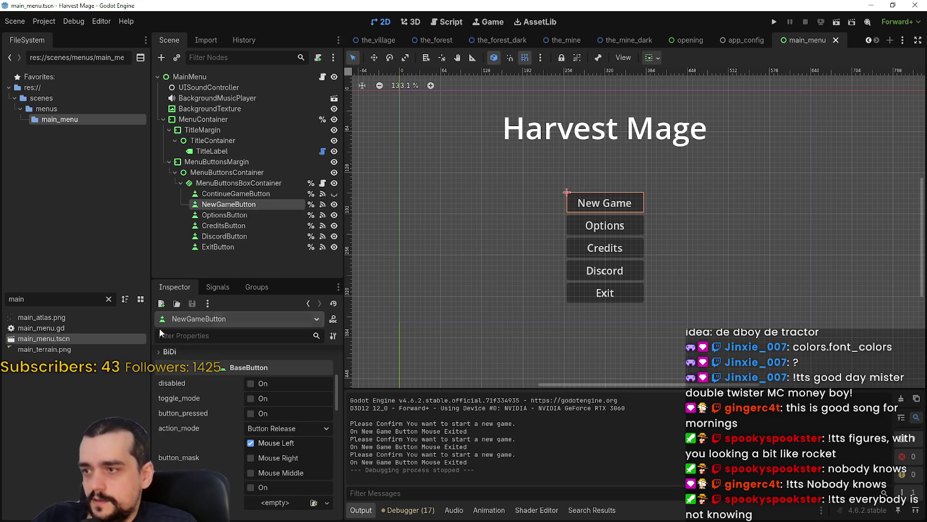
click(323, 77)
drag(892, 278, 891, 149)
Inspect the add_theme_color_override call on line 59, deleting a stray line added by mistake.
click(845, 180)
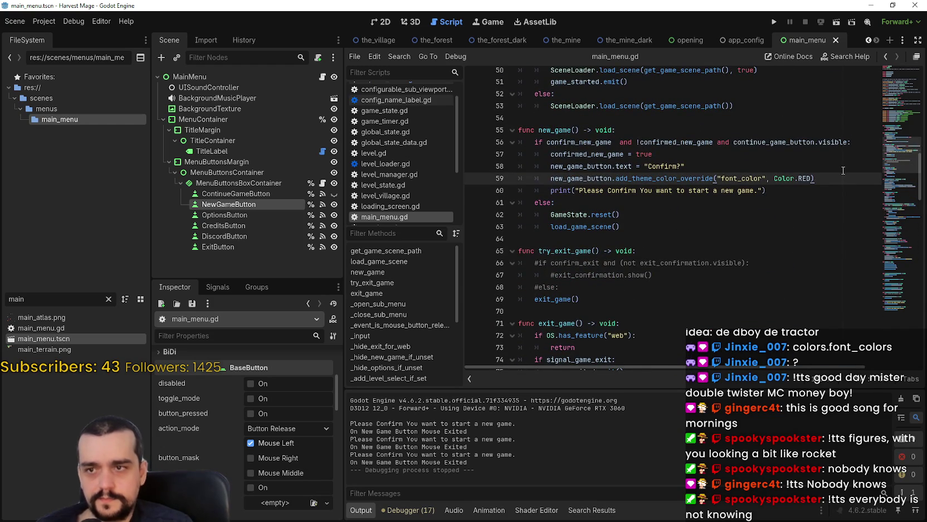
key(Return)
text(ne)
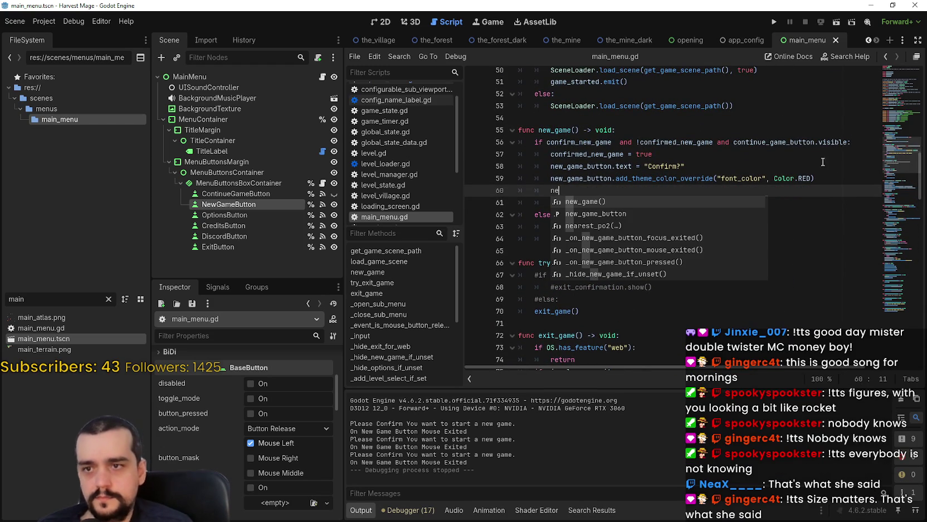
double_click(596, 181)
drag(622, 177, 686, 185)
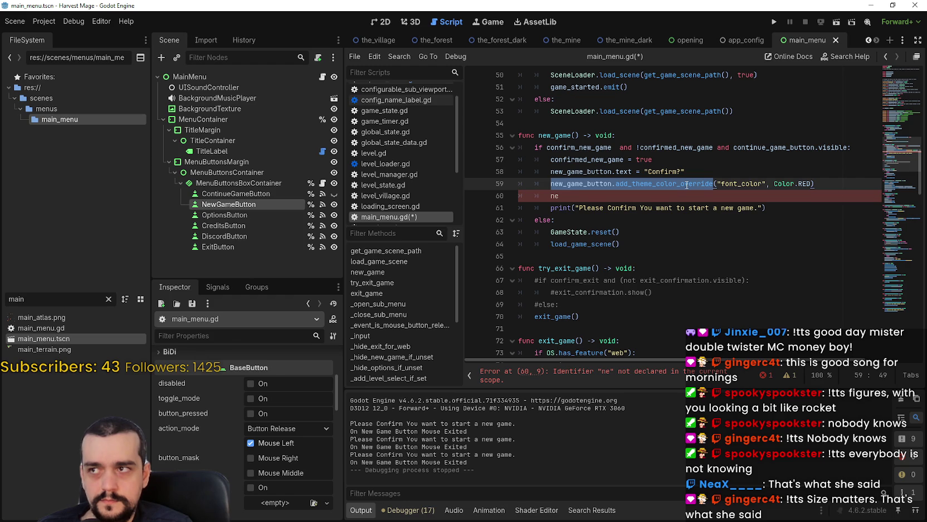
click(757, 176)
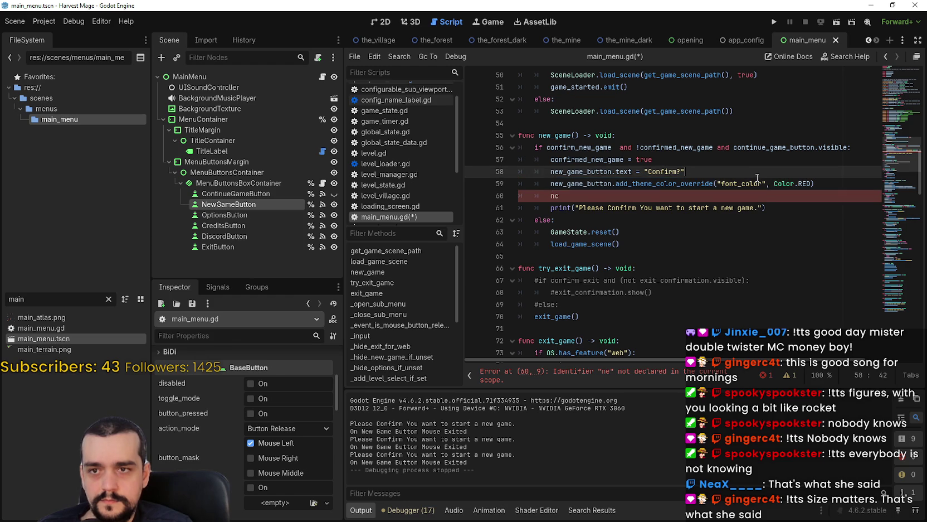
drag(657, 199, 509, 190)
key(BackSpace)
key(BackSpace)
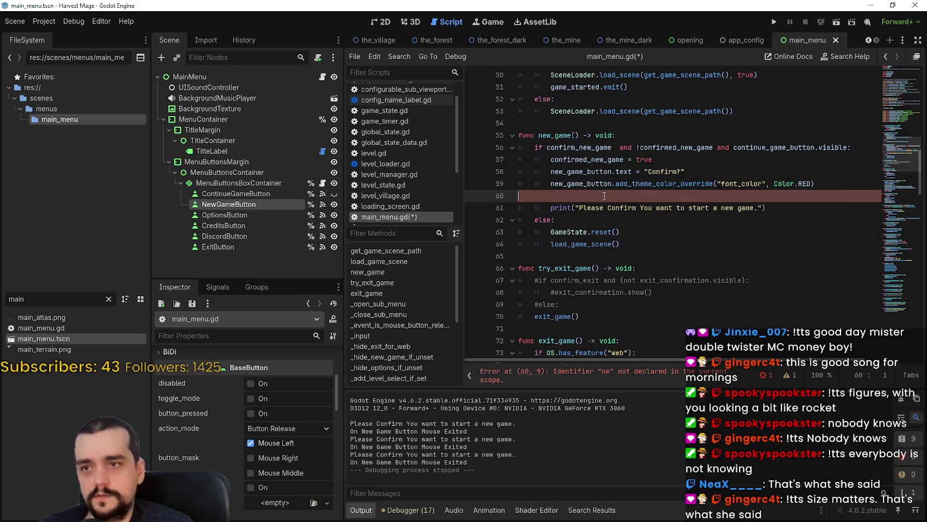
click(841, 181)
Change font_color to font_hover_color on line 59 using autocomplete.
double_click(748, 182)
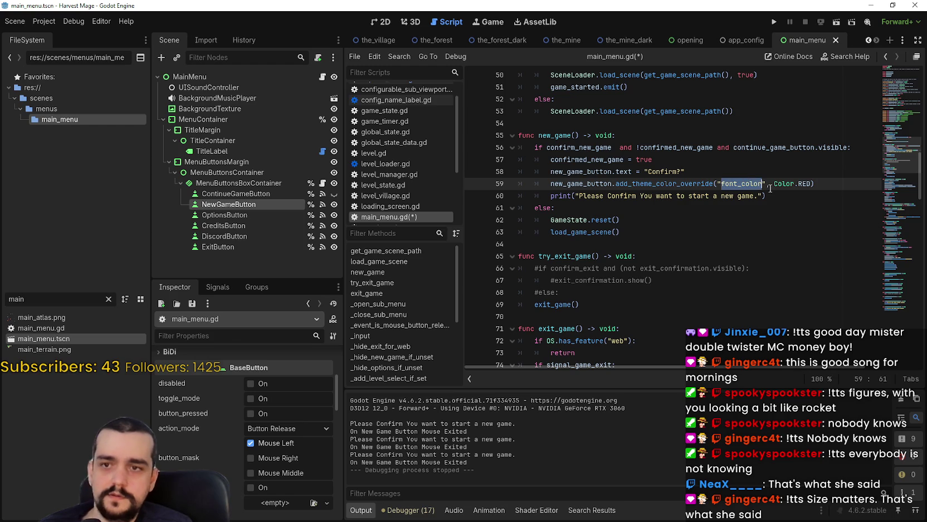
text(font)
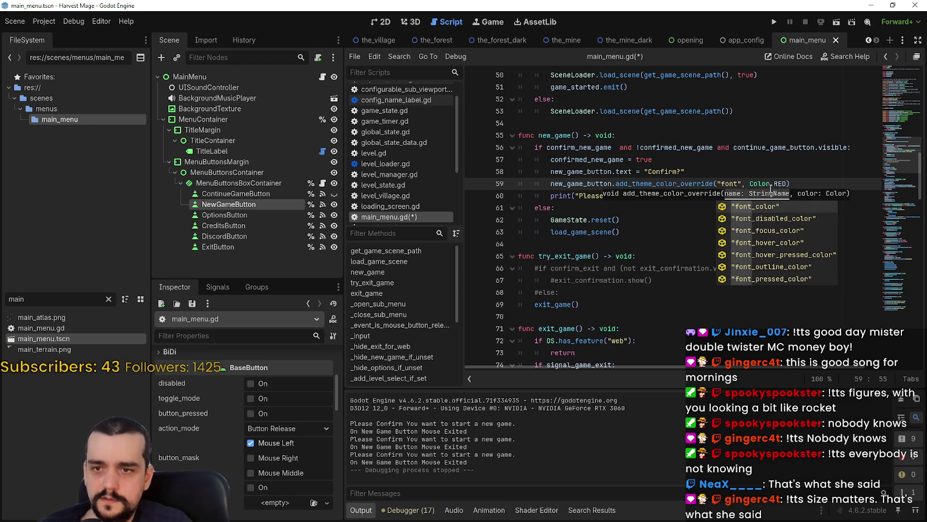
key(Down)
key(Down)
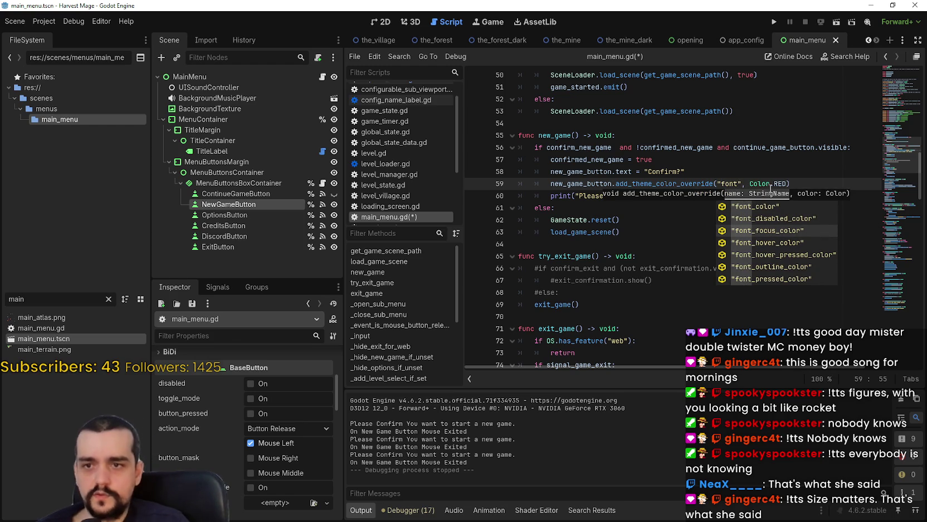
key(Down)
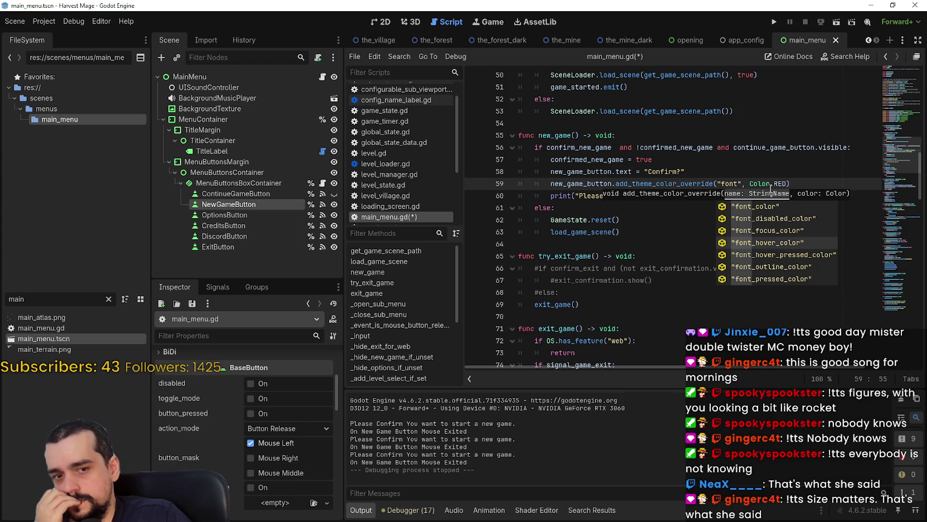
key(Return)
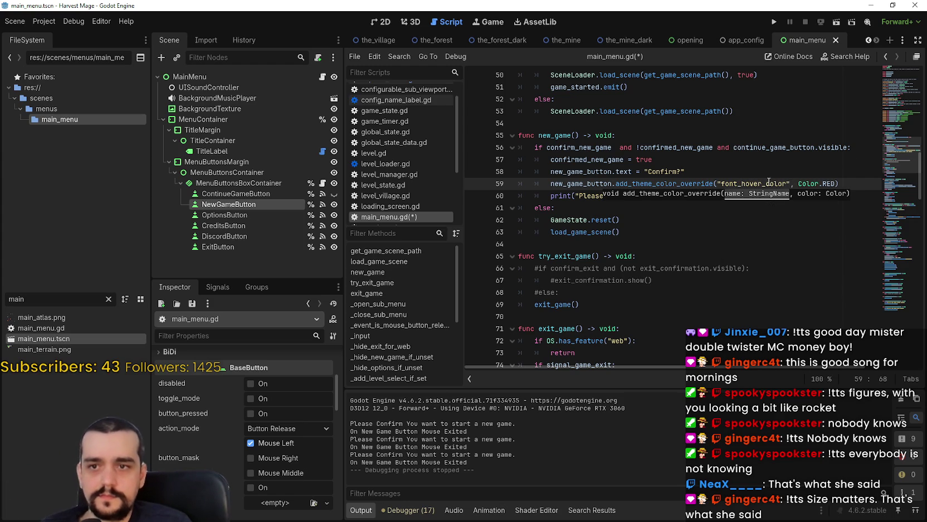
Replace font_color with font_hover_color on line 134, then save and run the game.
double_click(769, 181)
key(ctrl+c)
click(898, 252)
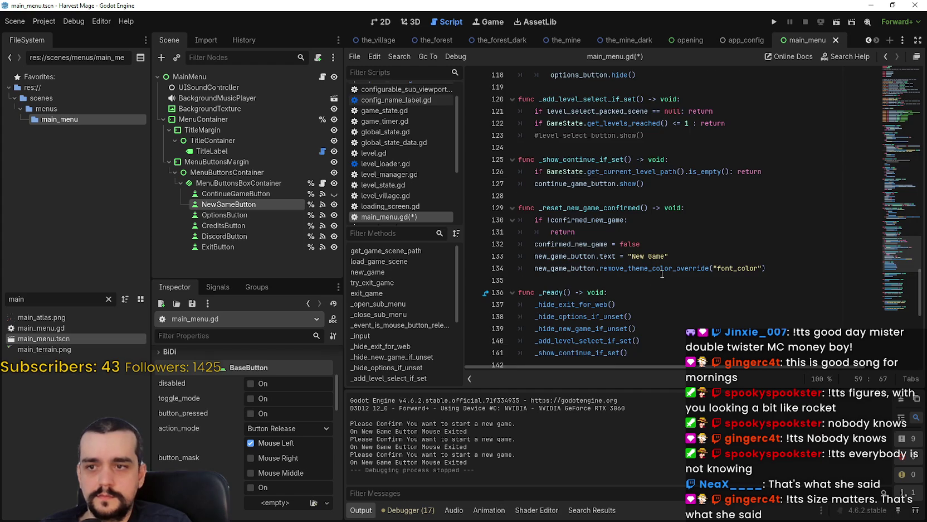
double_click(737, 270)
key(ctrl+v)
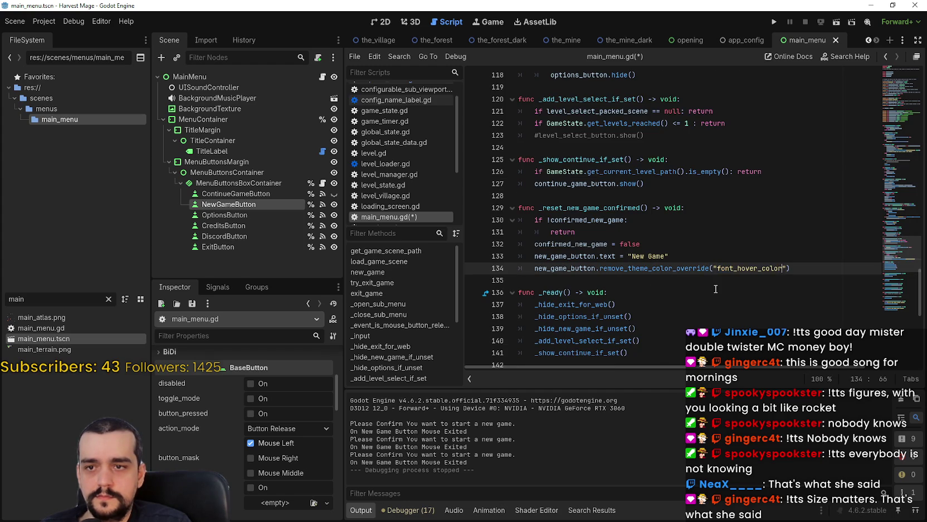
key(F5)
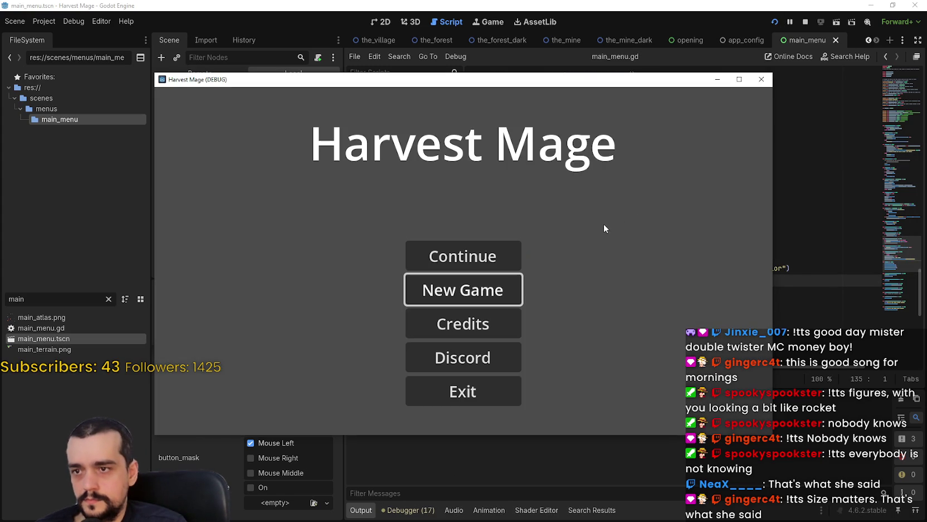
Click New Game repeatedly to see the red Confirm? and its reset, then exit the game.
click(456, 291)
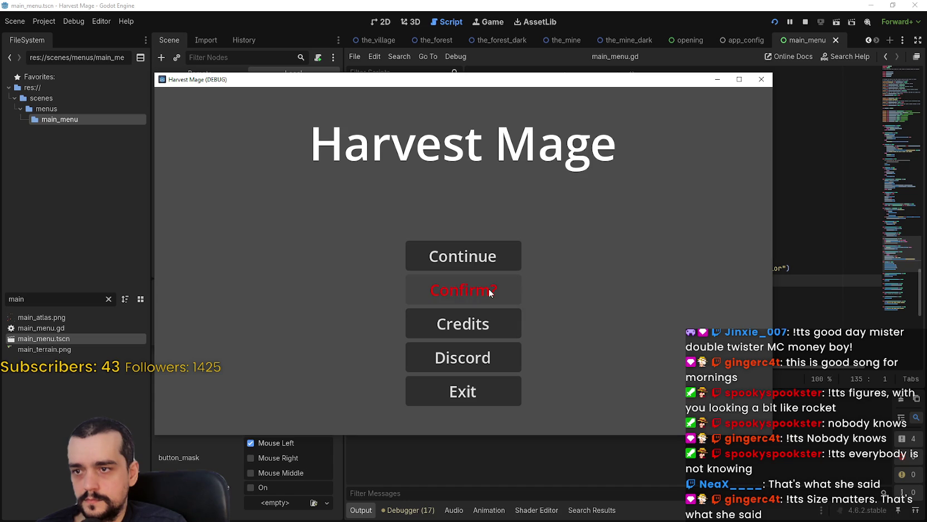
click(471, 292)
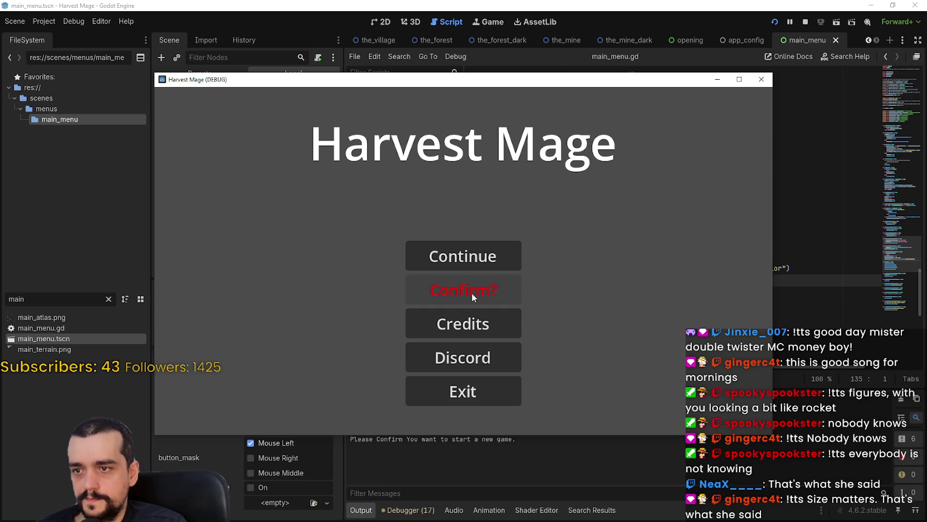
click(486, 288)
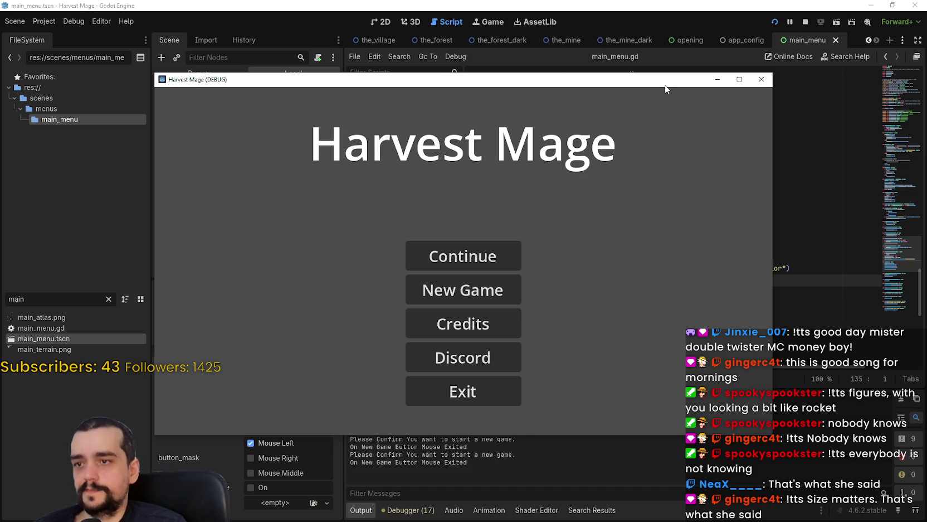
drag(649, 82, 705, 33)
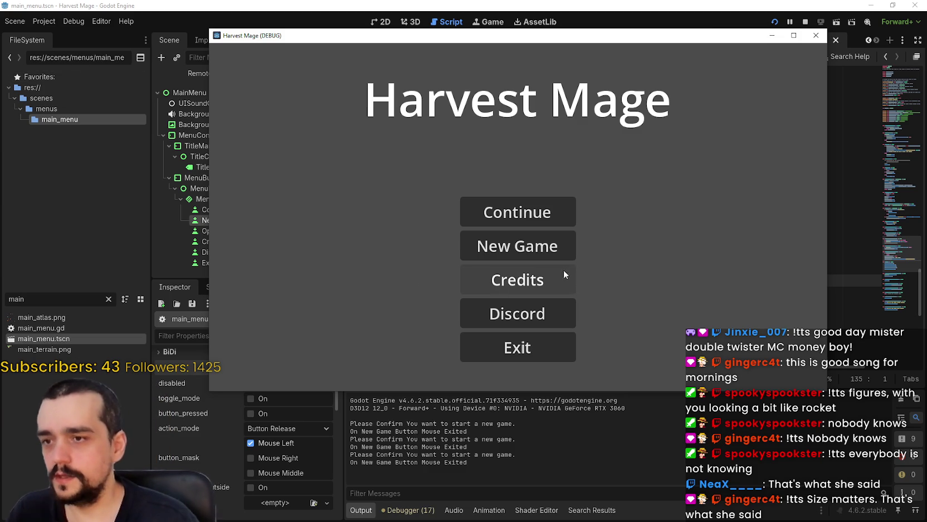
click(526, 352)
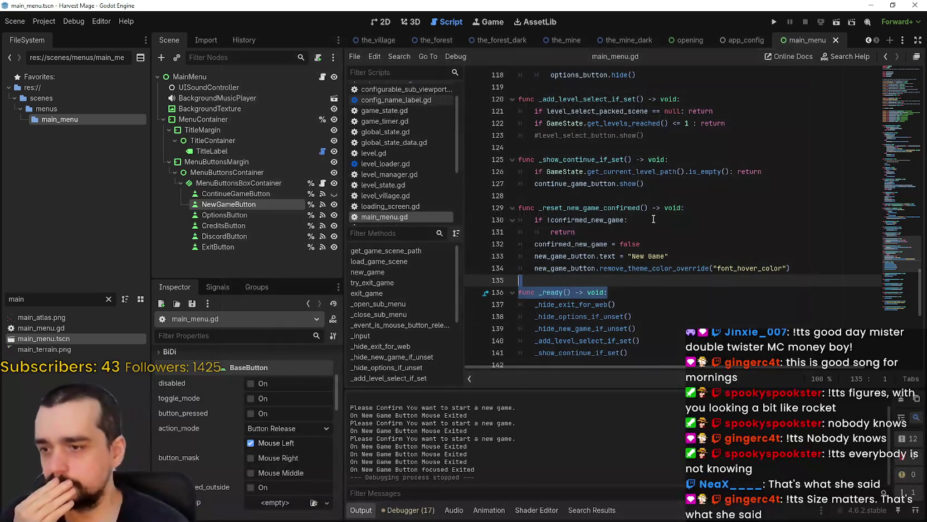
Scroll up in main_menu.gd, then go back to the main_menu scene's 2D canvas.
click(667, 220)
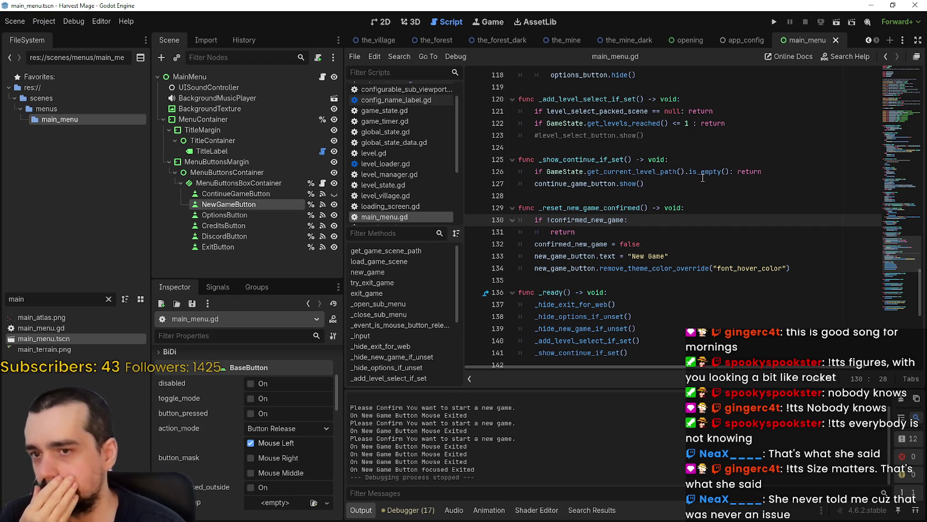
scroll(700, 181, up, 3)
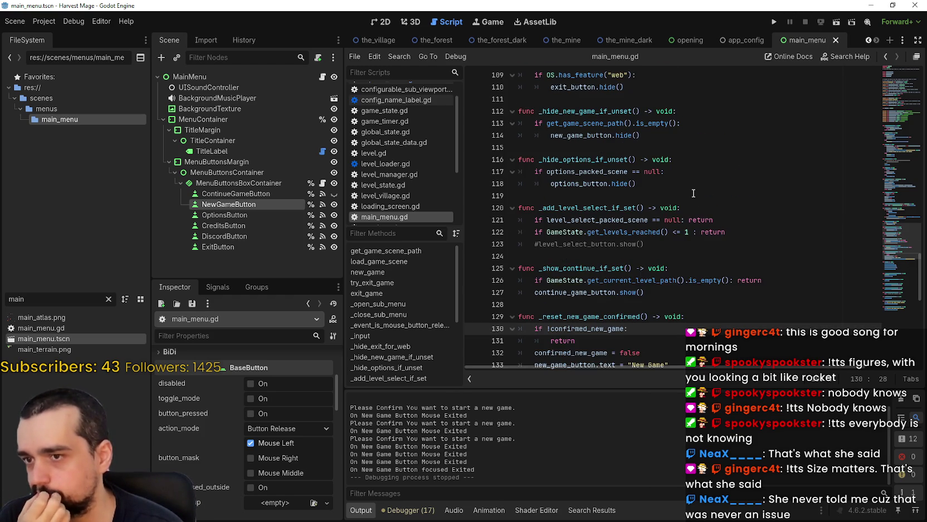
scroll(694, 193, up, 2)
click(381, 22)
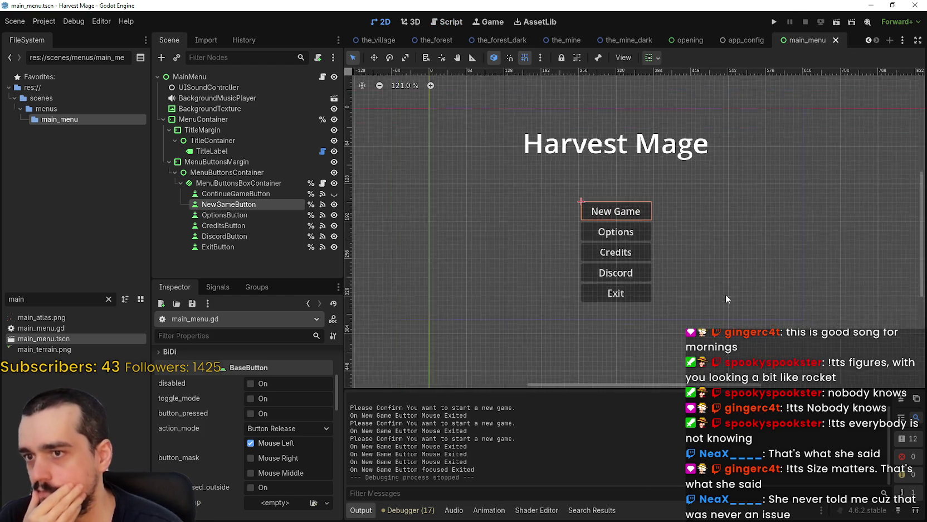
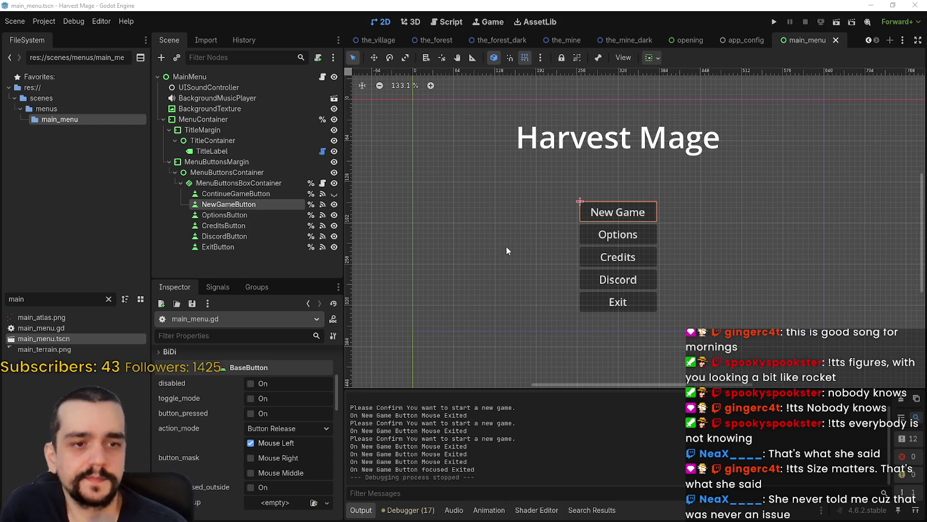
Select the ExitButton node and open the main menu script main_menu.gd.
scroll(532, 227, down, 2)
scroll(537, 231, up, 2)
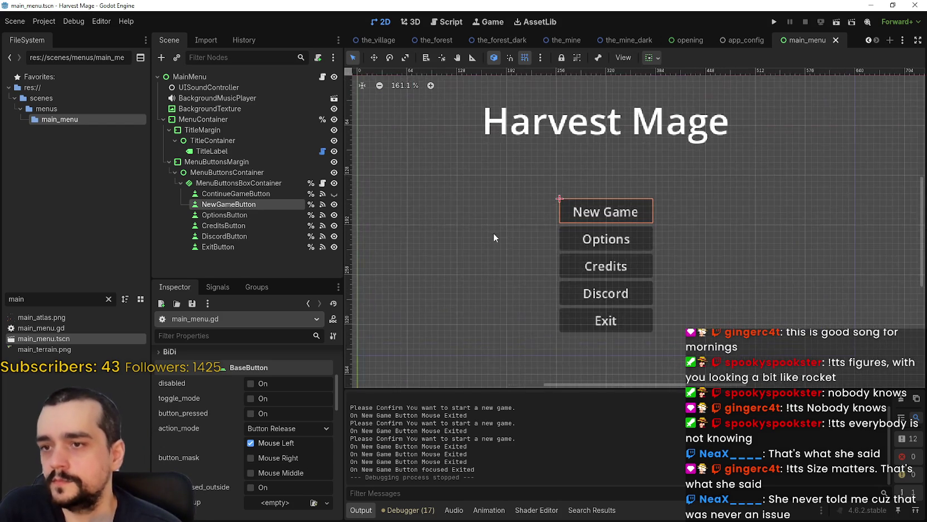
scroll(558, 231, up, 2)
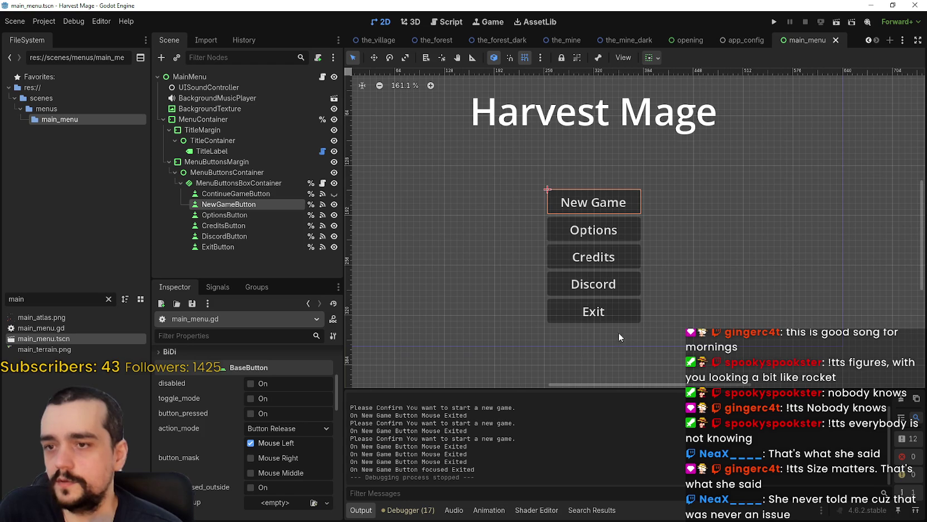
click(255, 245)
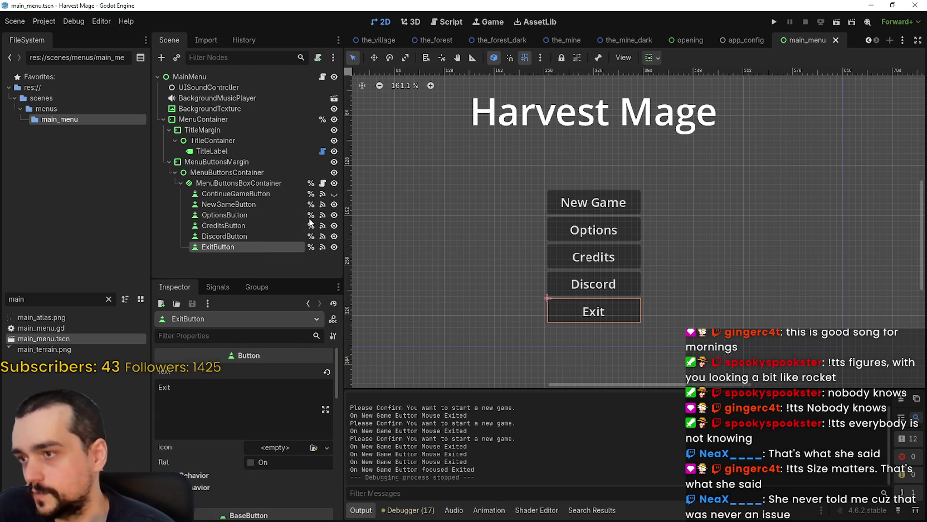
click(323, 183)
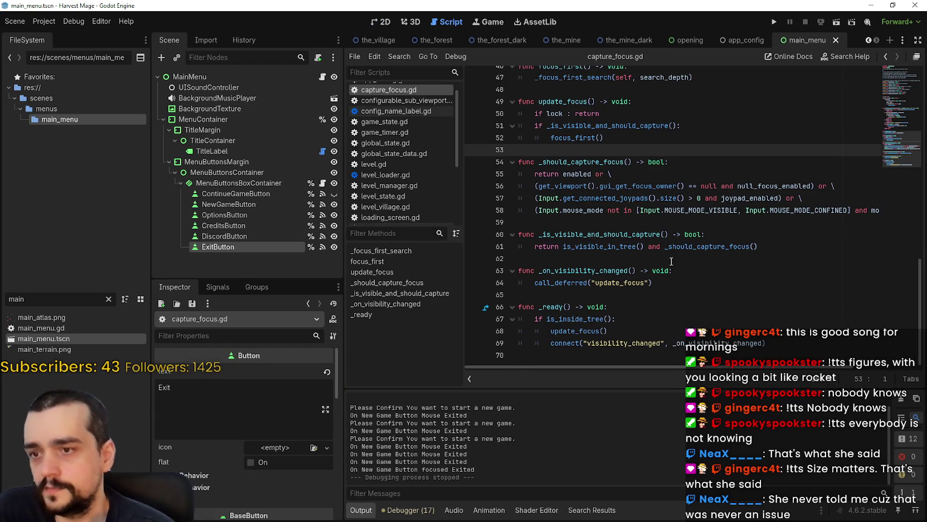
click(322, 77)
Use Lookup Symbol on the try_exit_game() call on line 161 to jump to its definition.
scroll(587, 233, down, 10)
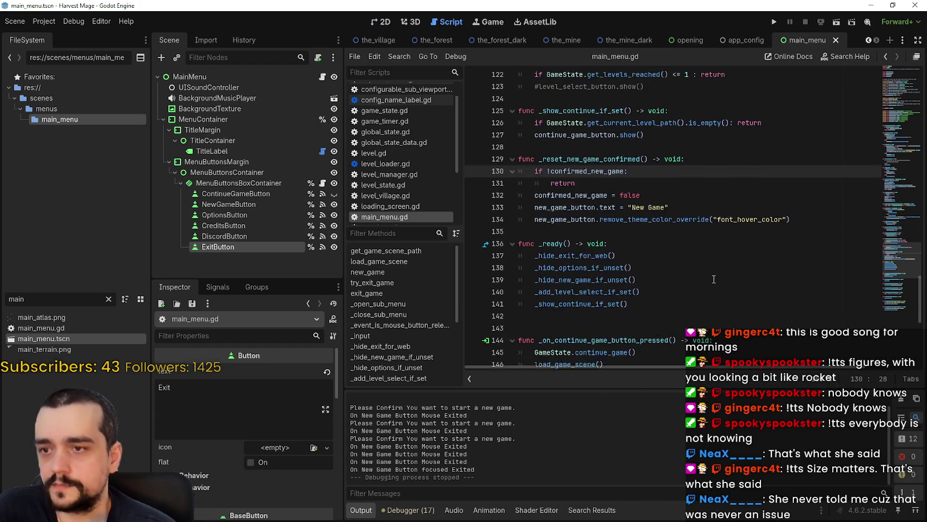
scroll(695, 267, down, 2)
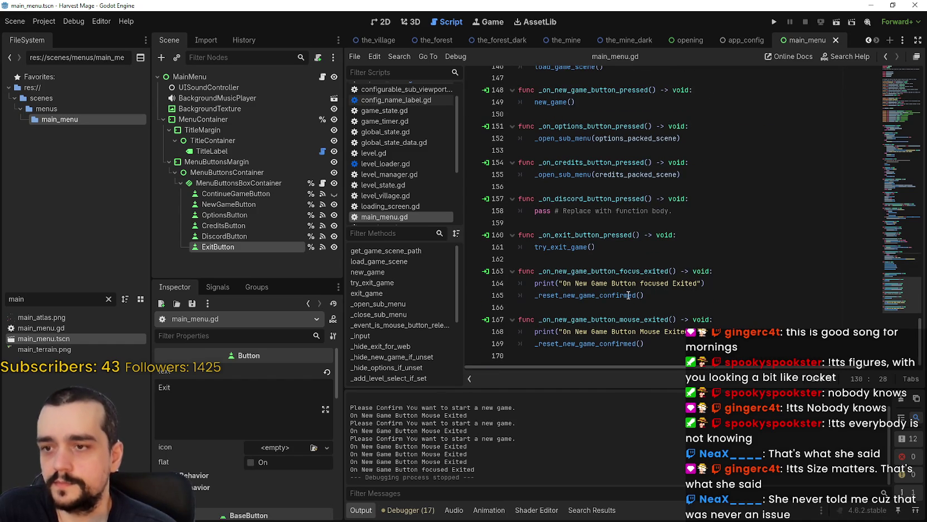
double_click(628, 295)
double_click(565, 247)
drag(565, 246, 602, 248)
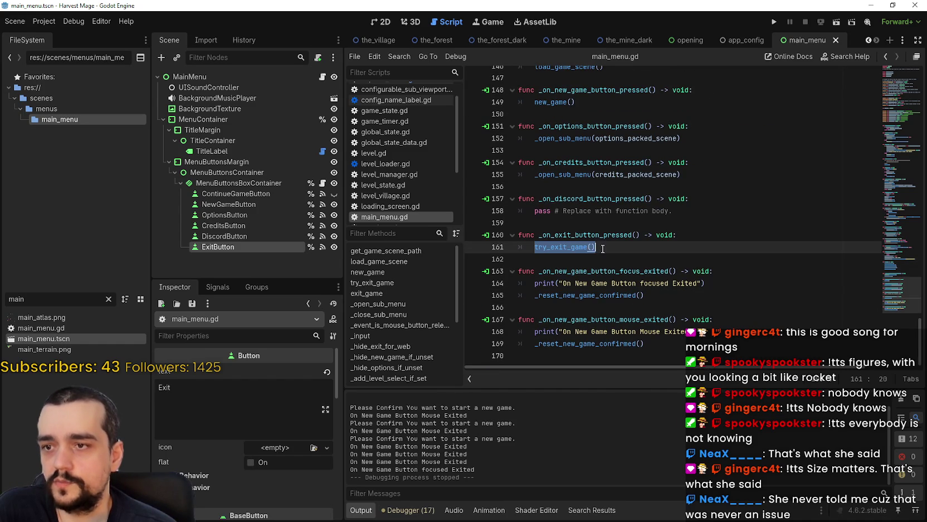
click(580, 245)
double_click(561, 247)
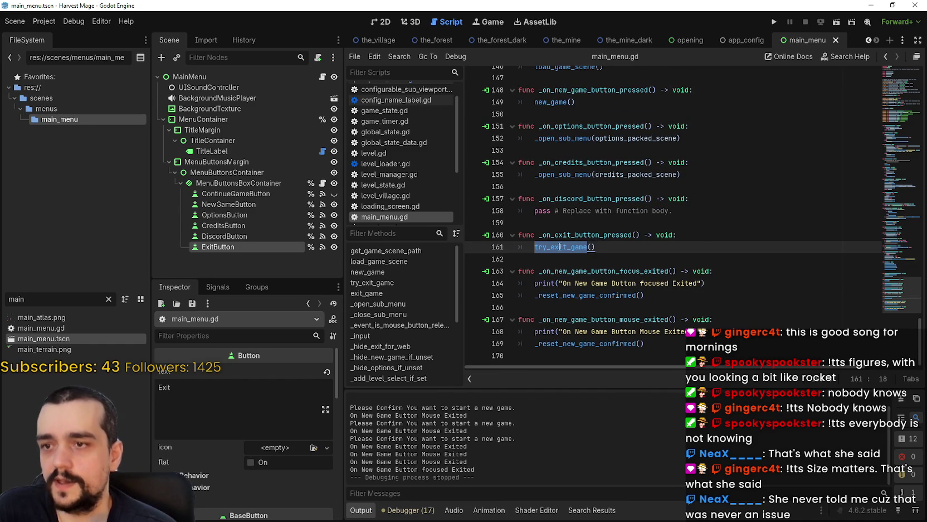
right_click(559, 247)
click(536, 225)
click(562, 247)
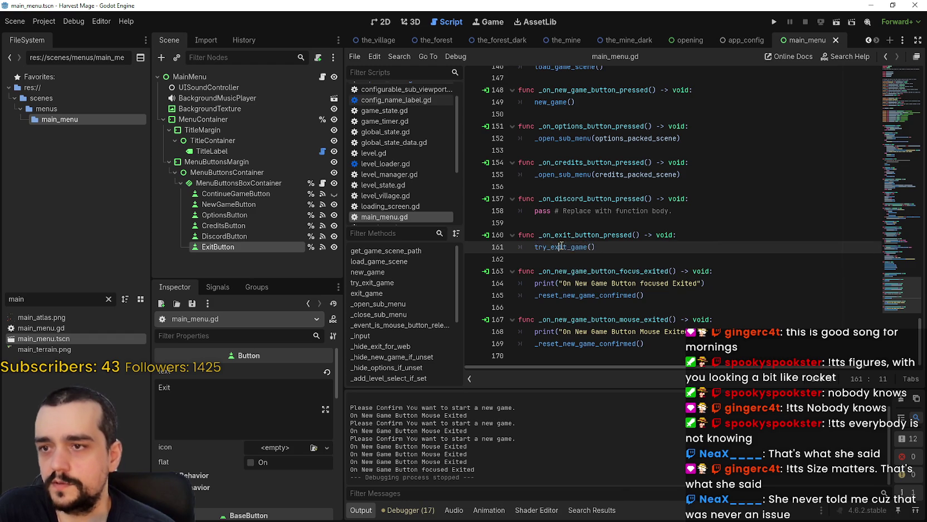
double_click(561, 246)
scroll(552, 117, up, 1)
double_click(556, 138)
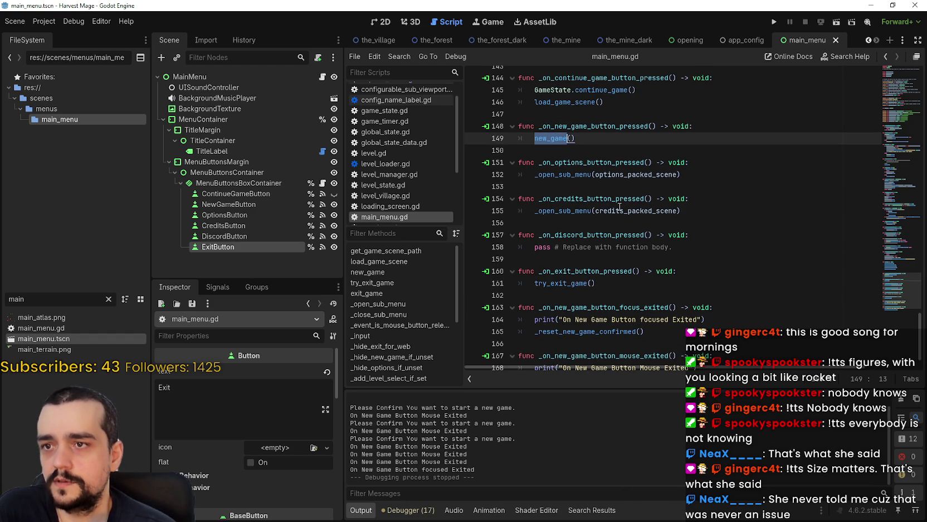
right_click(572, 287)
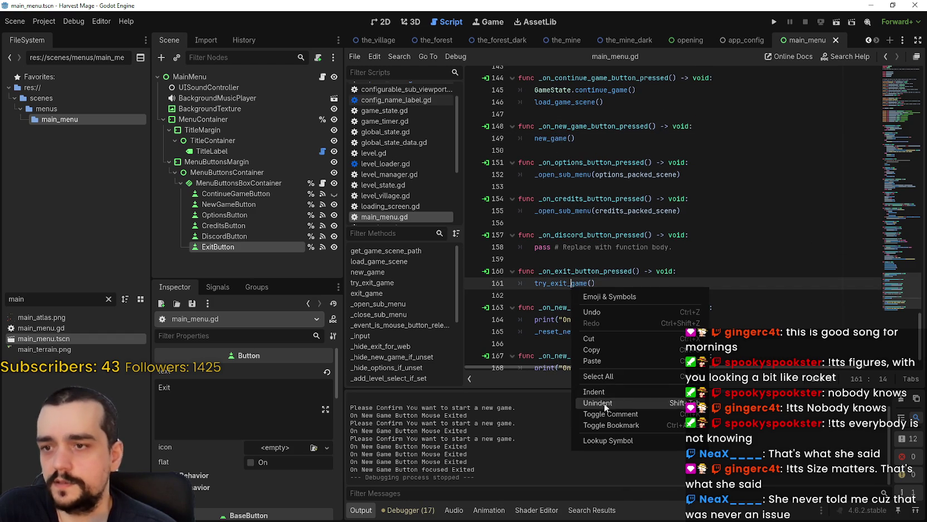
click(642, 441)
Uncomment the else line and indent exit_game() under it.
click(639, 267)
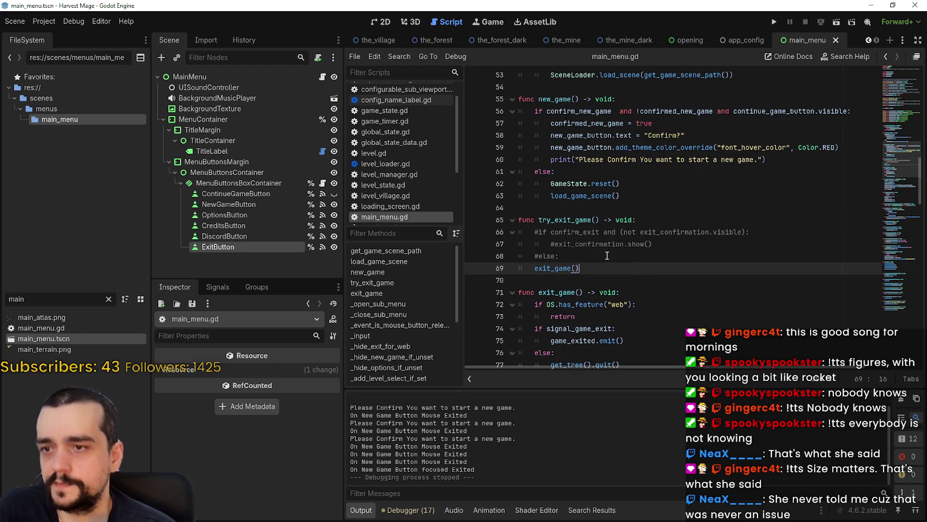
click(608, 256)
click(538, 255)
key(BackSpace)
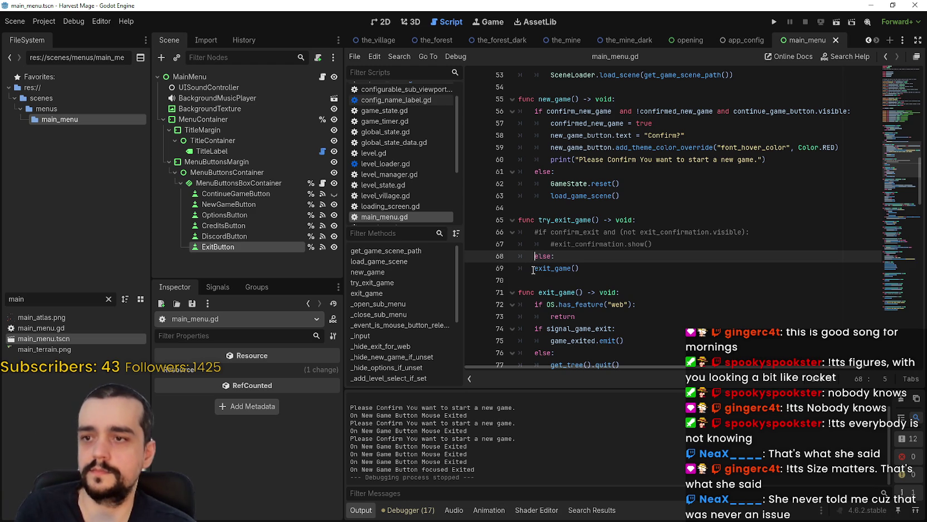
key(Down)
key(Tab)
Uncomment the if line that checks confirm_exit and exit_confirmation visibility.
key(Up)
key(Up)
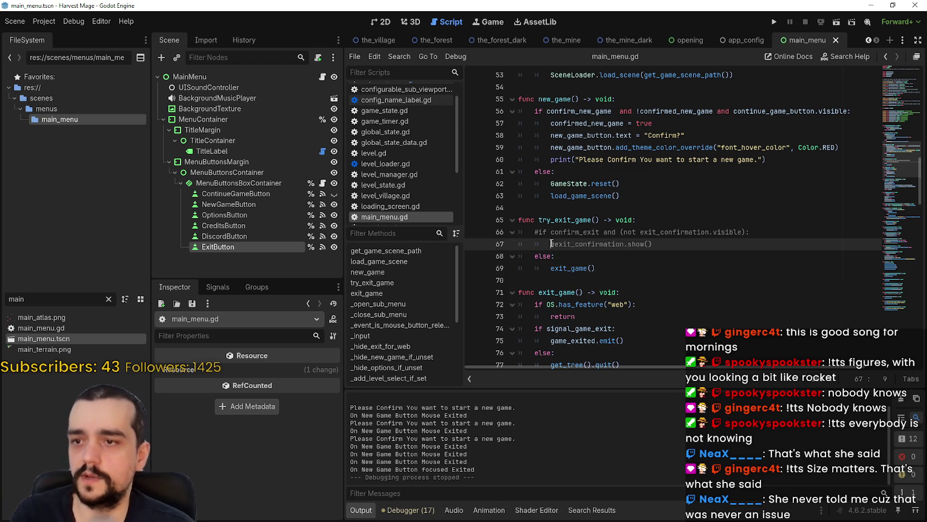
text(#)
click(669, 244)
click(538, 230)
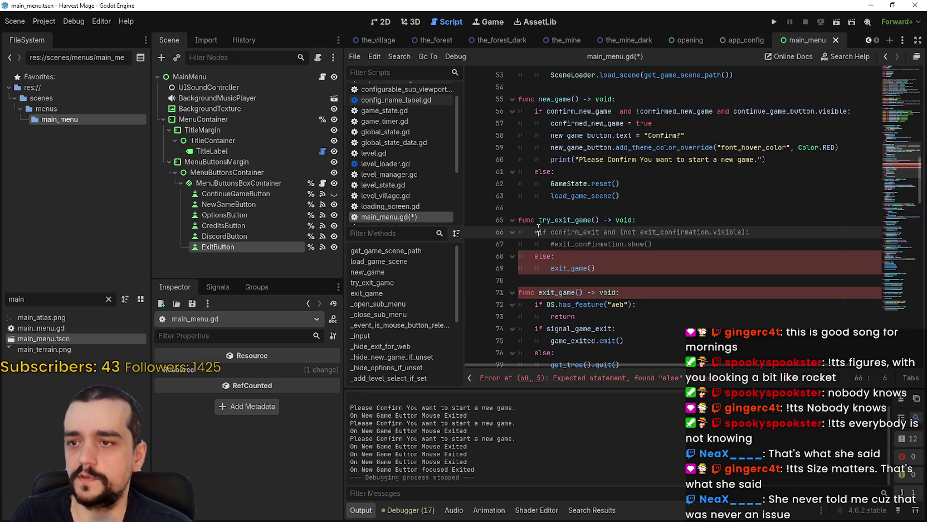
key(BackSpace)
click(690, 233)
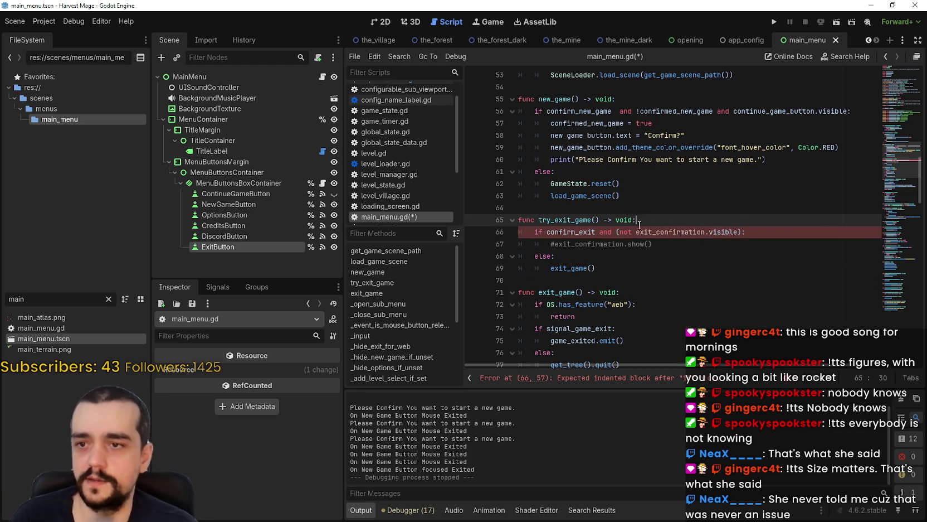
double_click(691, 232)
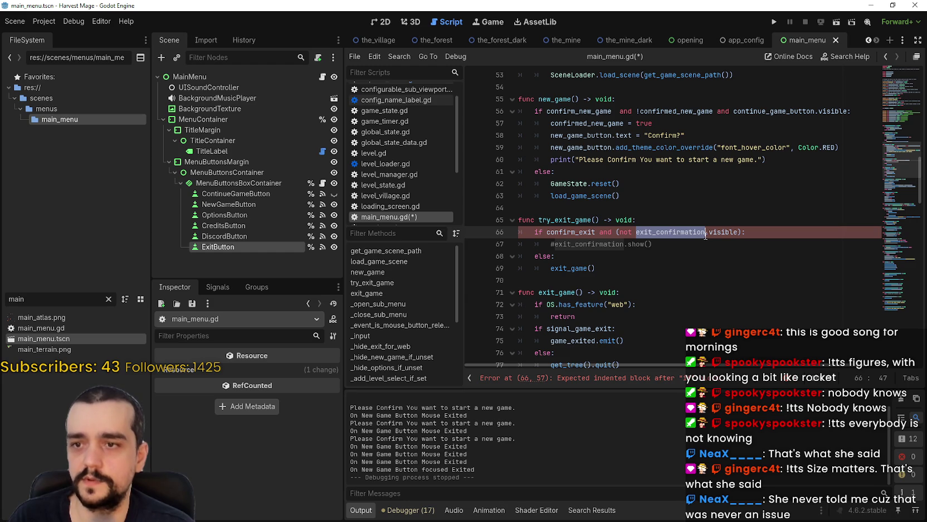
double_click(721, 232)
drag(722, 232, 666, 233)
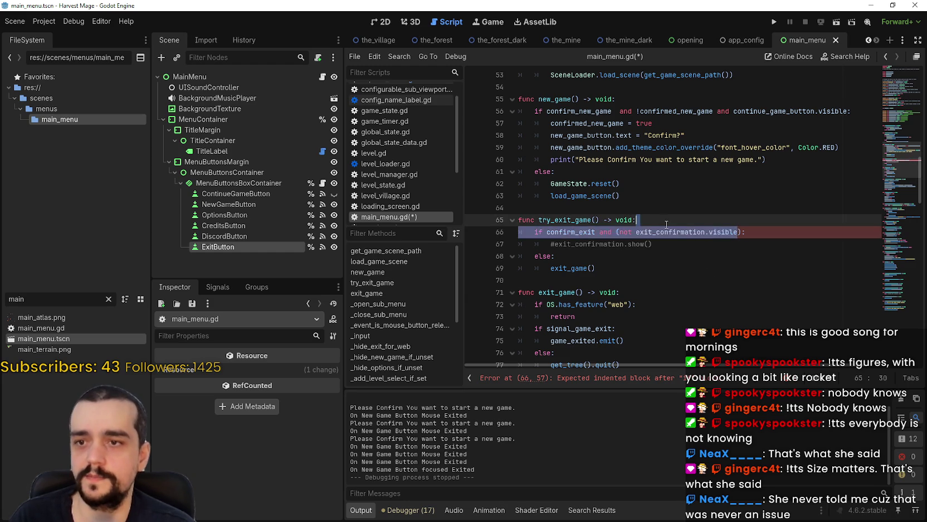
double_click(666, 233)
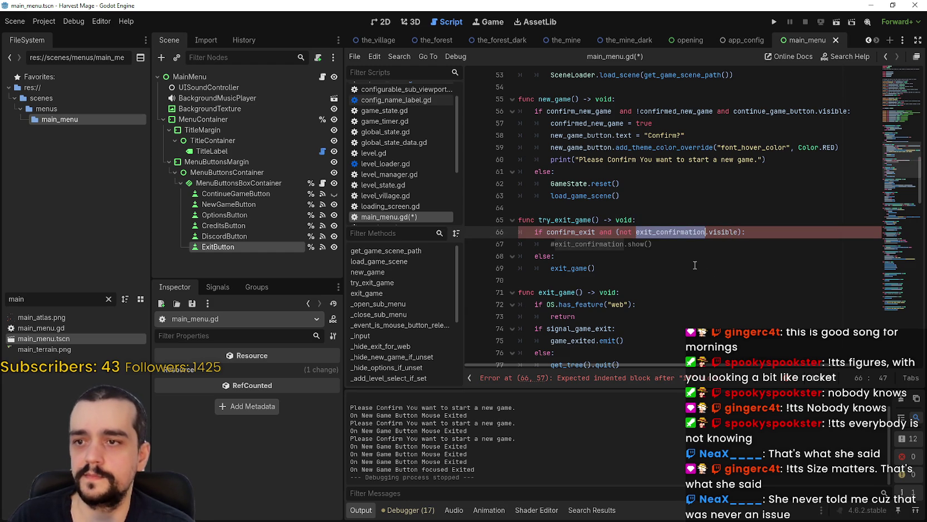
Select the (not exit_confirmation.visible) part of the if condition on line 66.
click(679, 112)
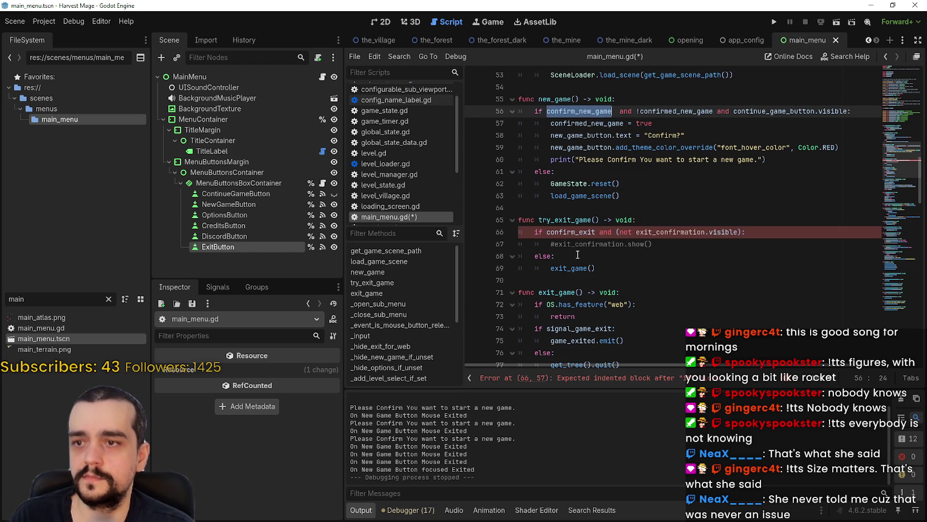
click(576, 235)
double_click(576, 233)
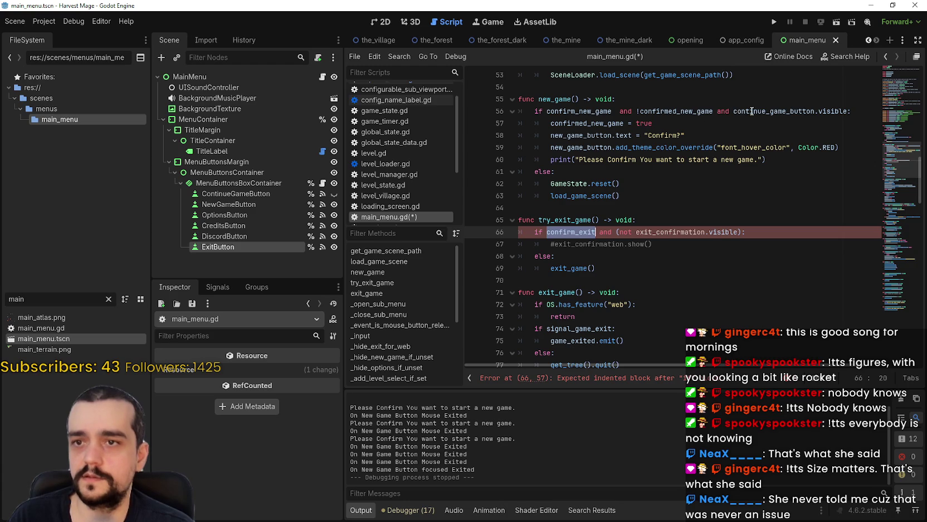
drag(752, 111, 827, 105)
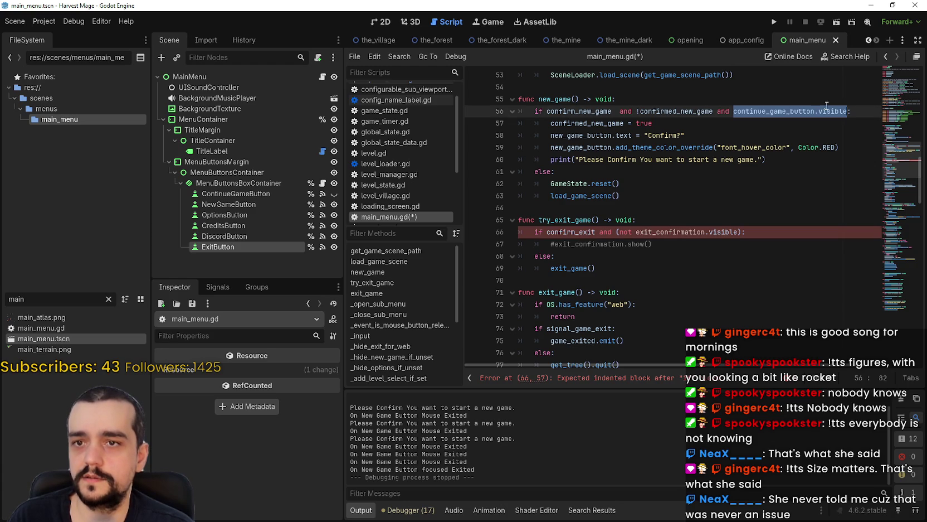
double_click(694, 235)
click(638, 233)
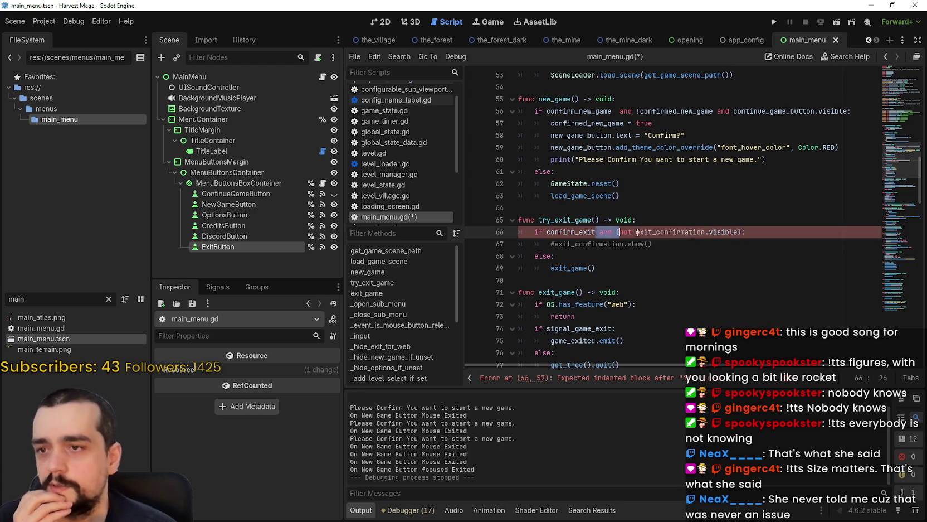
mouse_move(638, 233)
mouse_down()
mouse_move(751, 232)
mouse_move(743, 232)
mouse_up()
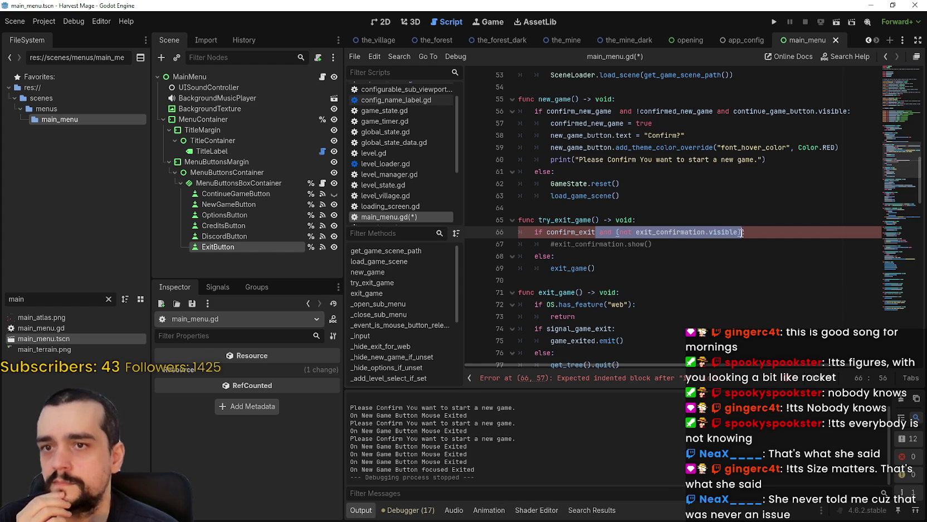
drag(742, 233, 741, 233)
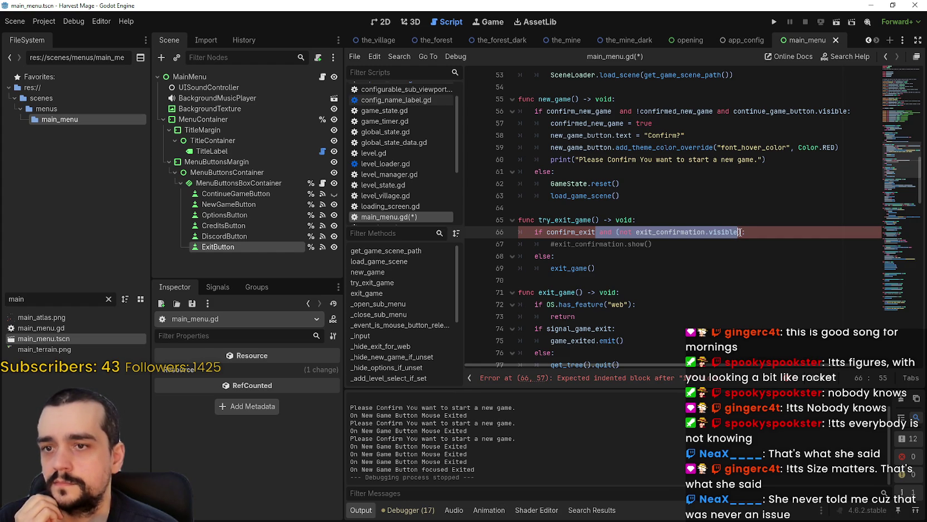
drag(634, 234, 616, 233)
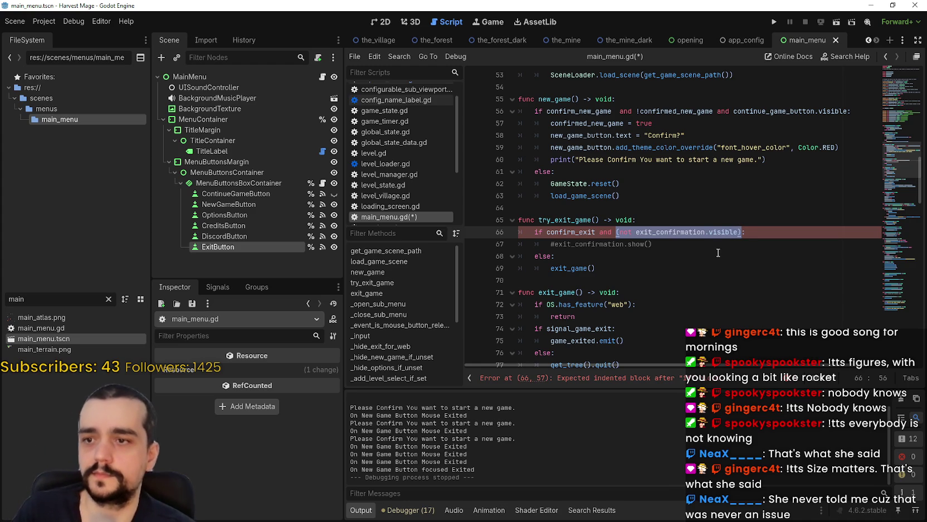
Change the condition to !confirmed_exit and add a confirmed_exit line inside the if.
text(!confirme)
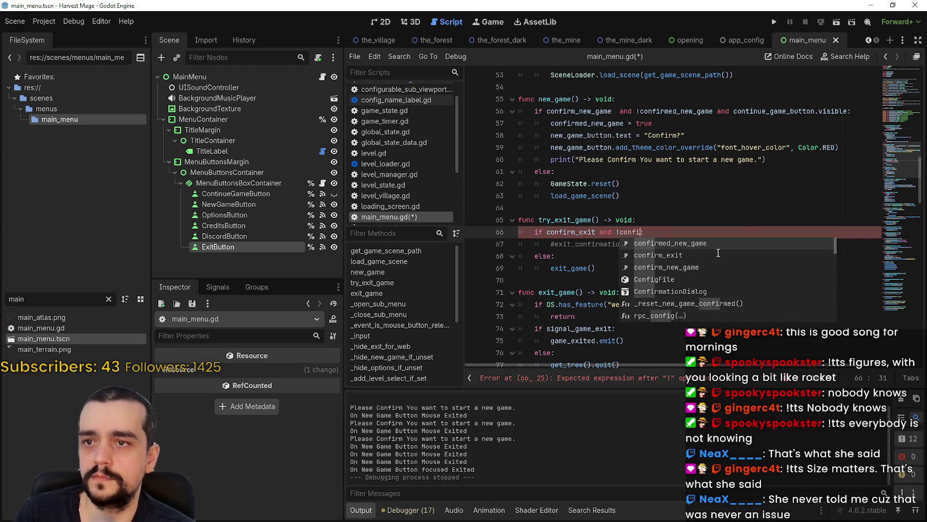
text(d_exit)
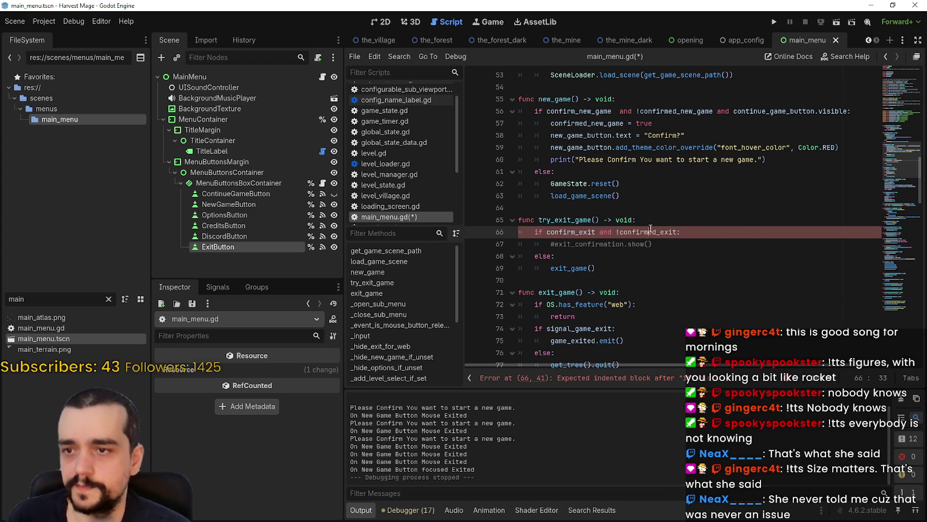
double_click(650, 231)
click(700, 232)
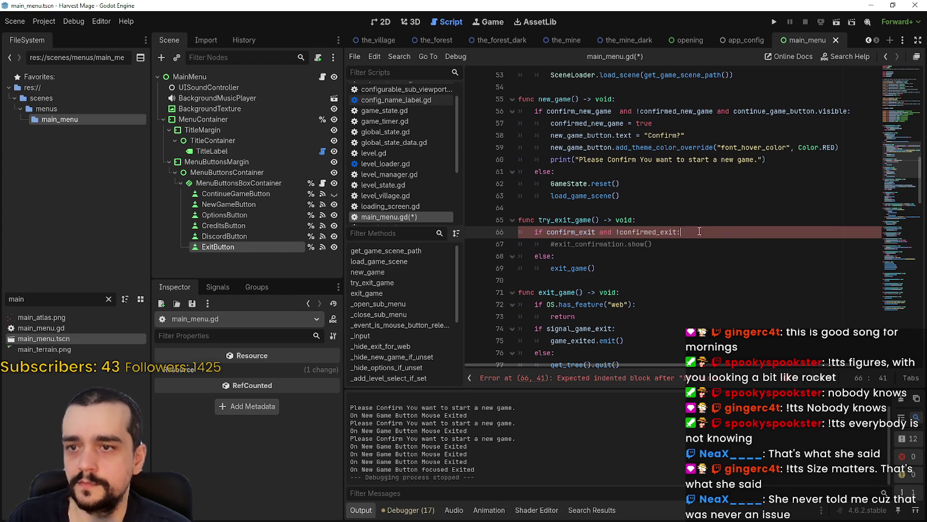
key(Return)
key(ctrl+v)
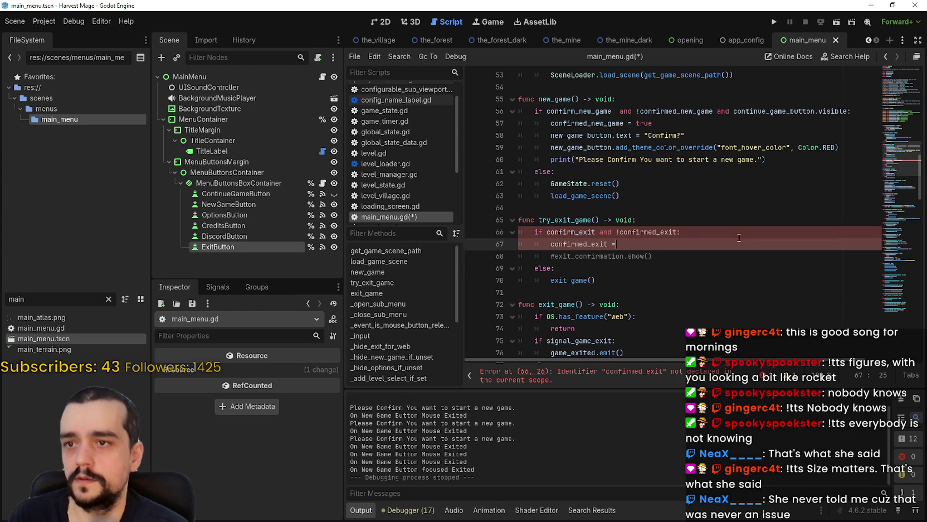
text(e)
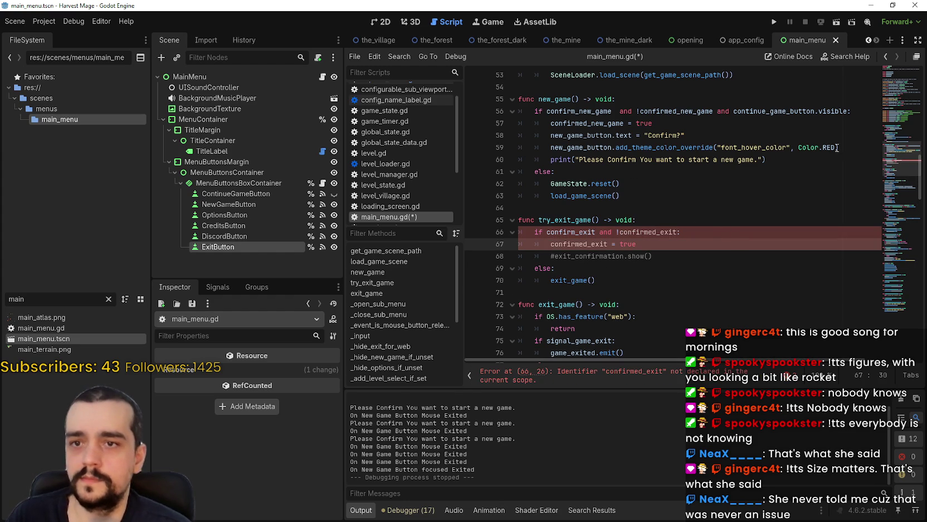
Copy the three new_game confirmation lines over the commented exit_confirmation line.
click(856, 147)
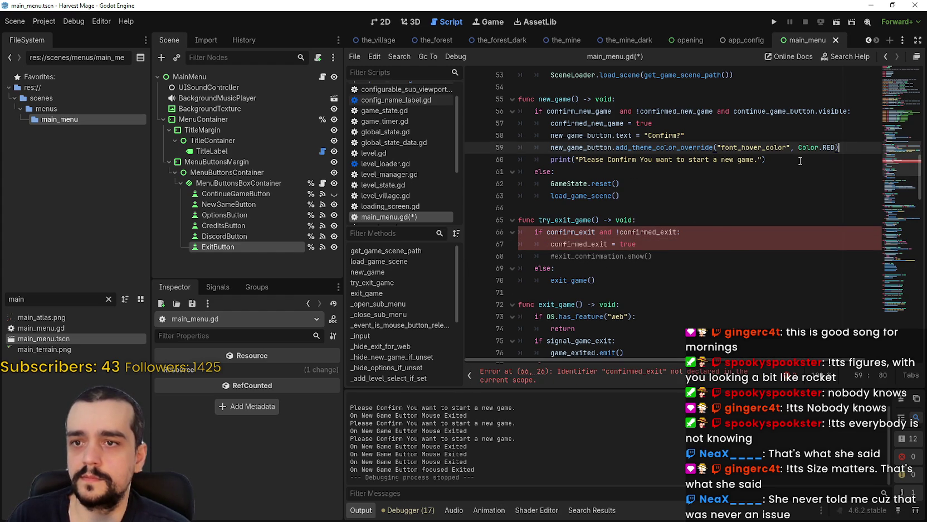
drag(800, 160, 495, 145)
key(ctrl+c)
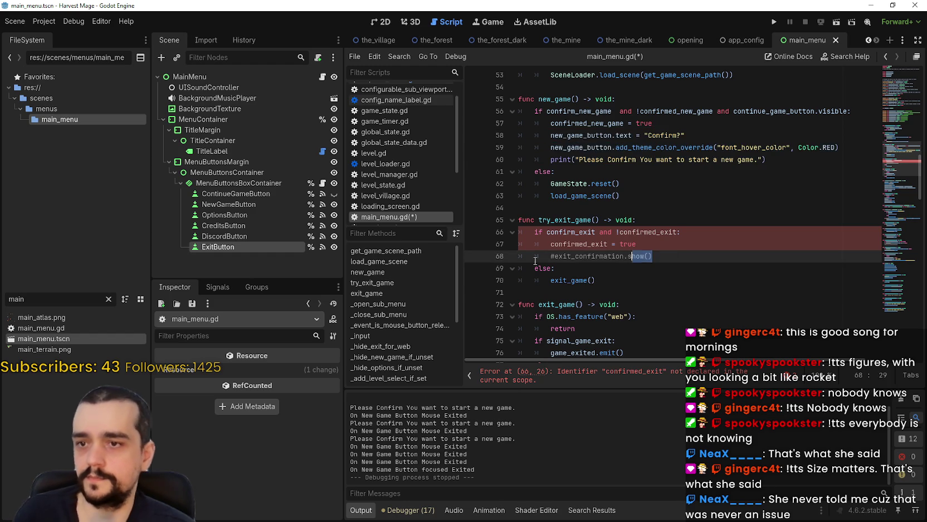
drag(653, 256, 500, 259)
key(ctrl+v)
Rename new_game_button to exit_button on the pasted text and hover colour lines.
click(580, 246)
double_click(580, 245)
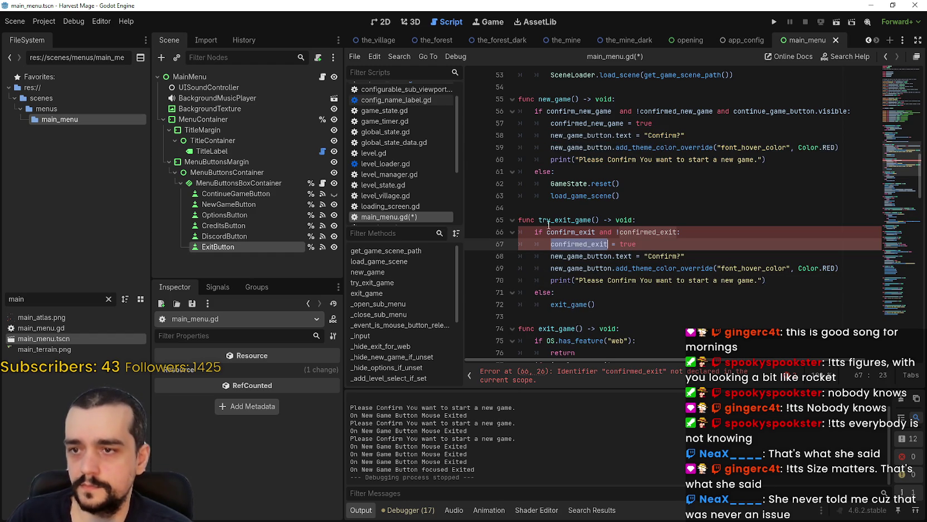
double_click(563, 256)
text(exit)
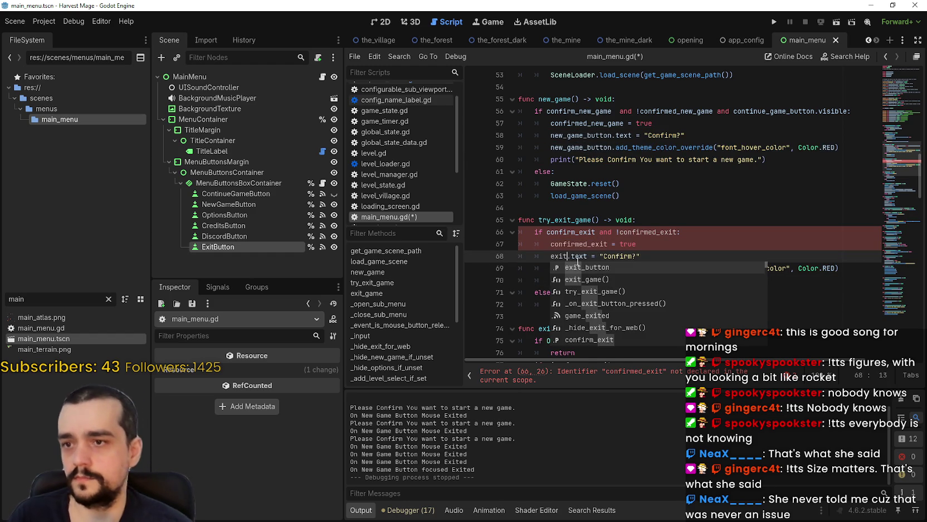
key(Return)
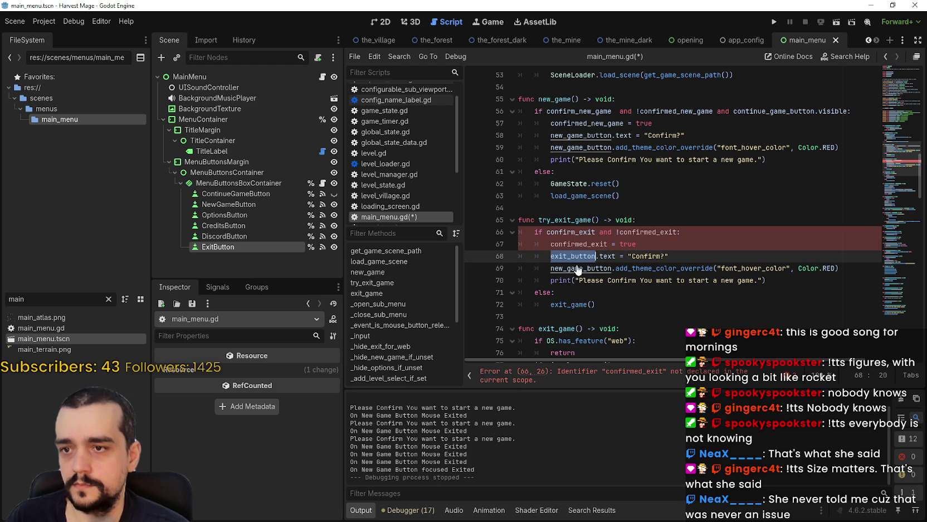
double_click(578, 270)
key(ctrl+v)
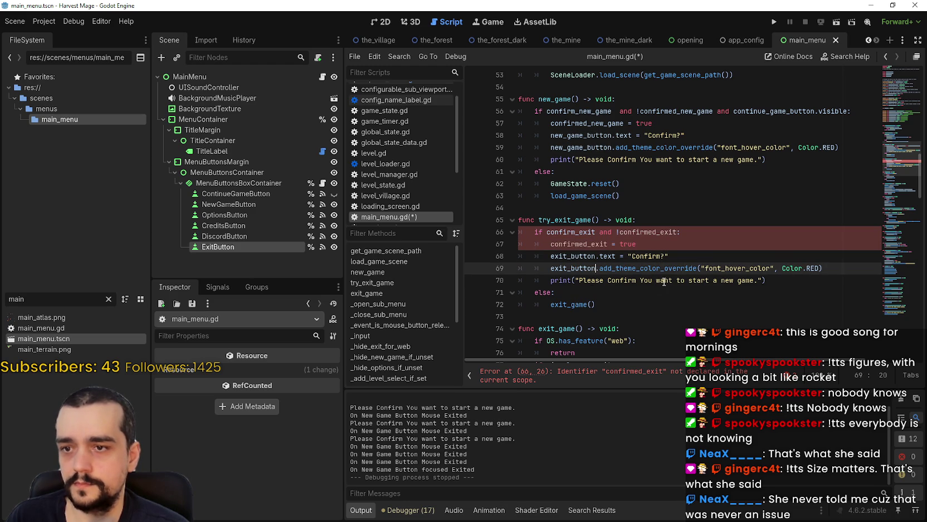
Reword the printed message to confirm exiting the Game instead of starting a new game.
double_click(698, 280)
text(Exit)
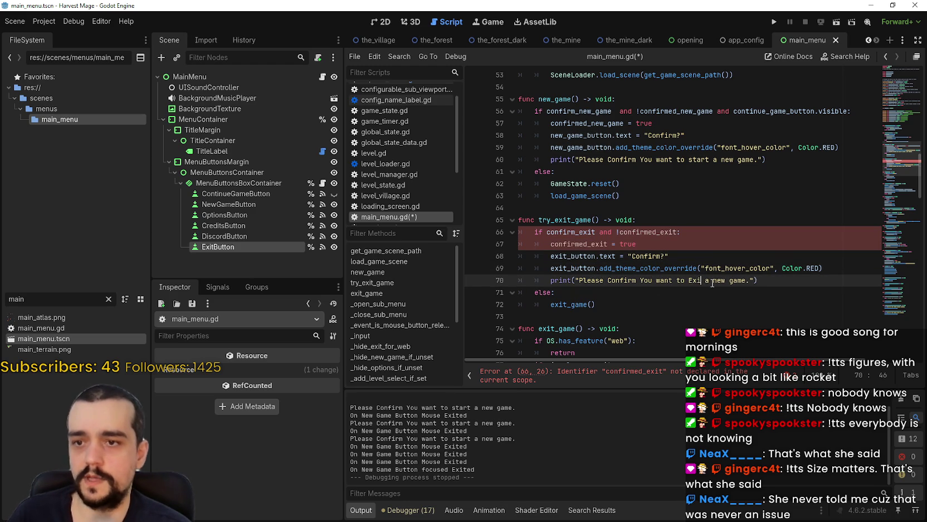
double_click(742, 280)
drag(723, 280, 711, 280)
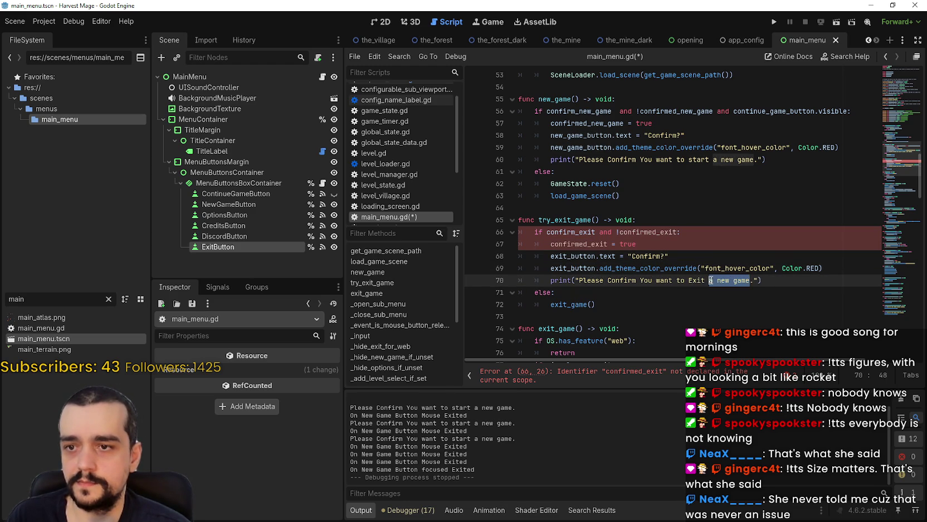
text(the Game)
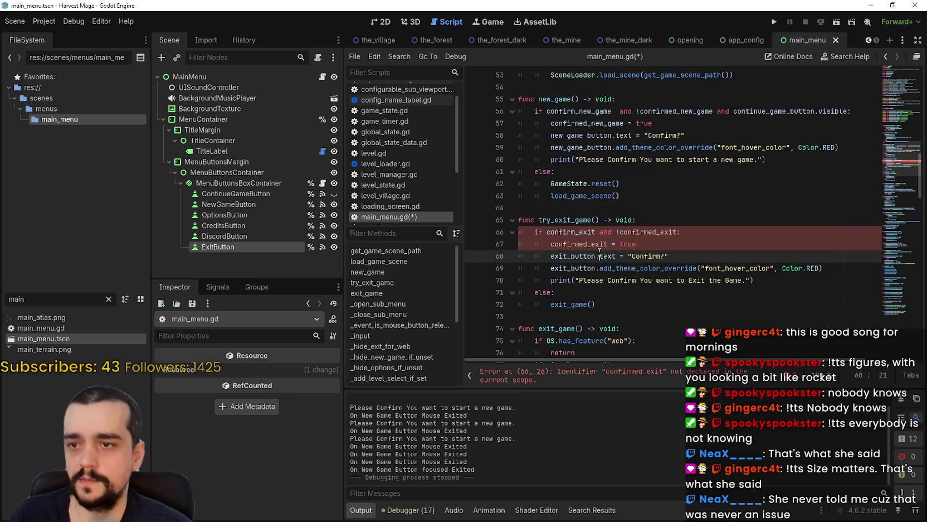
double_click(592, 244)
scroll(818, 138, up, 15)
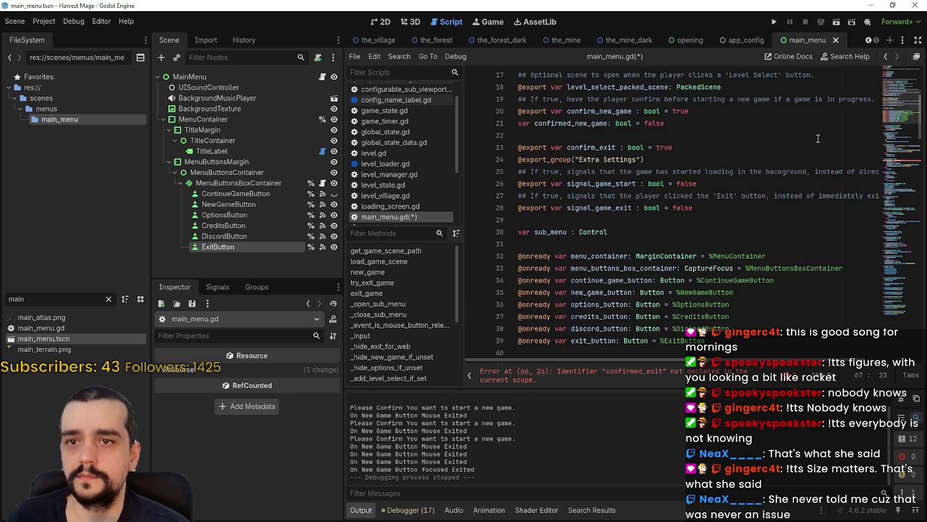
click(597, 244)
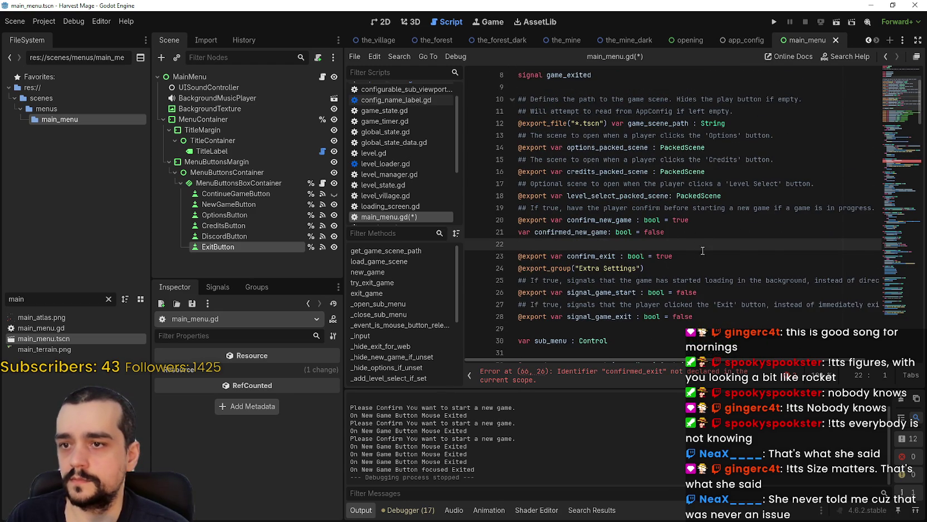
Add 'var confirmed_exit: bool = false' below the confirm_exit declaration.
scroll(703, 251, up, 1)
click(612, 352)
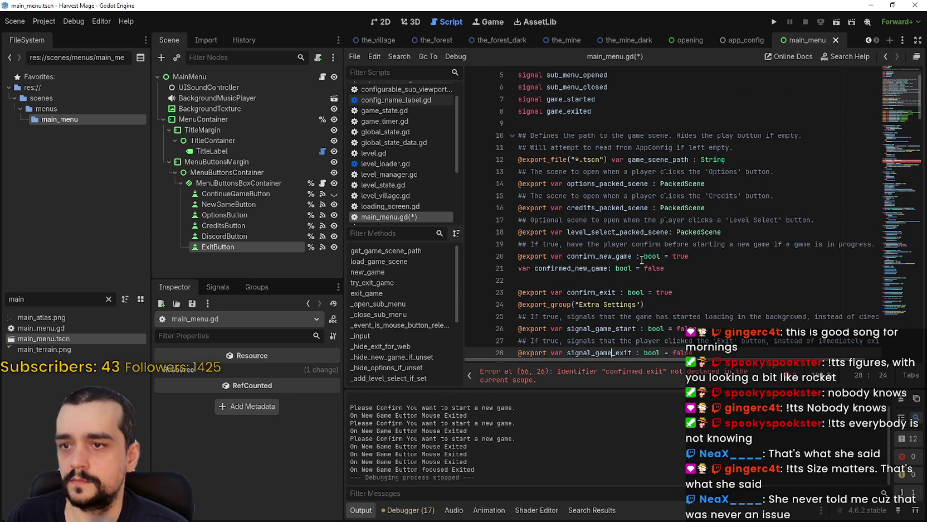
scroll(581, 154, down, 2)
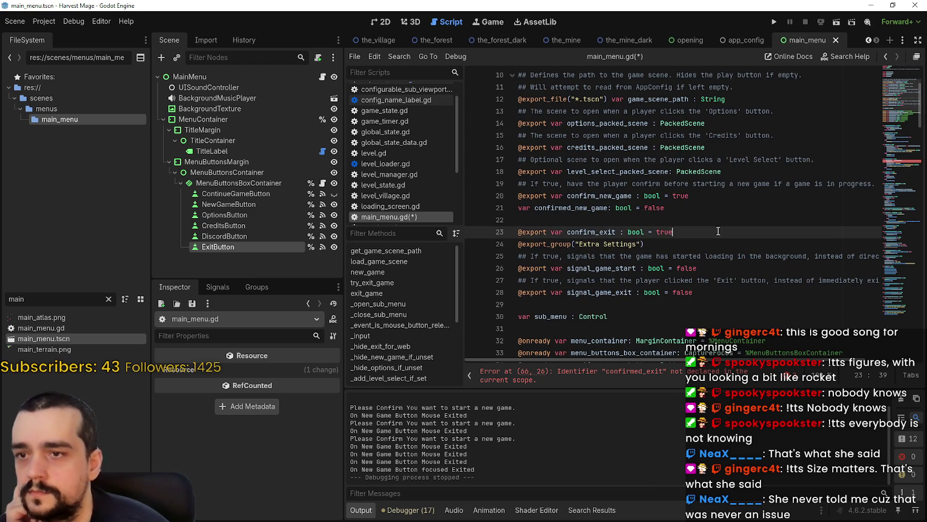
click(718, 232)
key(Return)
text(confirmed_exit)
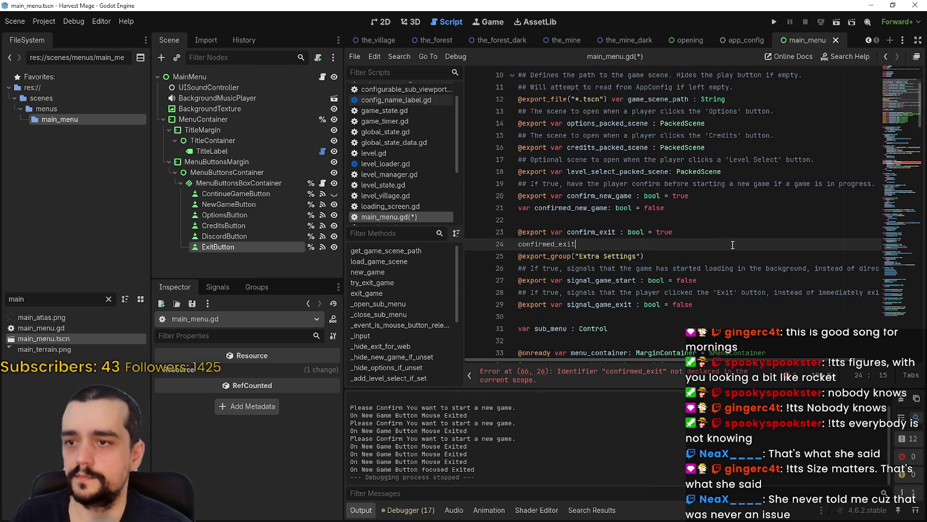
key(ctrl+z)
text(var confirmed_exit: bool)
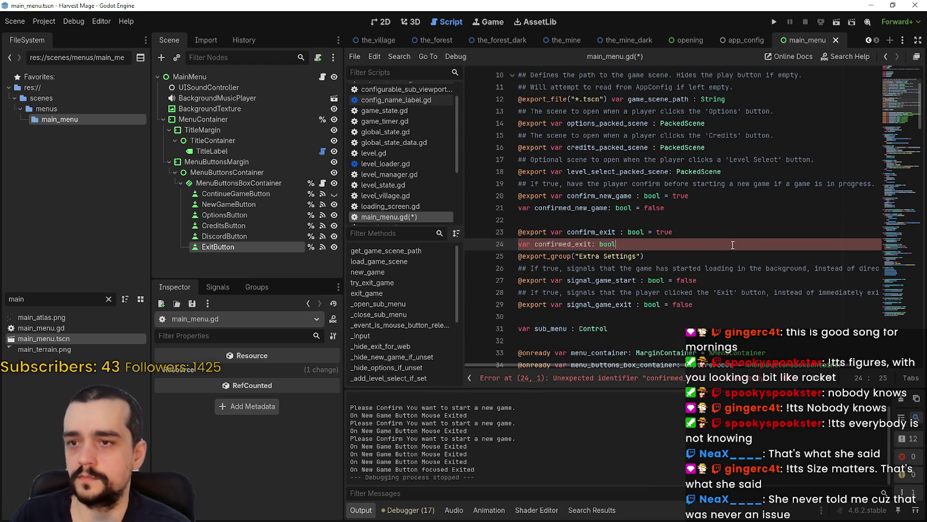
text( = false)
key(Return)
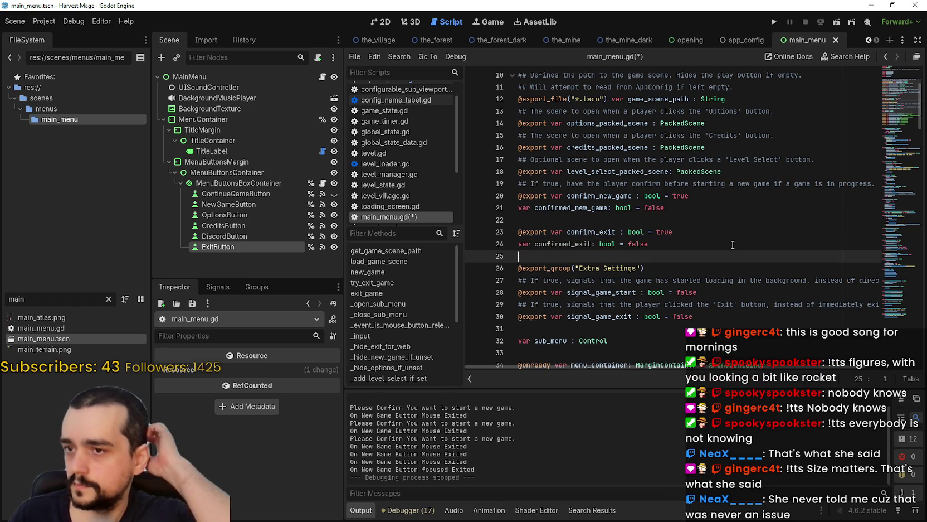
Search the script for confirmed_exit usages and save main_menu.gd.
double_click(577, 244)
key(ctrl+f)
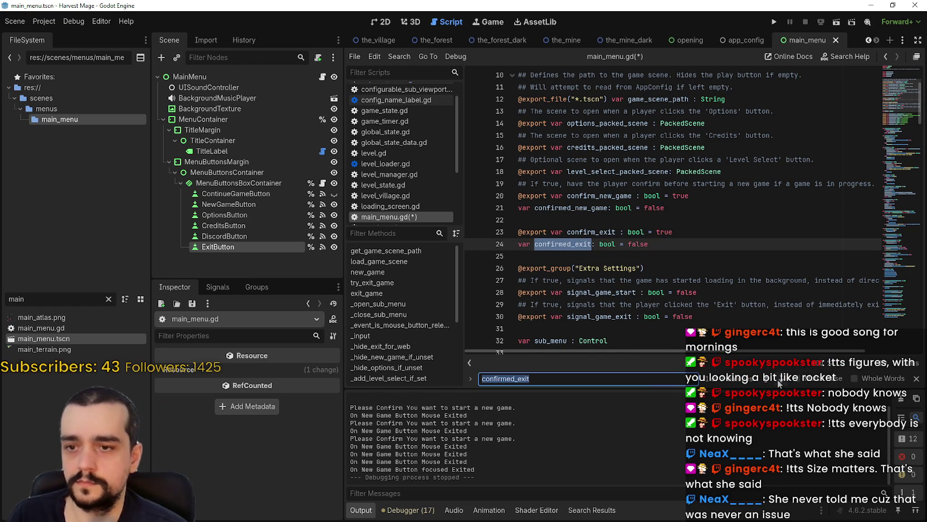
key(Return)
click(668, 254)
click(668, 223)
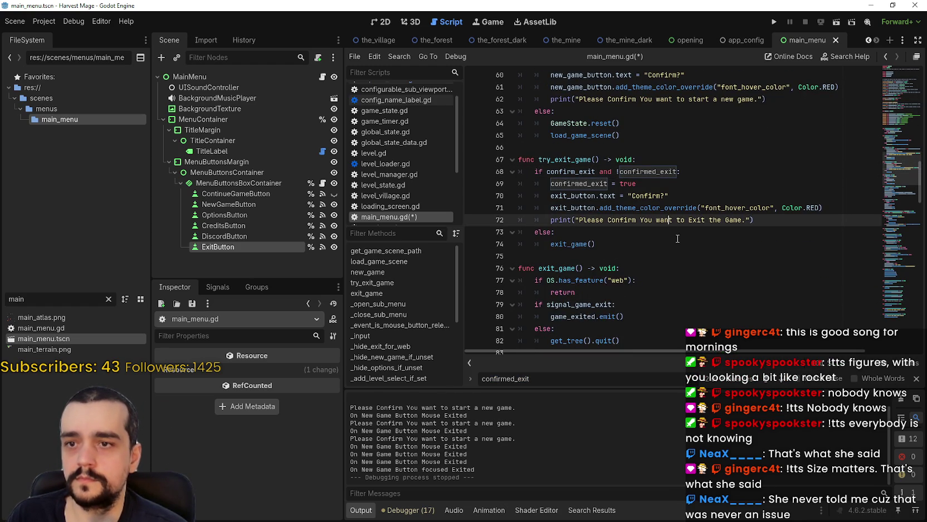
click(679, 246)
key(ctrl+s)
Review the confirmed_exit assignment in try_exit_game and scroll down the script.
key(Down)
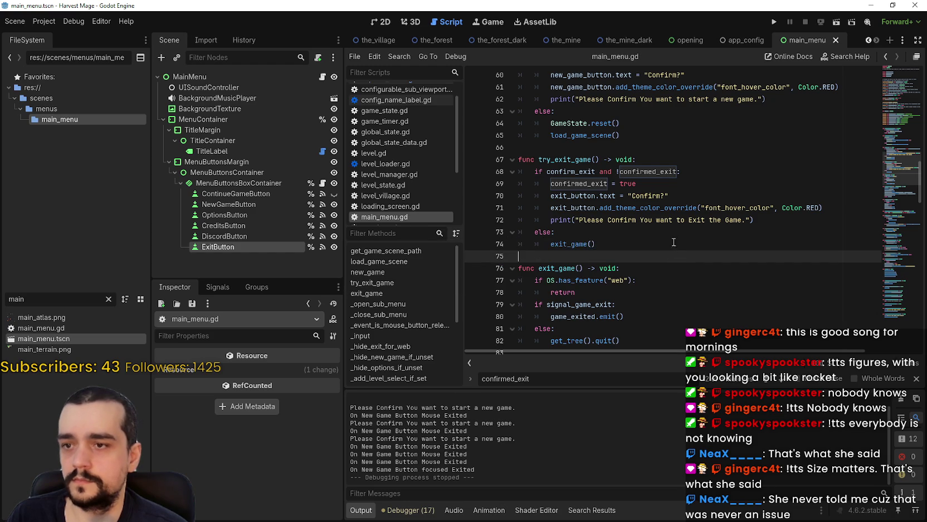
click(629, 170)
double_click(579, 183)
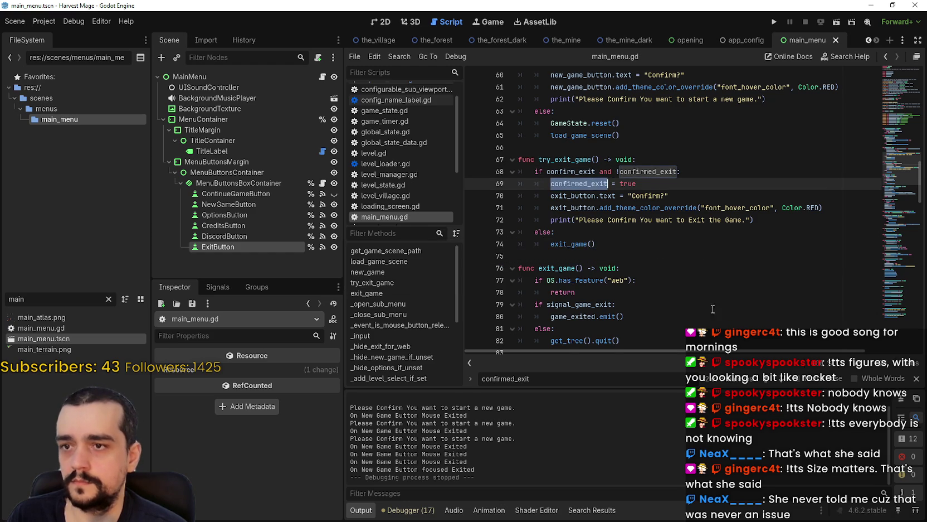
scroll(705, 284, down, 2)
scroll(705, 284, down, 3)
scroll(648, 254, down, 3)
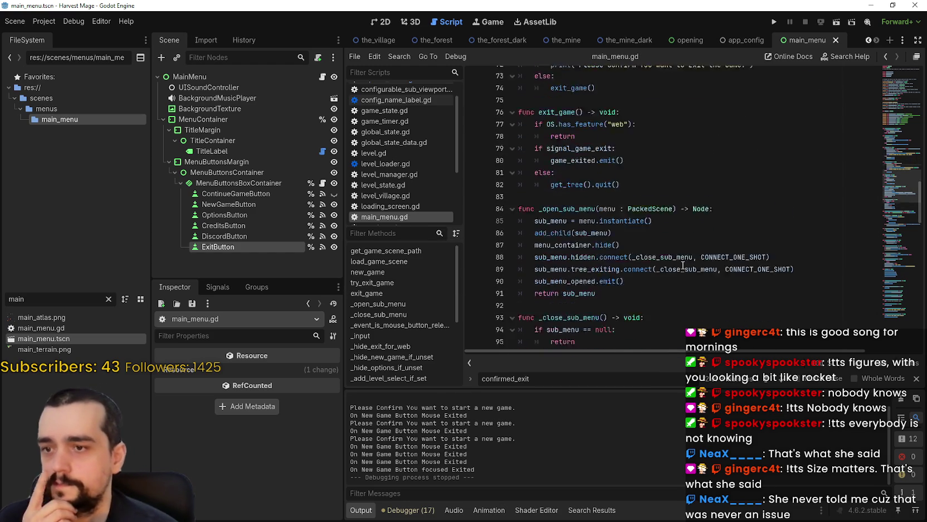
scroll(647, 255, down, 12)
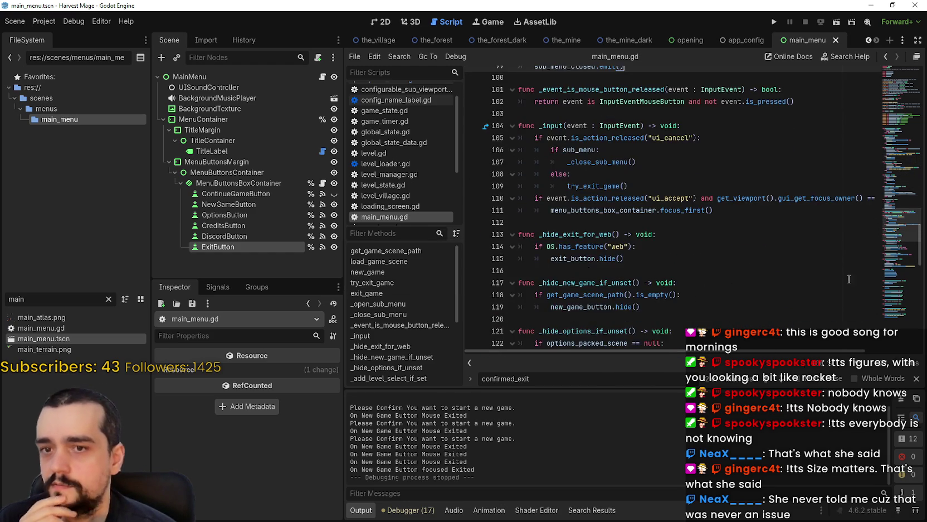
drag(899, 283, 899, 315)
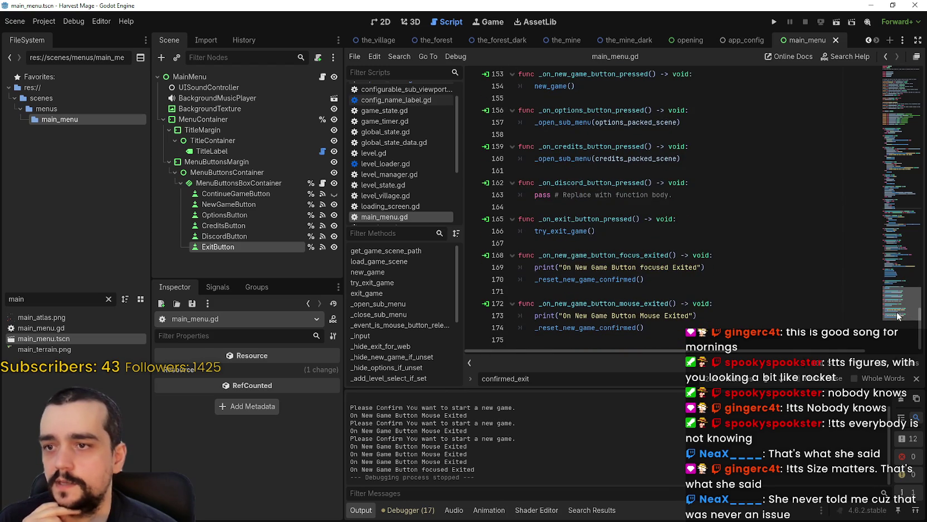
Connect ExitButton's focus_exited signal to a new handler and start connecting mouse_exited.
click(246, 247)
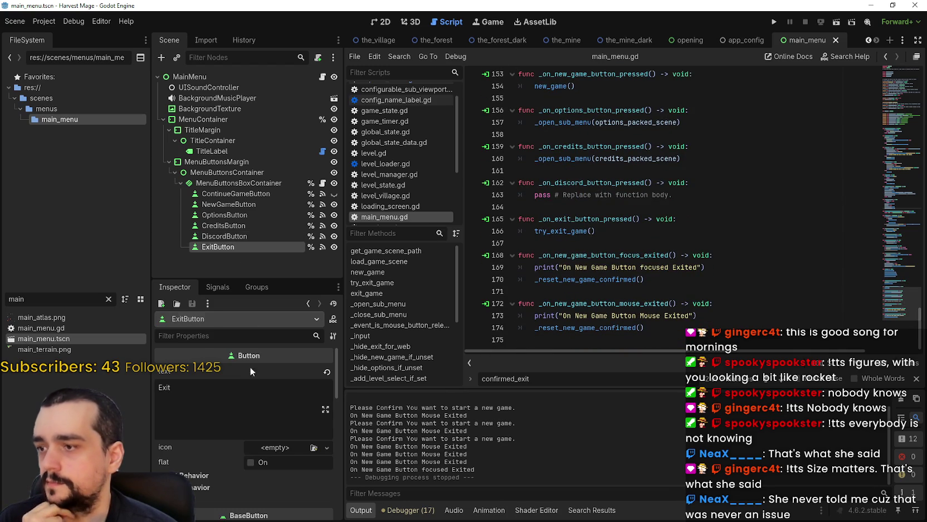
click(218, 287)
scroll(212, 412, down, 3)
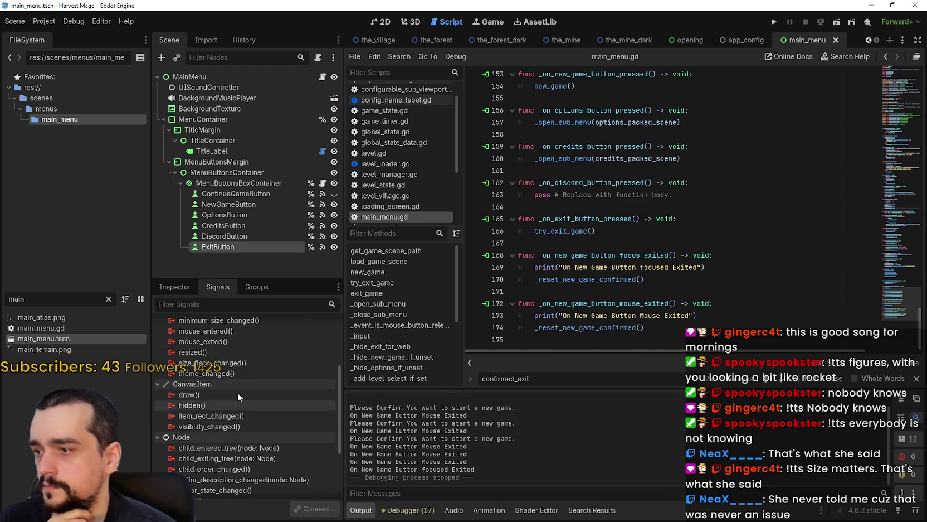
scroll(238, 392, down, 2)
scroll(243, 389, up, 2)
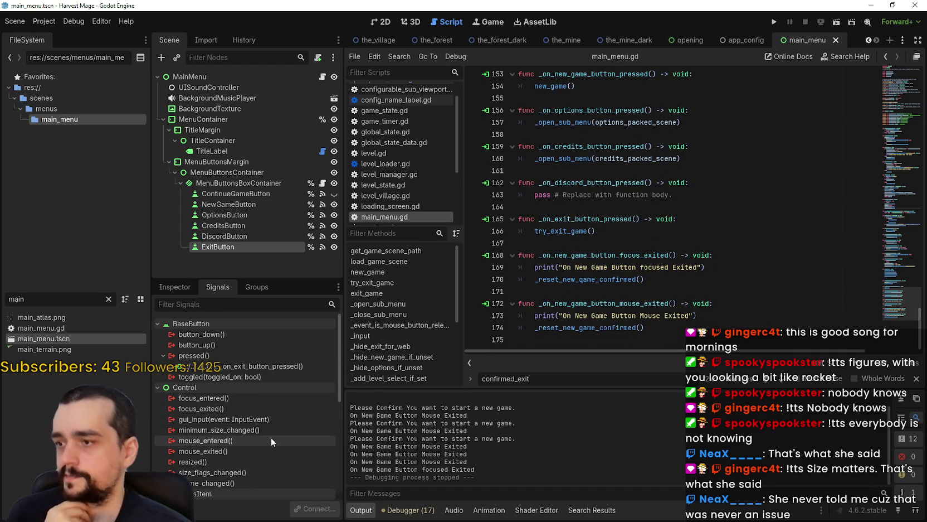
double_click(245, 409)
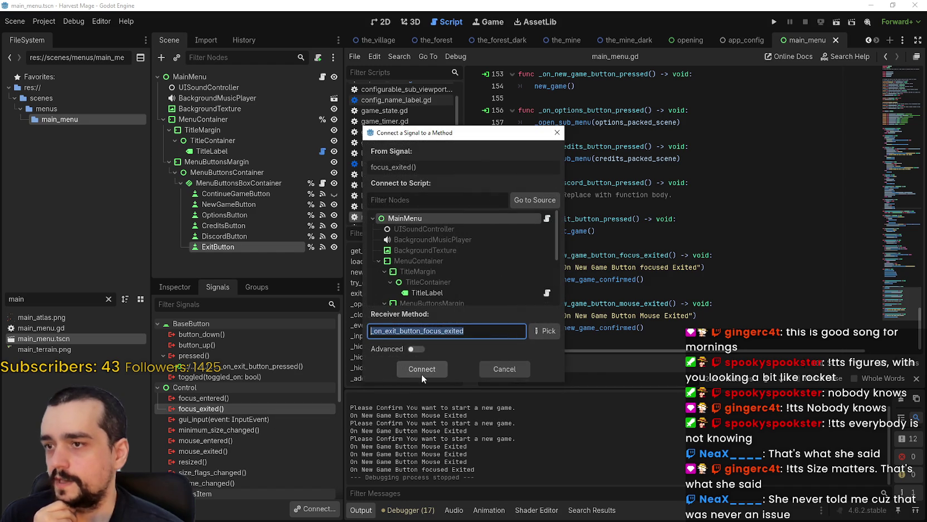
click(425, 364)
scroll(243, 429, down, 3)
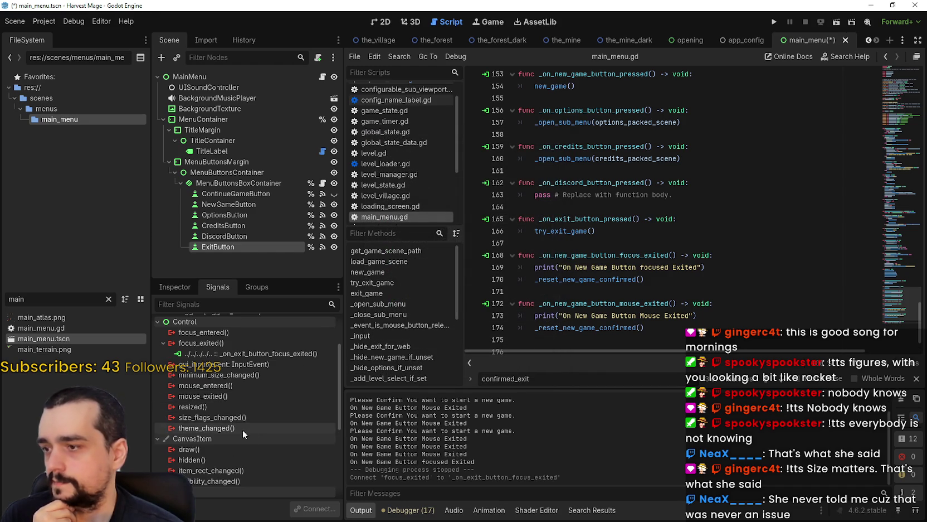
double_click(225, 394)
Confirm the mouse_exited connection and duplicate the _reset_new_game_confirmed function.
click(429, 372)
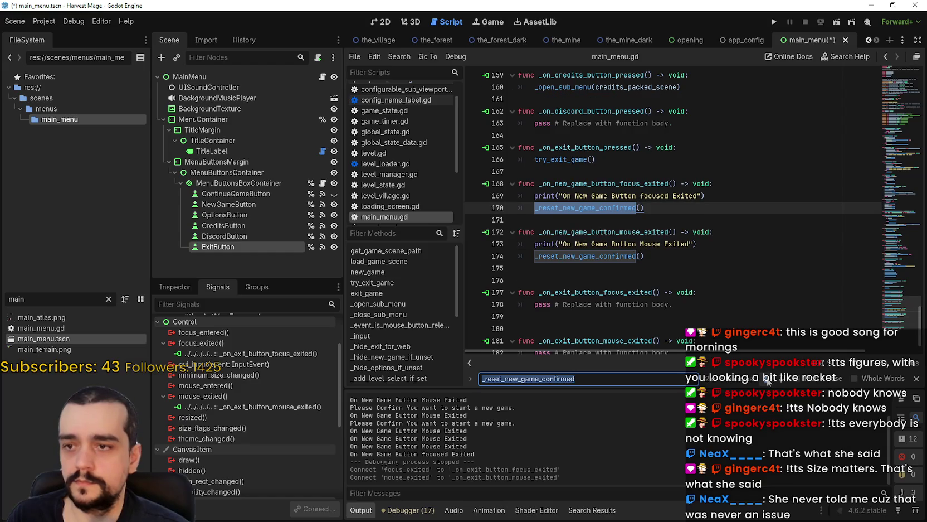
click(768, 381)
click(648, 244)
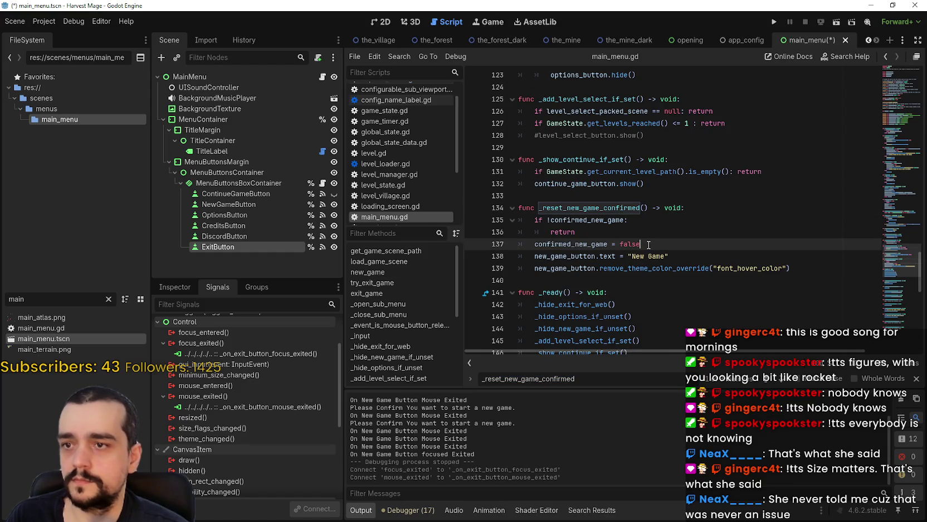
mouse_move(819, 287)
mouse_down()
mouse_move(614, 245)
mouse_move(516, 209)
mouse_up()
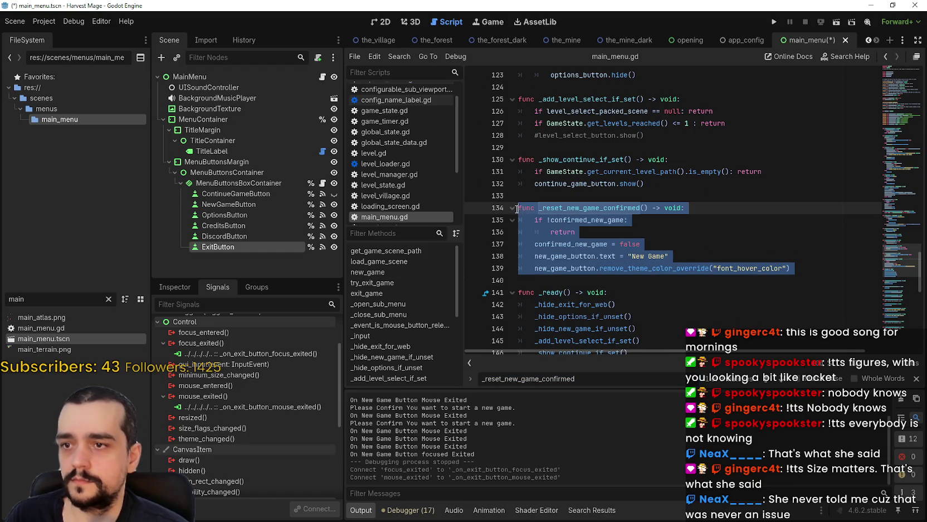
key(ctrl+shift+d)
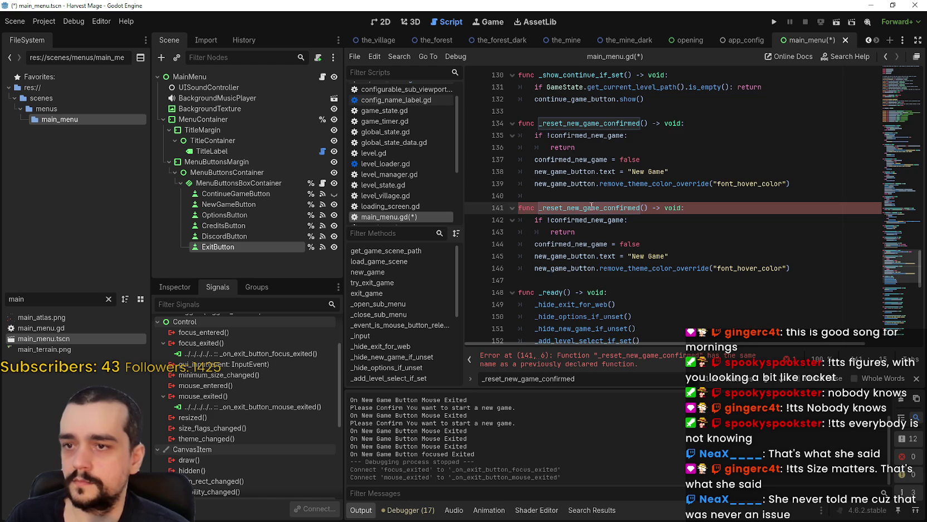
Rename the copy to _reset_exit_confirmed and replace confirmed_new_game with confirmed_exit.
drag(597, 207, 565, 208)
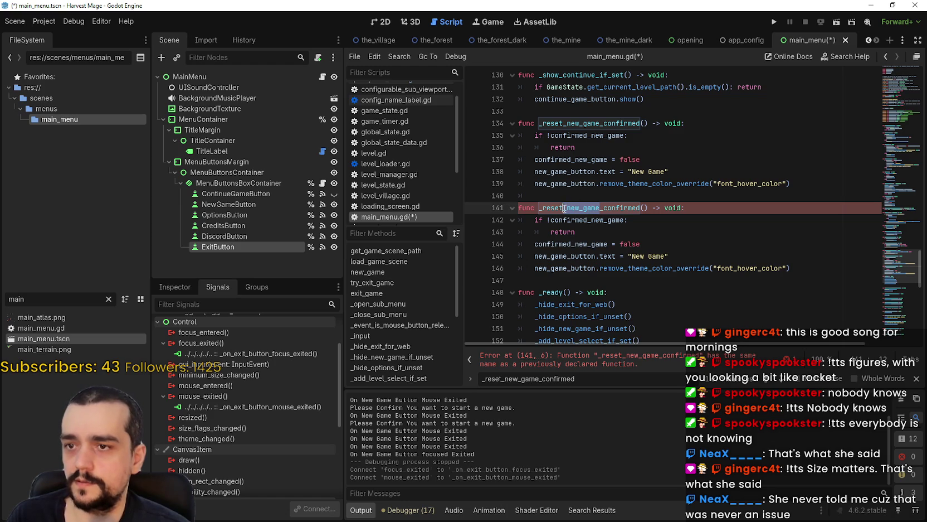
text(exit)
click(611, 231)
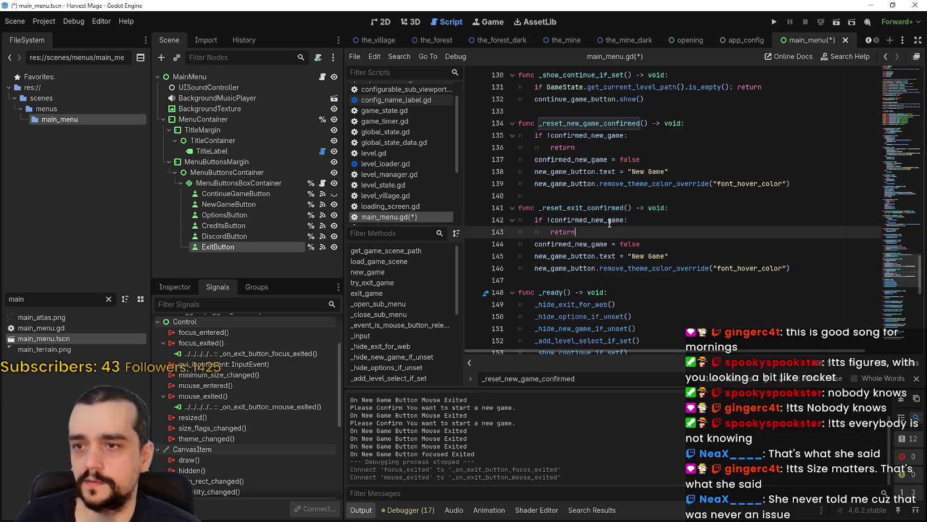
double_click(610, 219)
text(co)
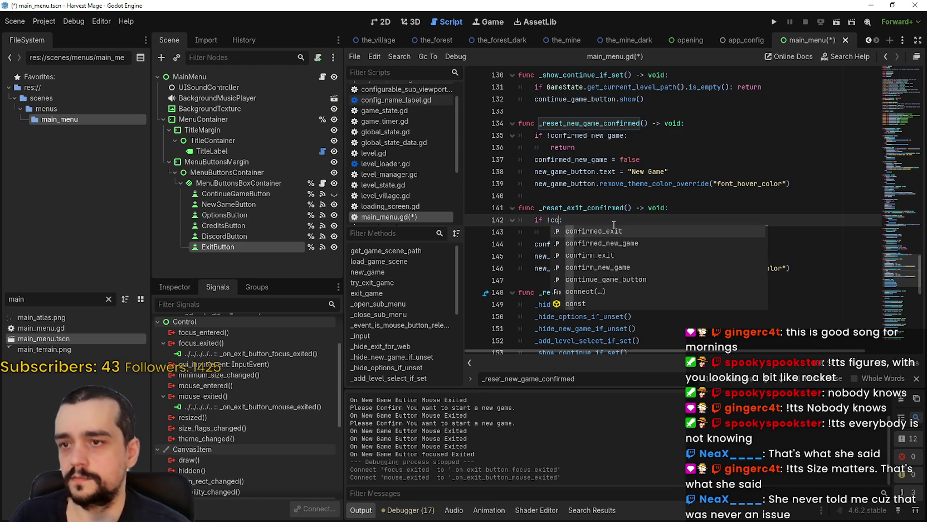
text(nfirmed_ex)
key(Return)
click(617, 232)
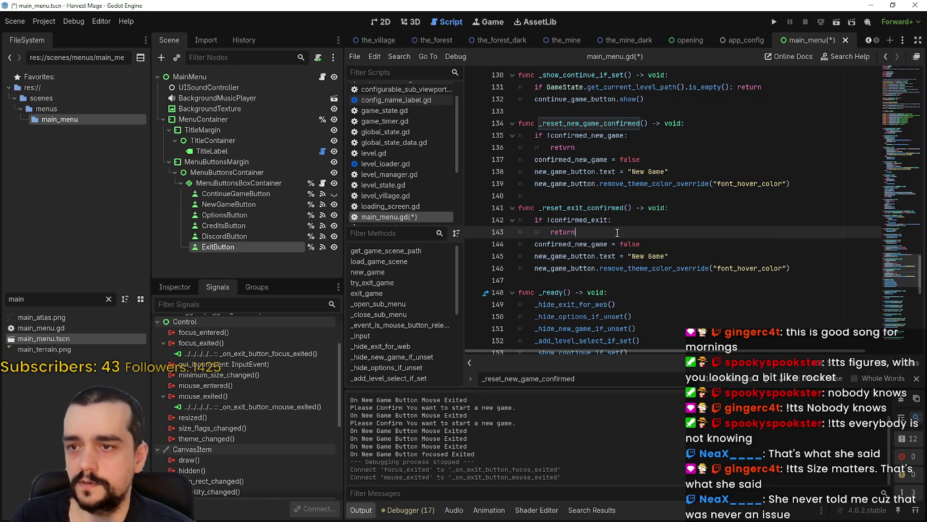
click(587, 221)
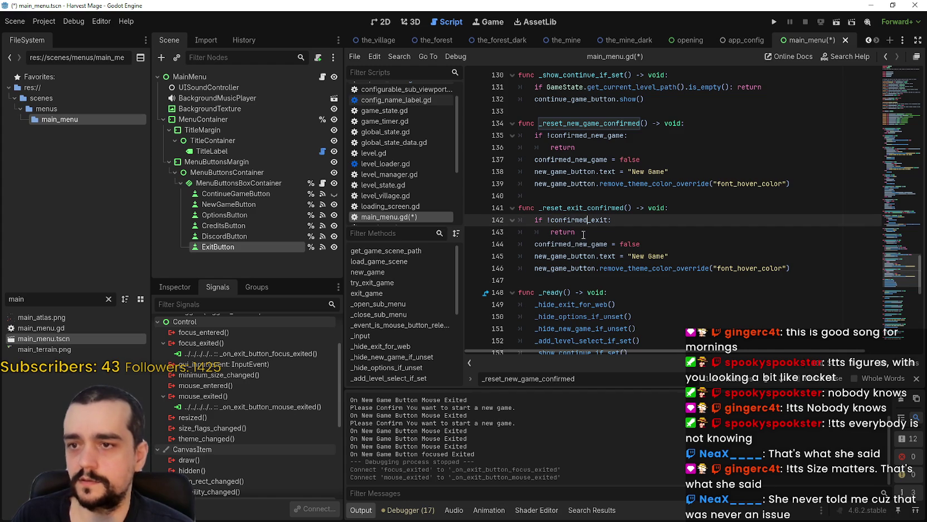
double_click(569, 244)
text(confirmed_exit)
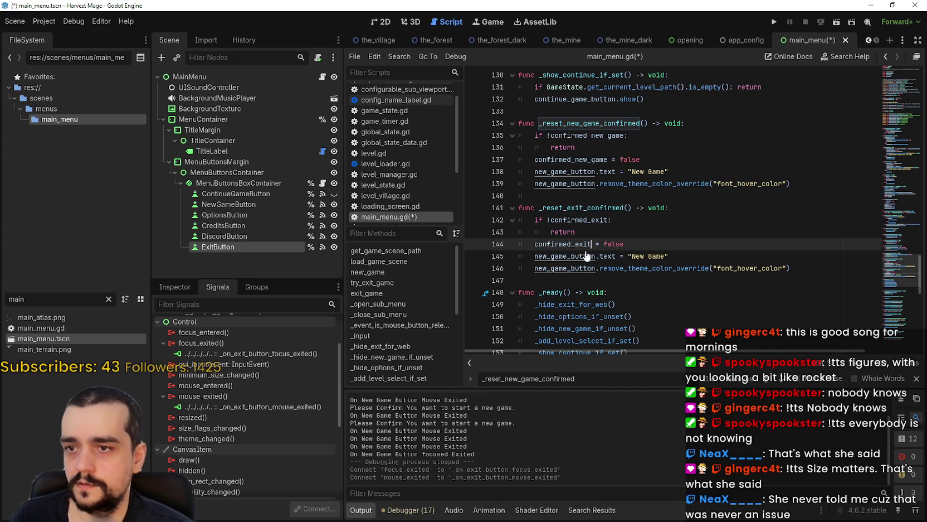
Change the restored button text from "New Game" to "Exit".
double_click(656, 256)
drag(656, 255, 637, 256)
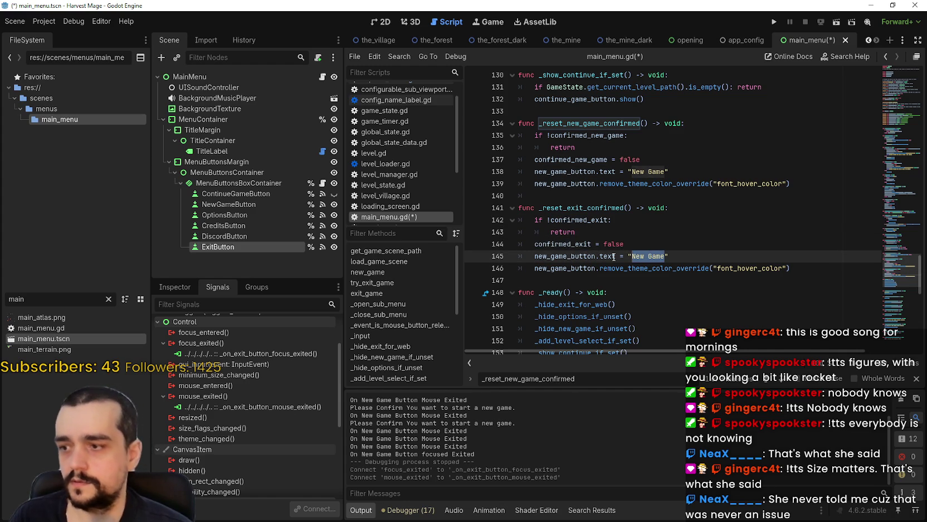
click(180, 287)
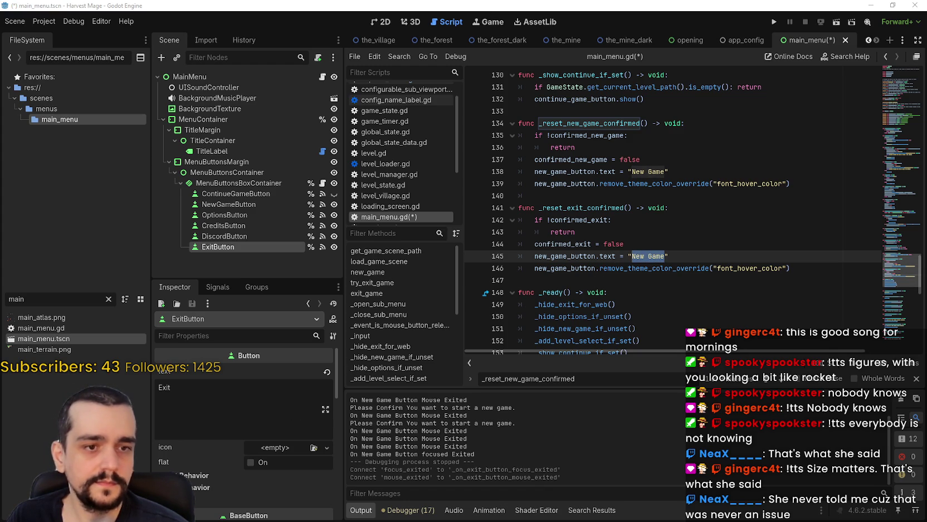
drag(665, 256, 631, 256)
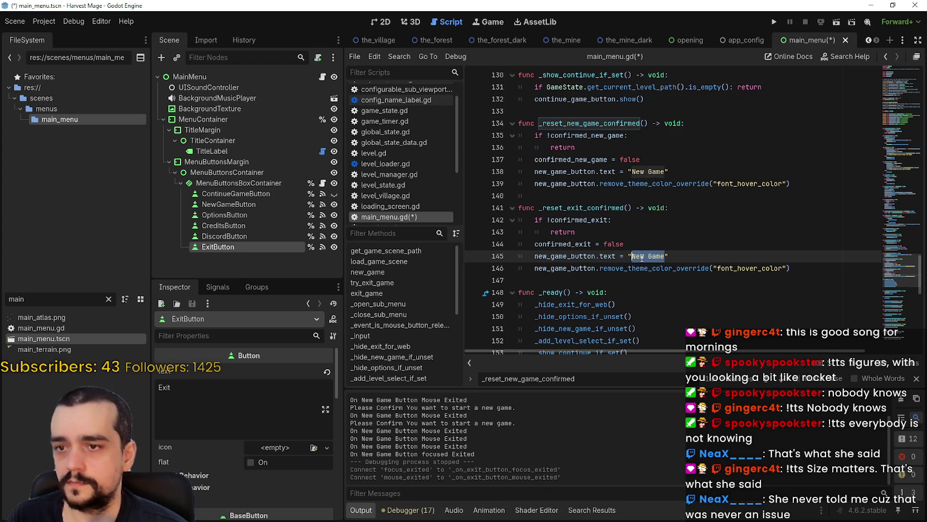
text(Exit)
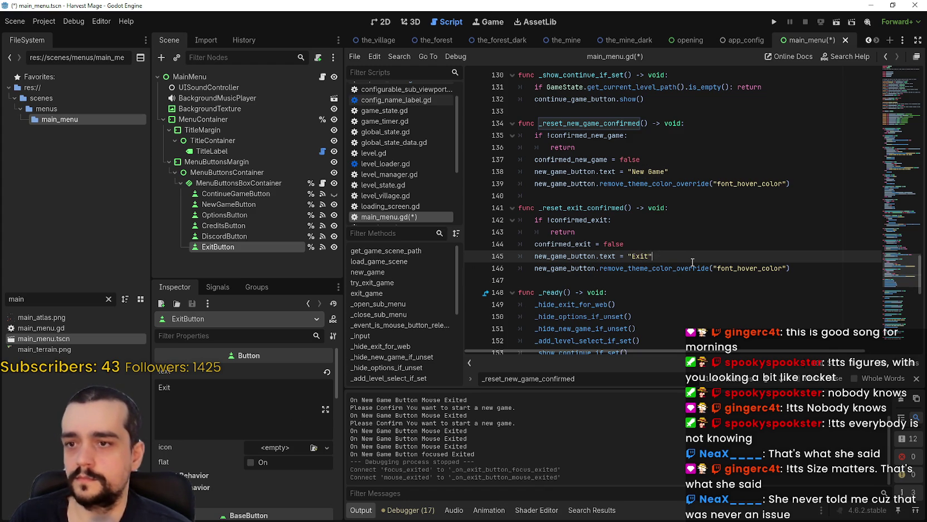
Replace new_game_button with exit_button on lines 145 and 146, then save the script.
double_click(553, 256)
text(exit)
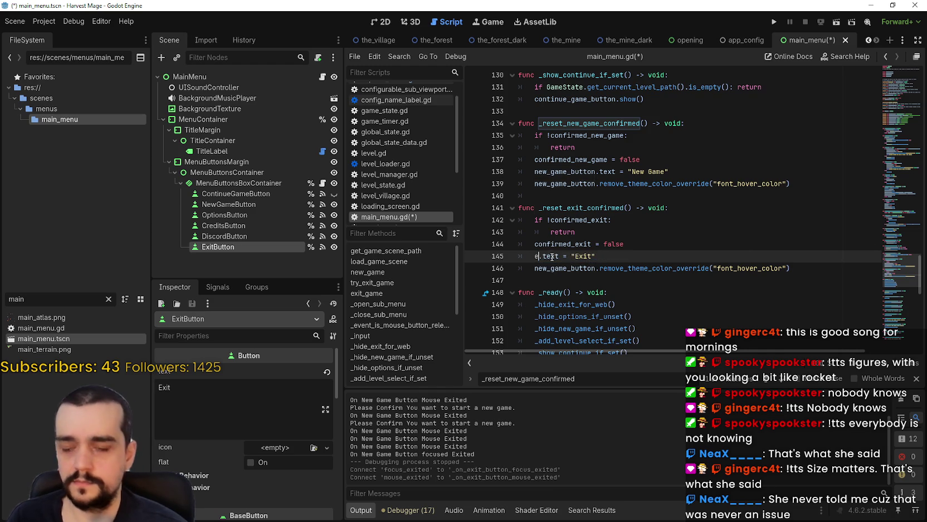
key(Return)
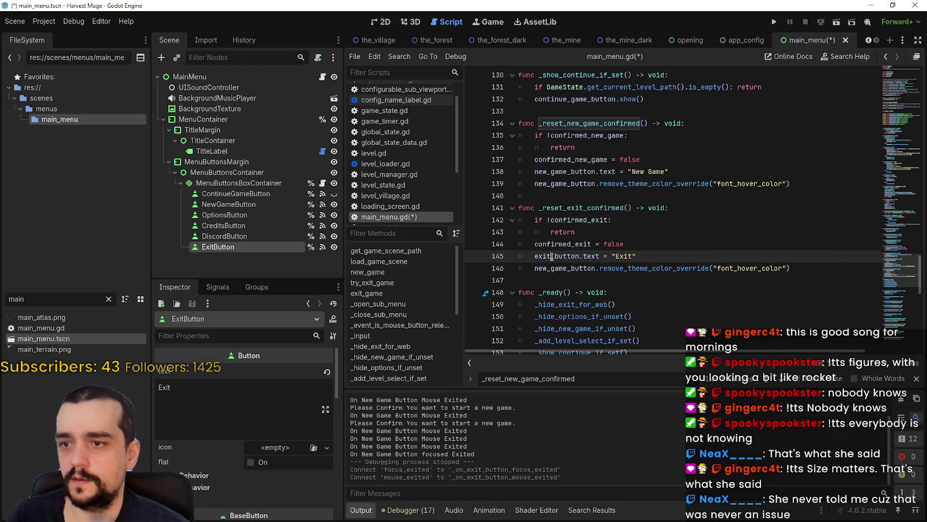
click(550, 268)
double_click(550, 268)
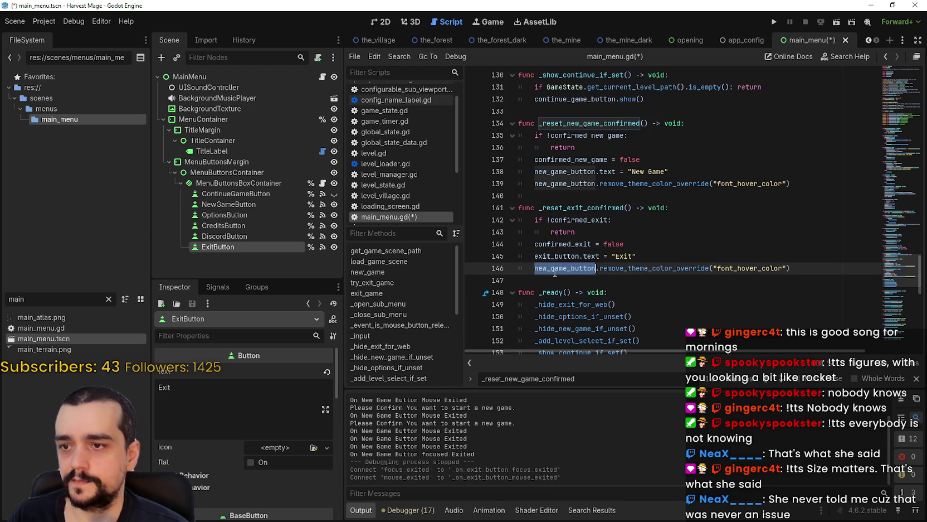
text(exit)
key(Return)
key(ctrl+s)
scroll(780, 289, down, 3)
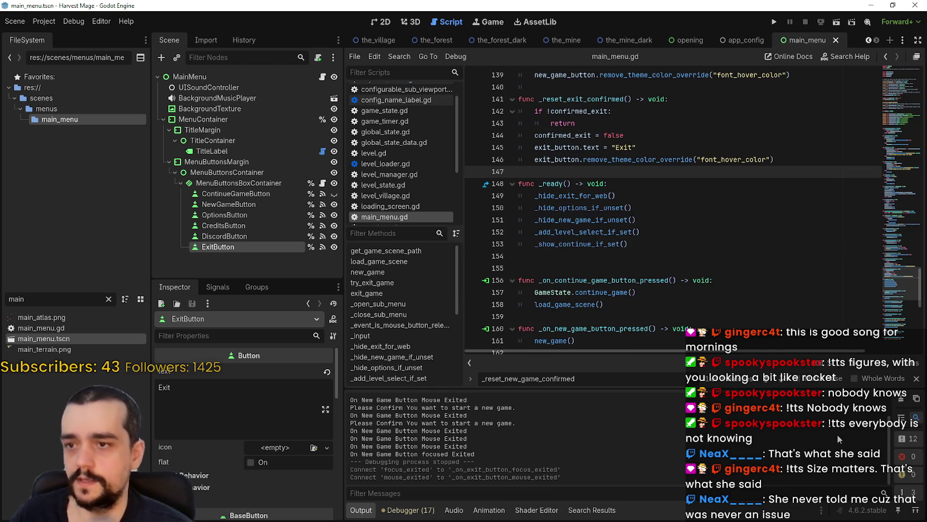
Paste the new-game mouse-exited handler lines over the pass placeholder in the exit mouse handler.
click(917, 378)
scroll(762, 291, down, 1)
click(641, 244)
scroll(762, 291, down, 3)
scroll(763, 291, down, 5)
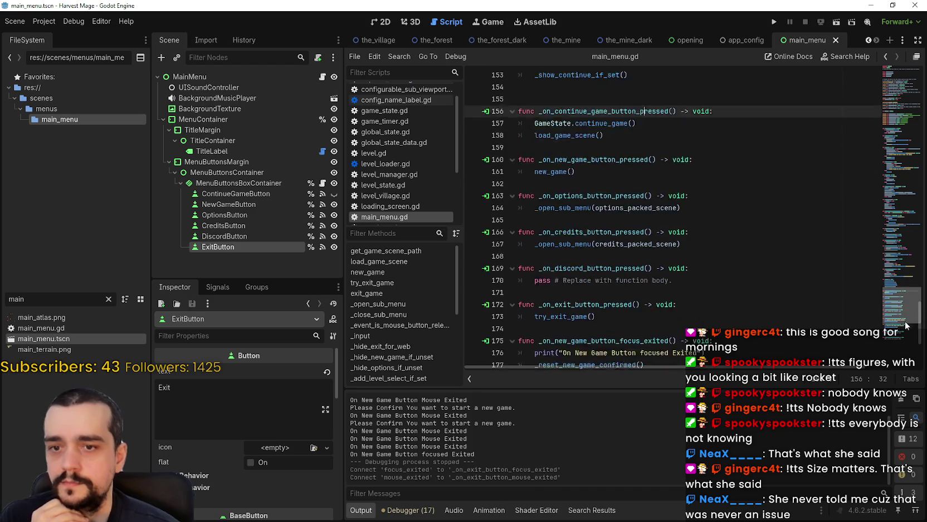
drag(697, 234, 532, 235)
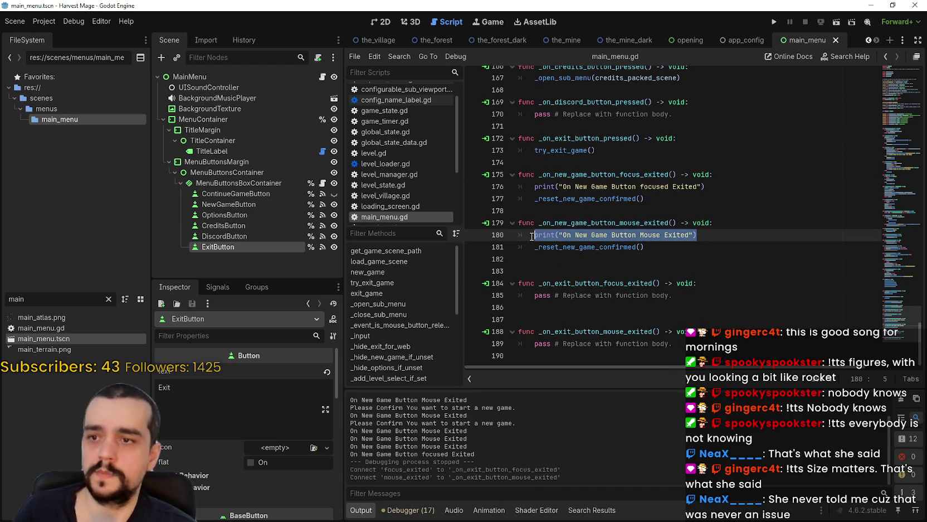
drag(673, 251, 510, 241)
key(ctrl+c)
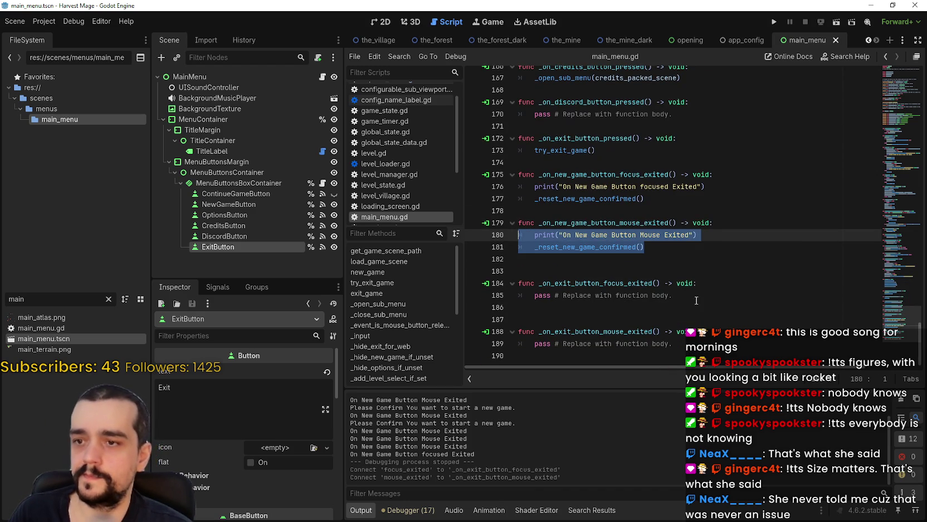
drag(696, 301, 501, 291)
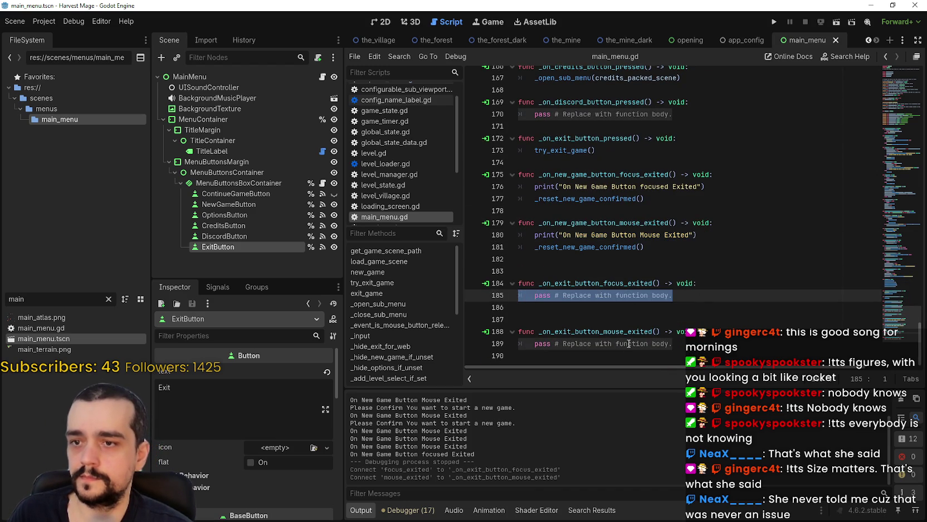
drag(674, 344, 518, 343)
key(ctrl+v)
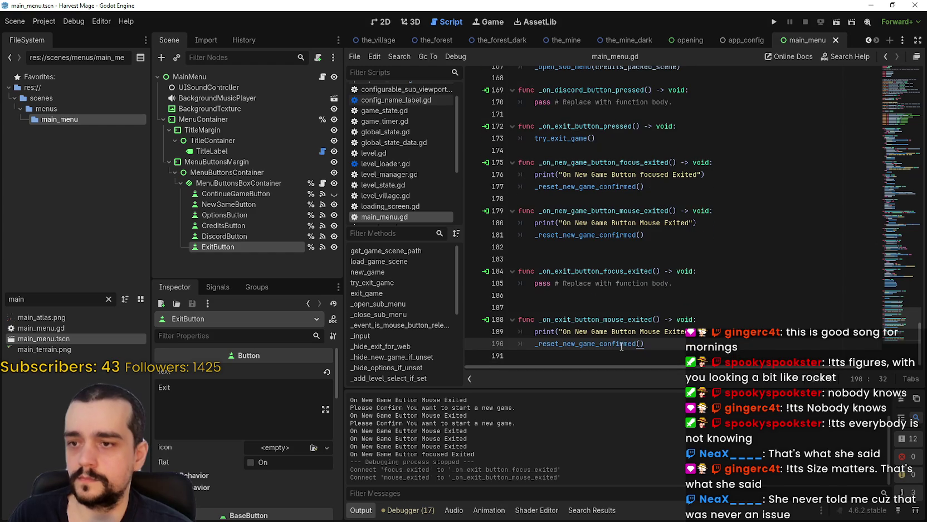
Change the pasted messages to Exit, and paste into the exit focus handler with an 'Exit Focused' message.
drag(607, 331, 575, 332)
text(Exit)
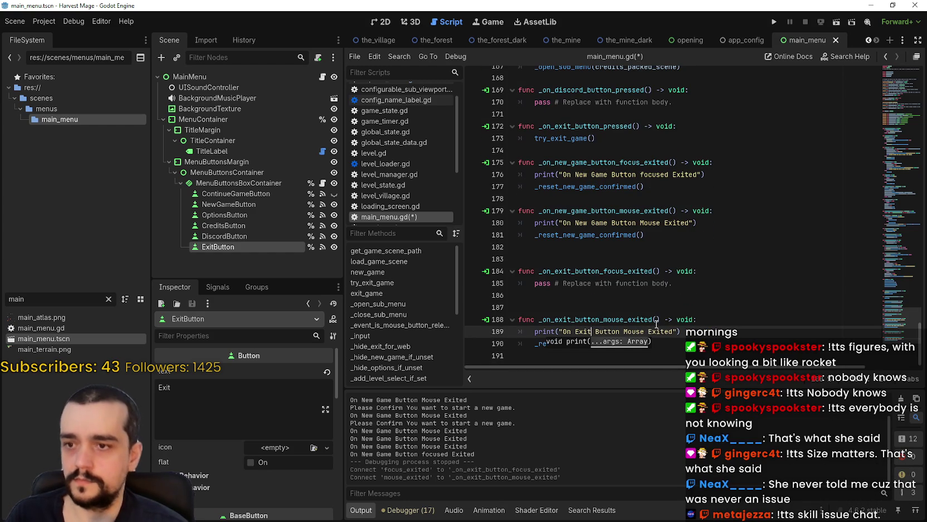
click(669, 281)
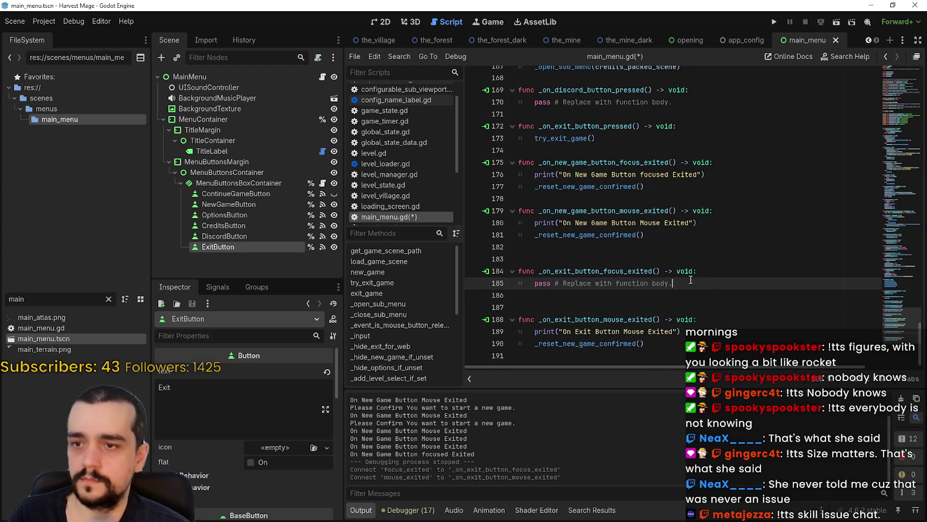
key(shift+Home)
key(shift+Home)
key(ctrl+v)
drag(575, 284, 608, 283)
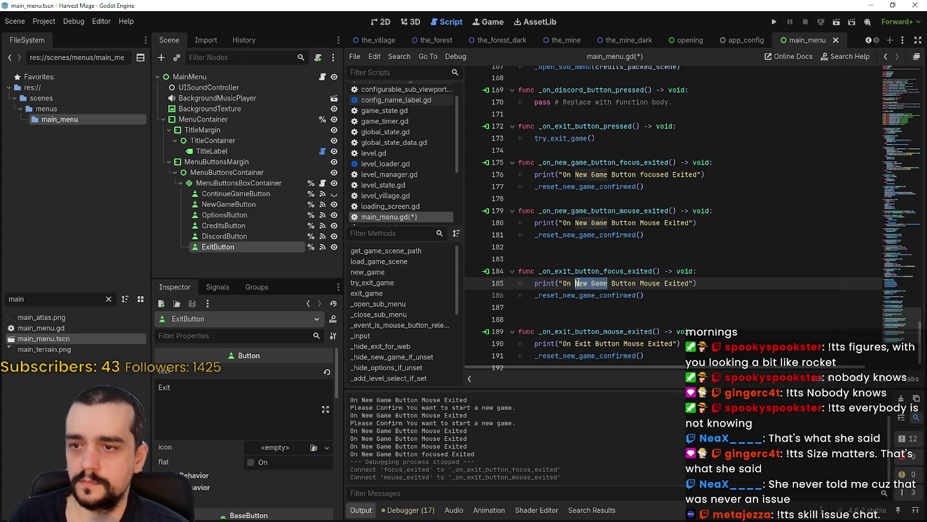
text(Exit)
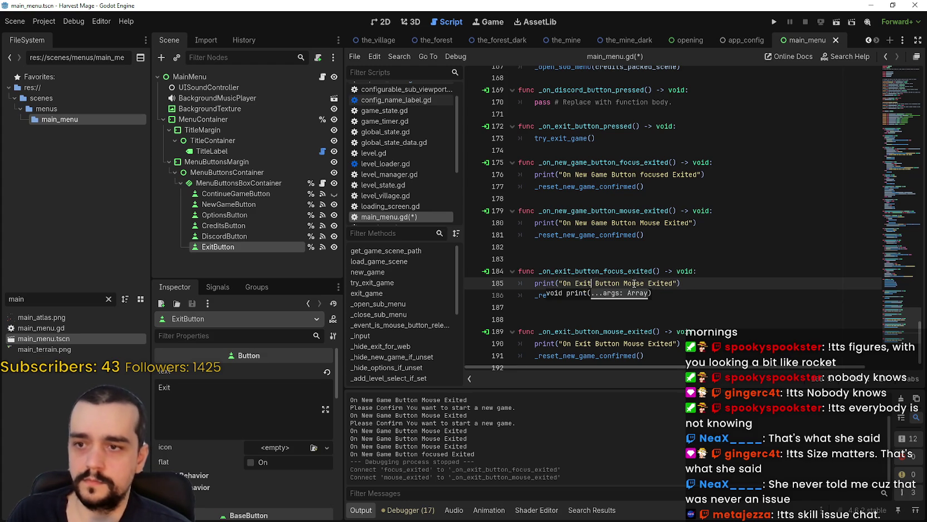
double_click(634, 283)
text(Focused)
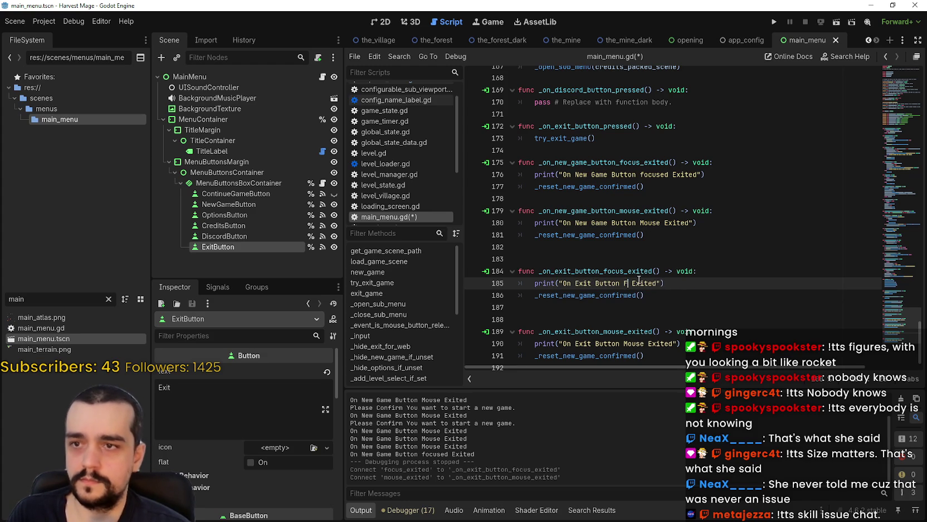
Capitalize 'focused' to 'Focused' on line 176 and save main_menu.gd.
click(642, 175)
key(Delete)
text(F)
click(642, 198)
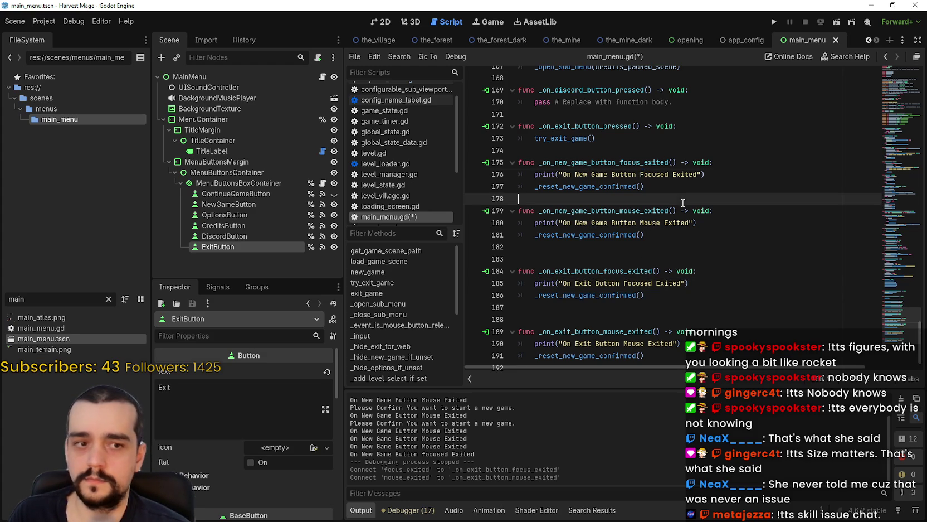
key(ctrl+s)
Replace both exit handlers' reset calls with _reset_exit_confirmed(), remove the extra blank line, and save.
scroll(674, 346, down, 1)
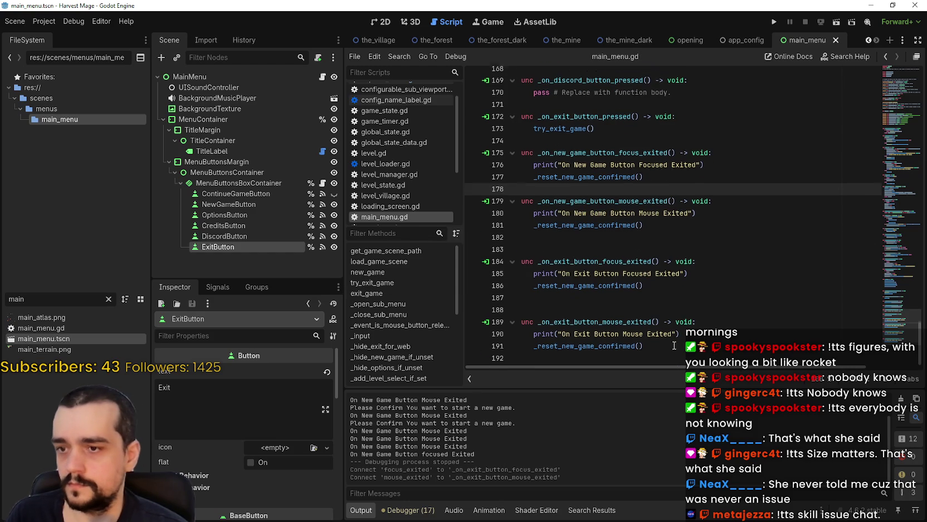
double_click(604, 289)
text(_reset)
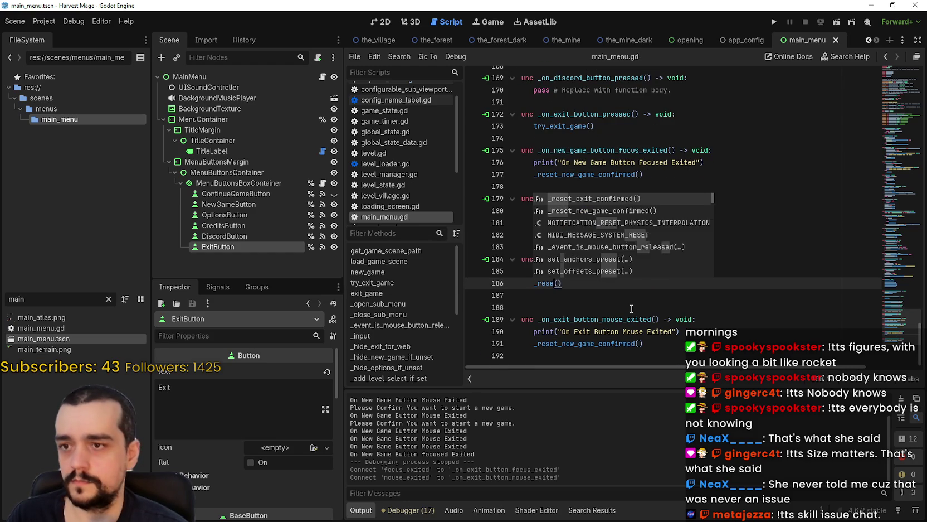
key(Return)
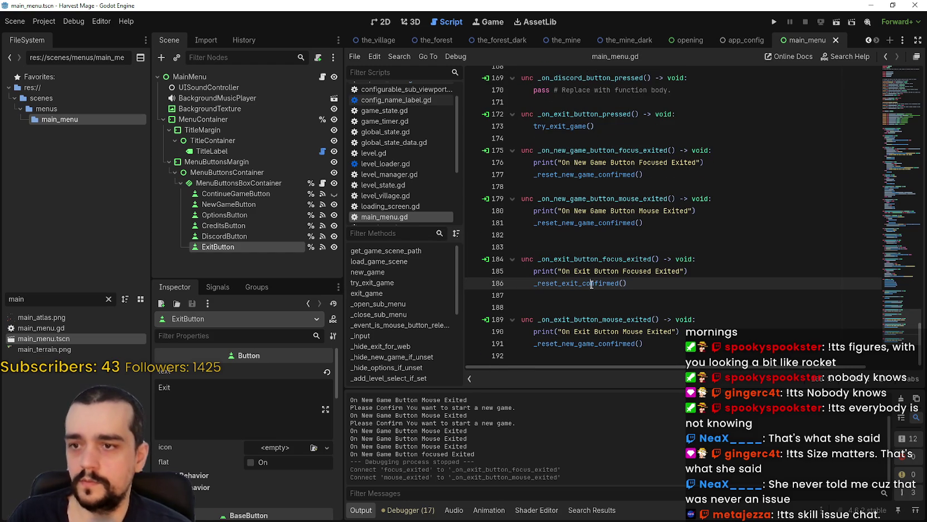
double_click(594, 343)
text(_reset_exit_confirmed)
click(587, 315)
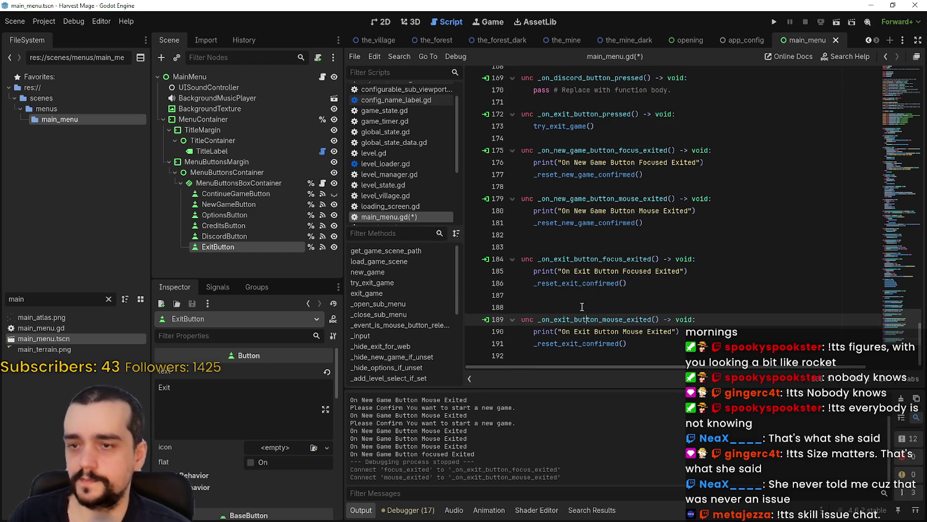
click(582, 306)
key(ctrl+s)
key(BackSpace)
key(ctrl+s)
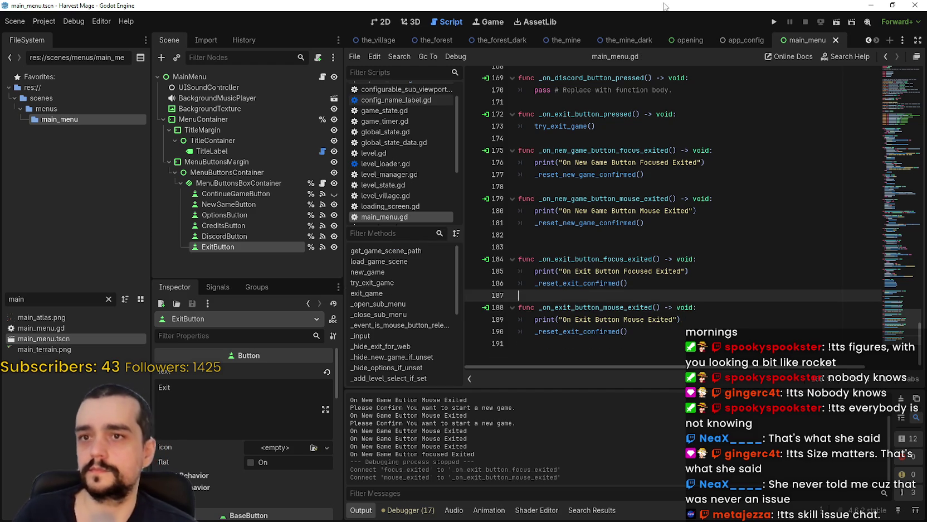
Apply the Center Left anchor preset to MenuButtonsBoxContainer in main_menu.tscn.
key(ctrl+F1)
scroll(618, 214, down, 3)
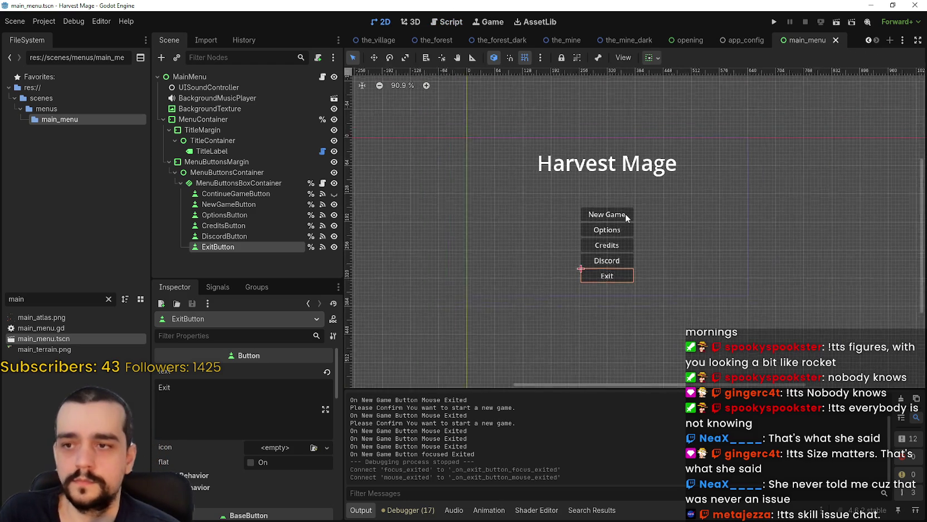
scroll(625, 214, up, 3)
click(234, 173)
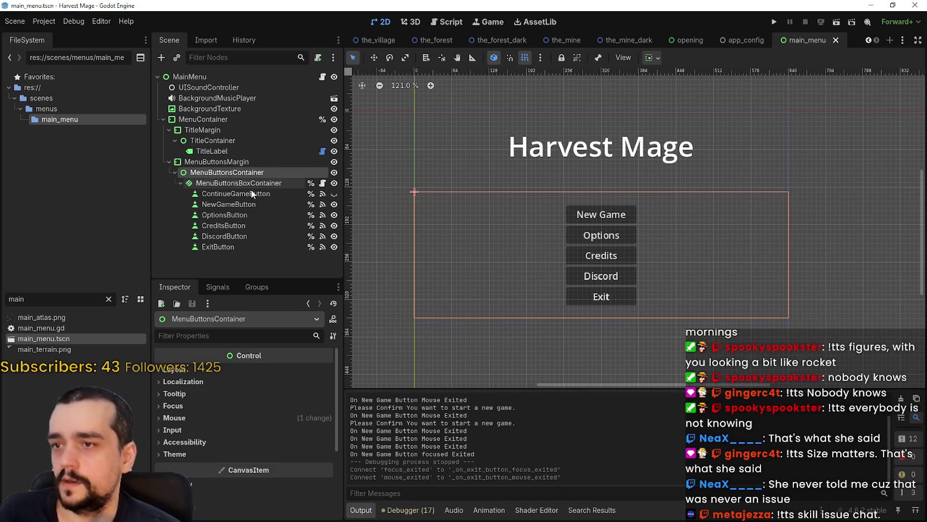
click(240, 184)
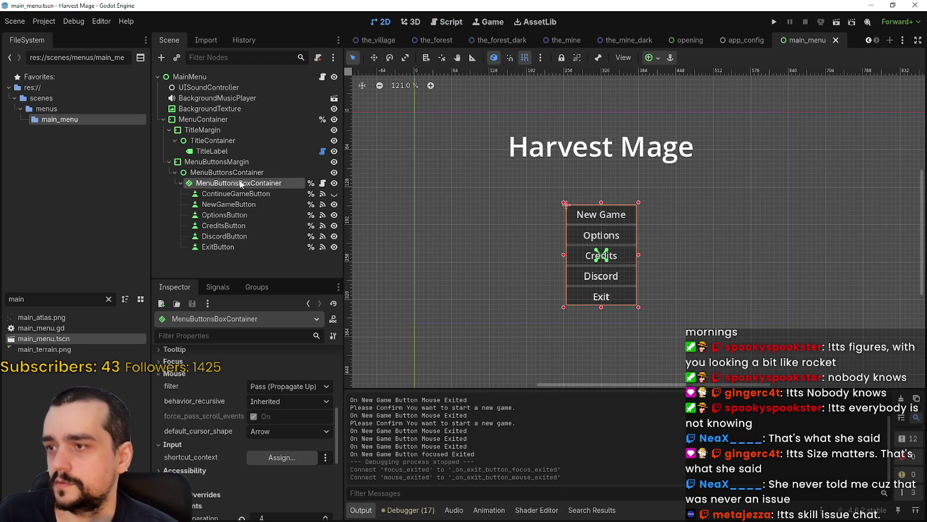
click(234, 172)
click(245, 183)
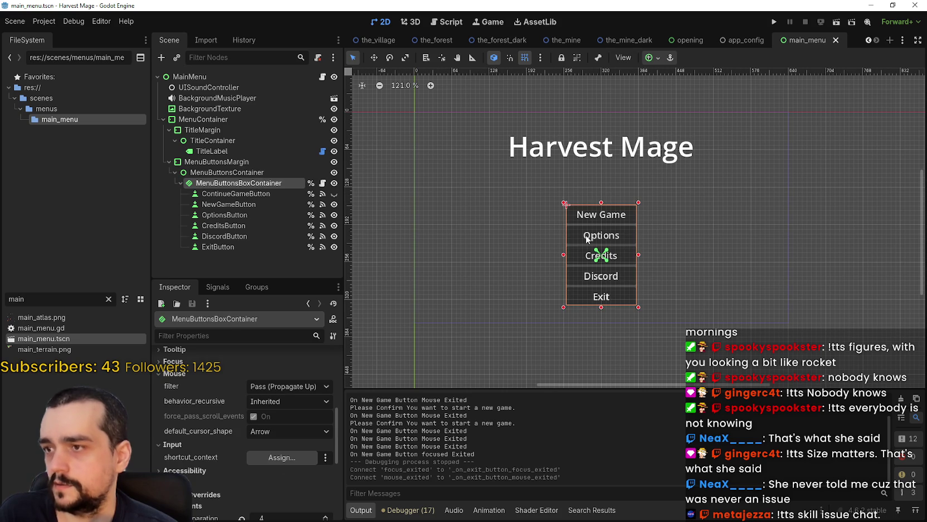
click(657, 58)
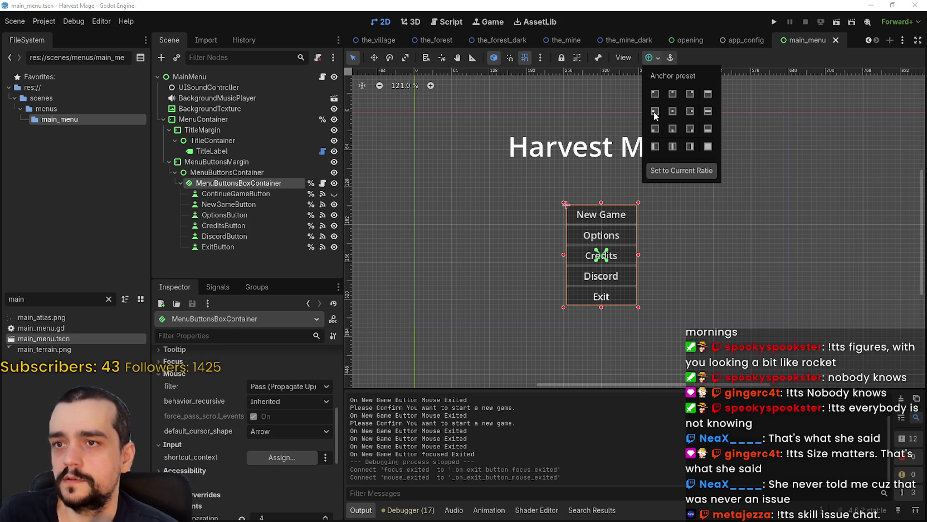
click(654, 112)
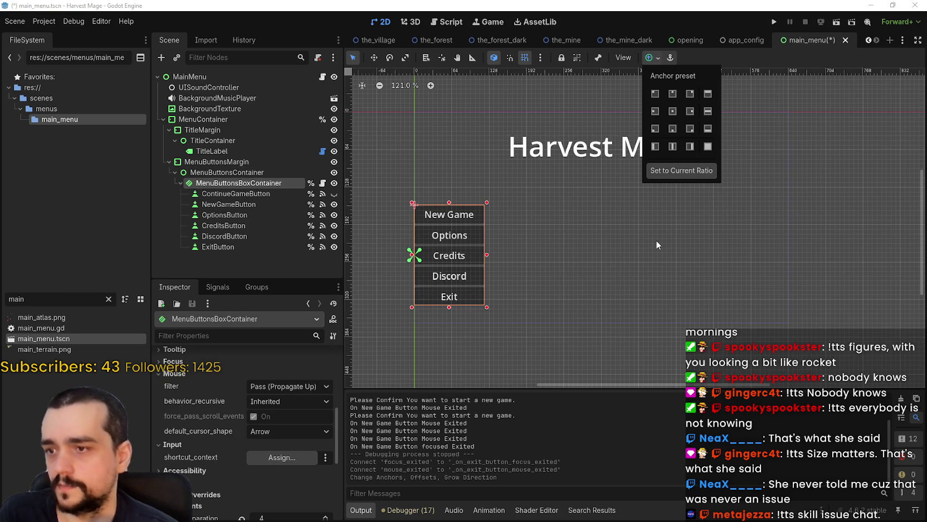
click(414, 204)
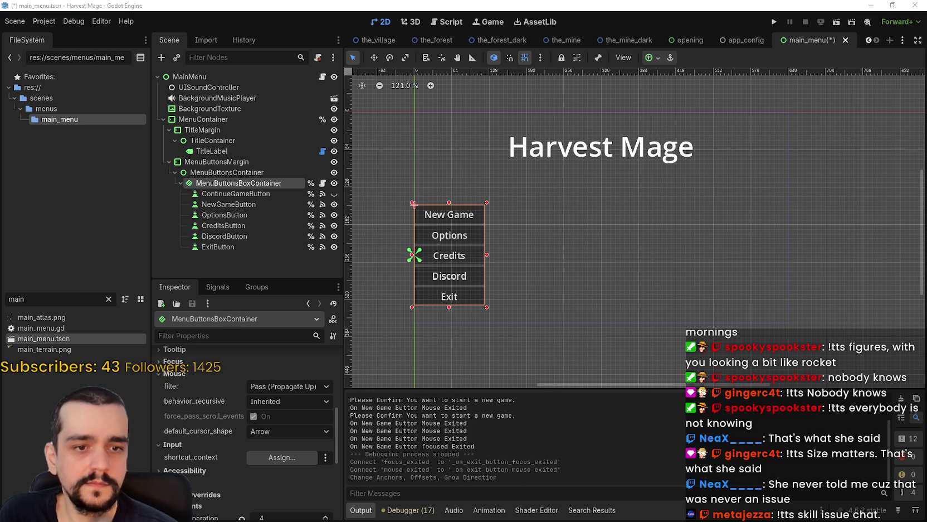
scroll(579, 207, down, 1)
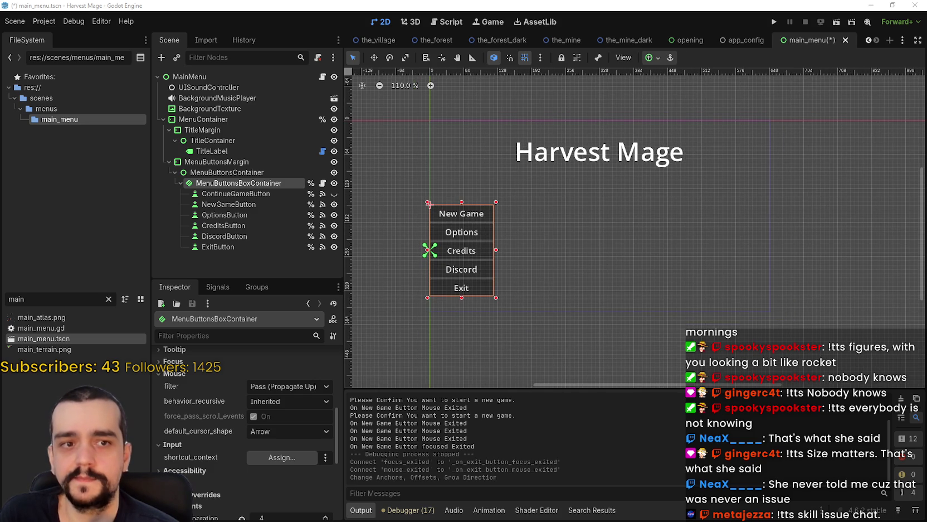
scroll(581, 259, up, 1)
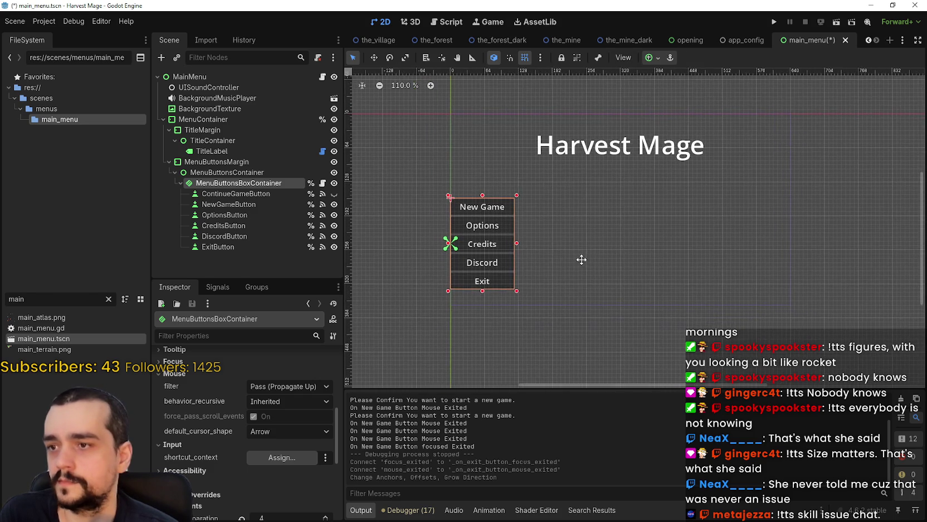
scroll(483, 222, up, 1)
click(236, 173)
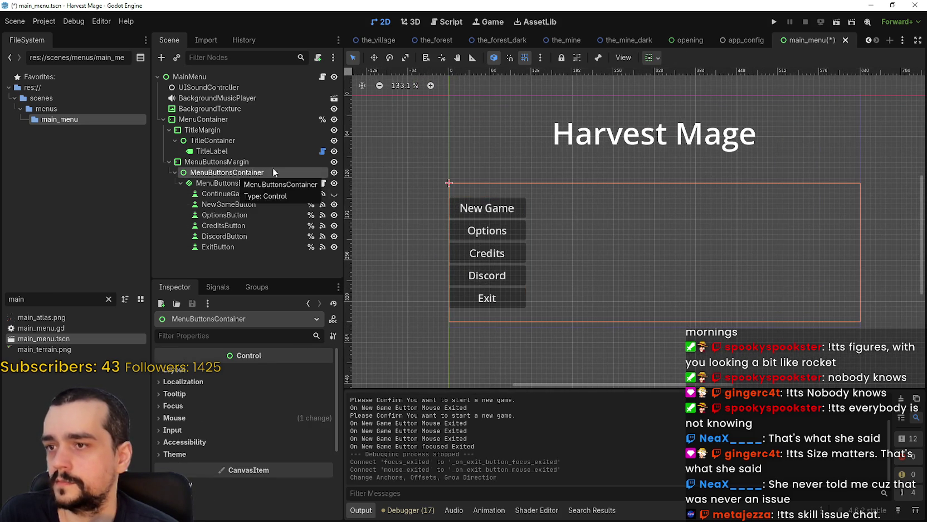
Select the MenuButtonsMargin node in the Scene tree.
click(203, 455)
scroll(226, 424, down, 3)
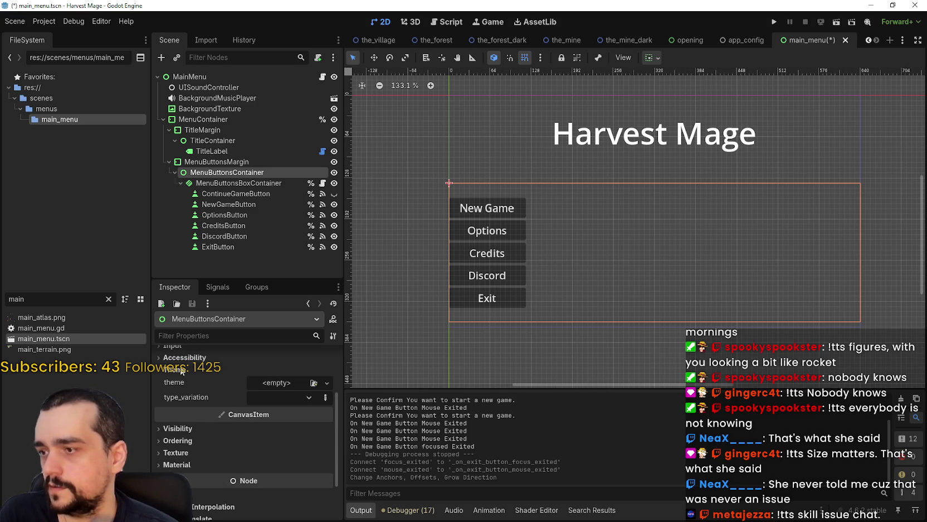
click(240, 183)
scroll(254, 480, down, 3)
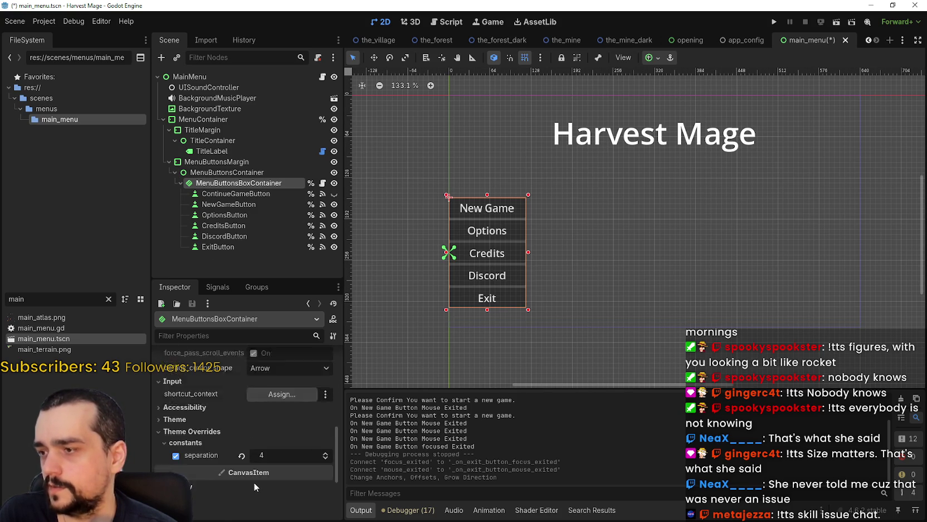
scroll(253, 481, down, 1)
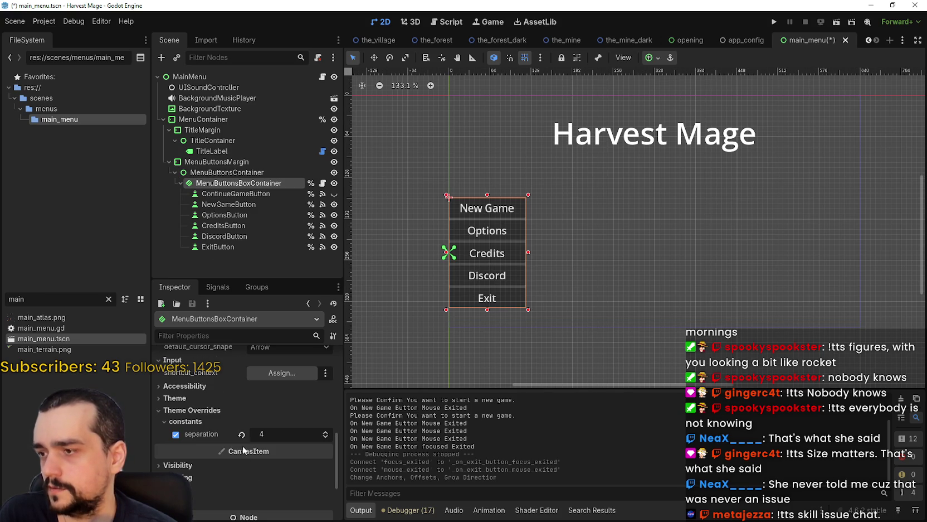
click(220, 173)
click(217, 162)
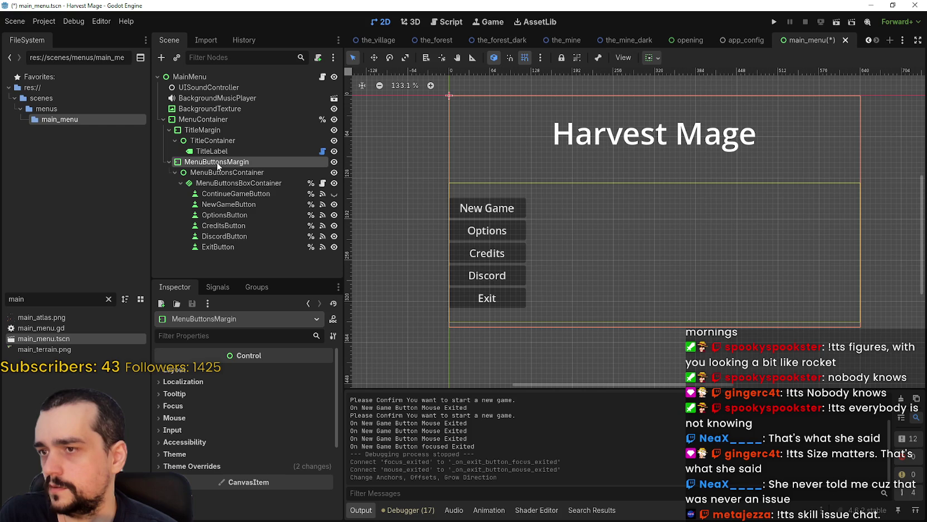
Set the margin_left theme constant override to 8 and save the main menu scene.
click(220, 467)
scroll(221, 467, down, 3)
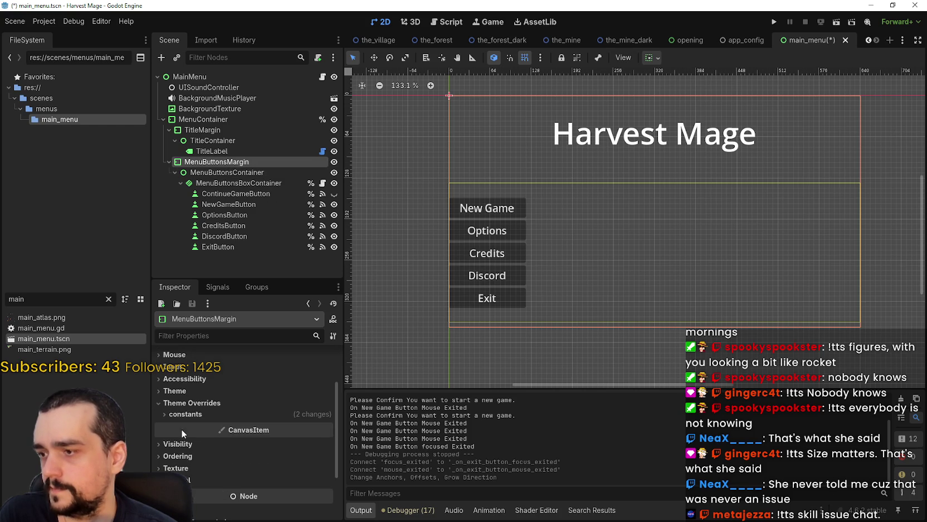
click(181, 415)
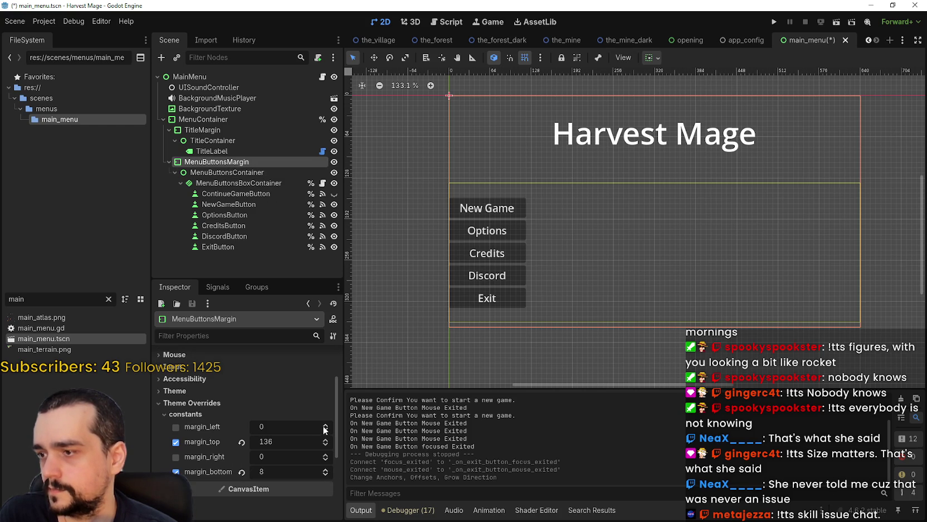
drag(324, 424, 324, 425)
scroll(436, 186, up, 10)
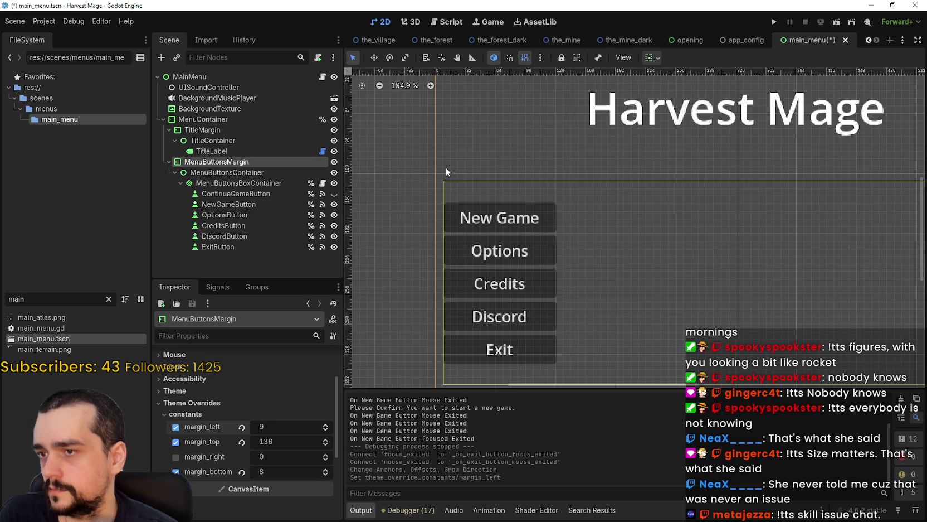
scroll(469, 249, down, 1)
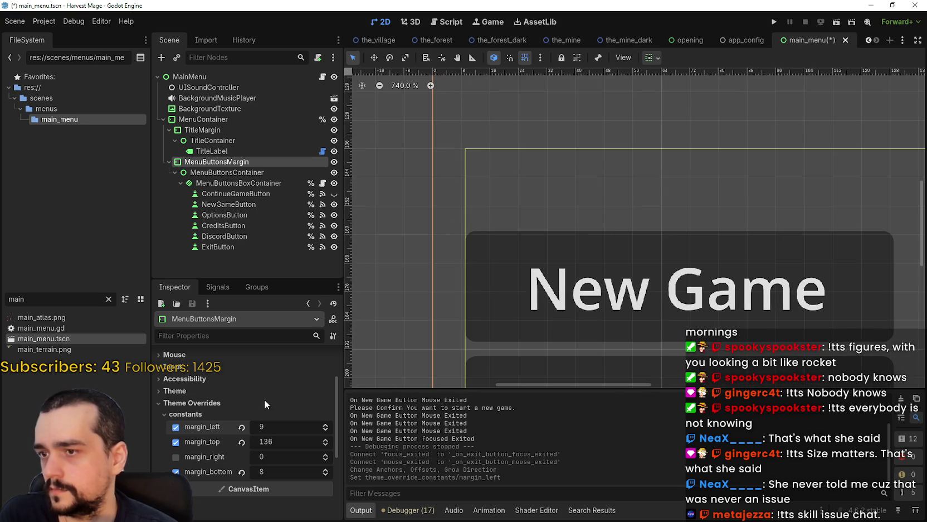
click(325, 429)
scroll(584, 248, down, 3)
scroll(585, 248, down, 14)
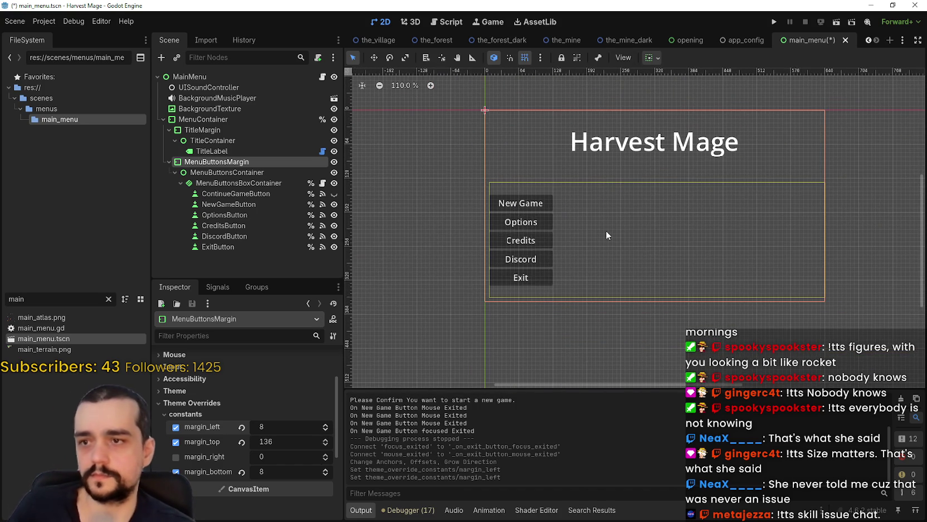
key(ctrl+s)
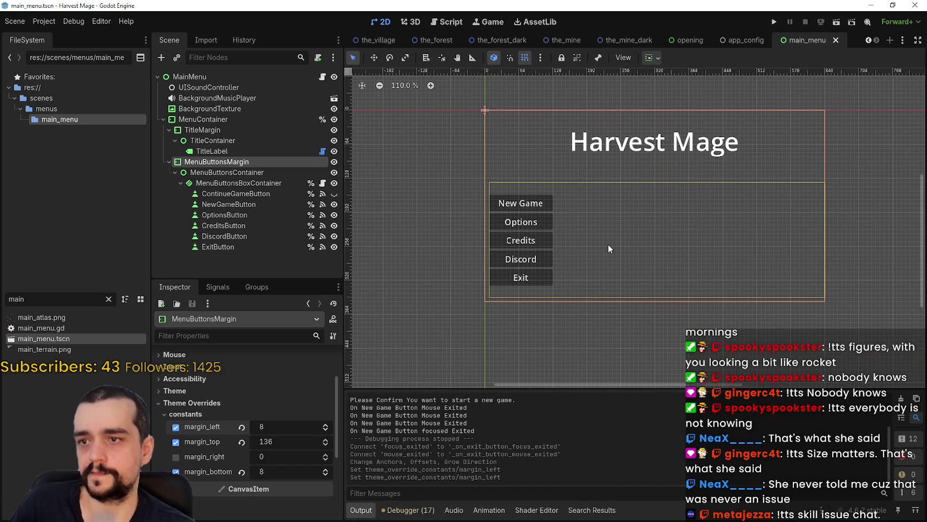
Run the project, move the game window aside, and bring the editor back to the front.
click(777, 22)
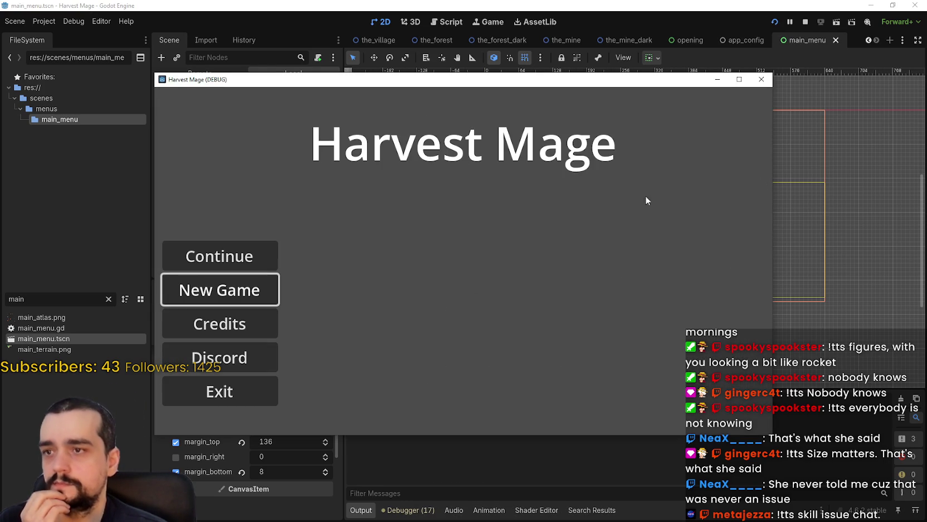
drag(515, 74, 635, 22)
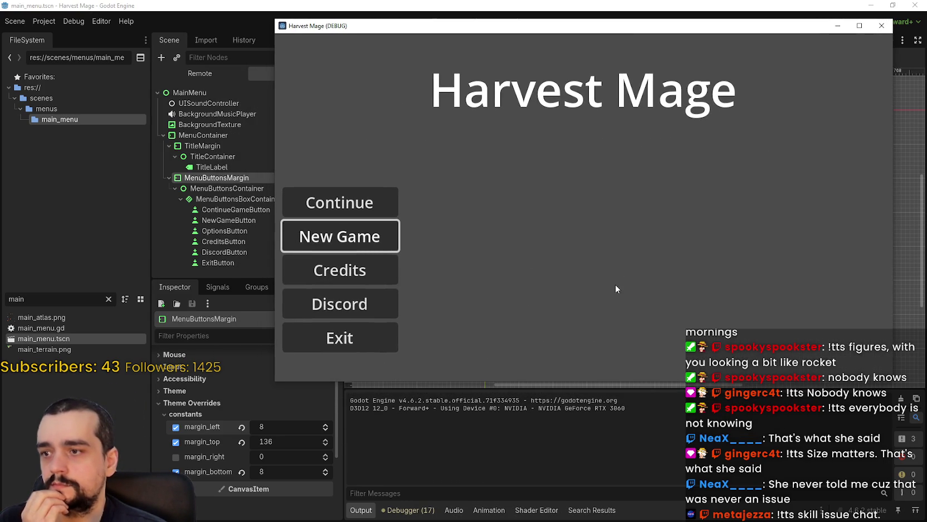
drag(721, 34, 727, 27)
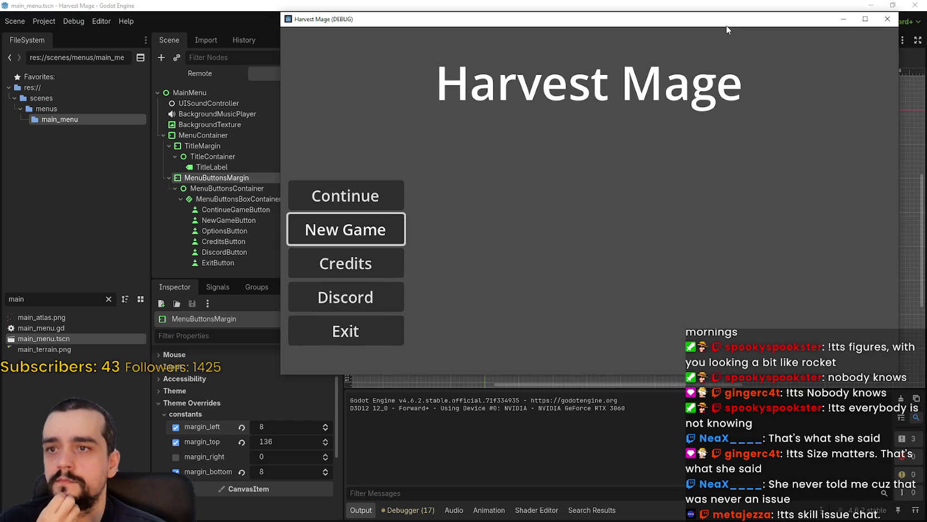
click(468, 5)
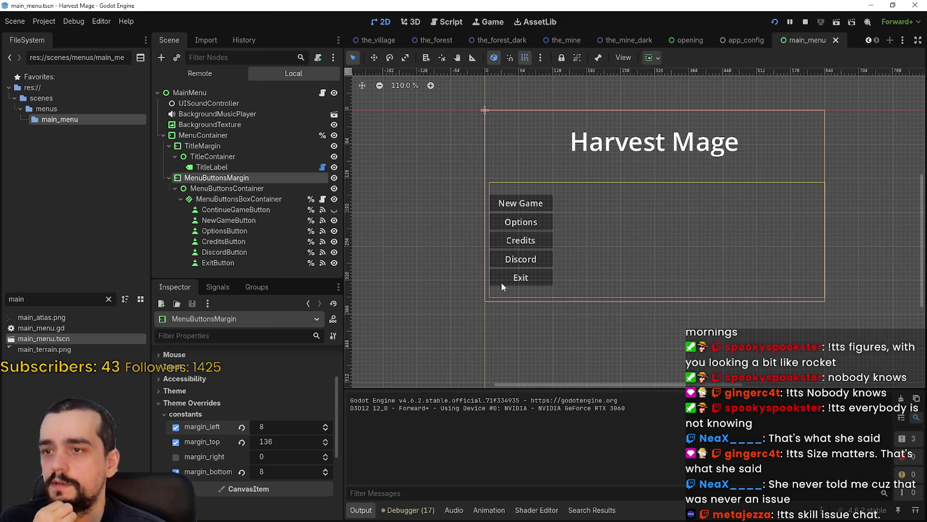
Re-anchor MenuButtonsBoxContainer to the Bottom Left preset and save main_menu.tscn.
click(222, 201)
scroll(590, 243, up, 2)
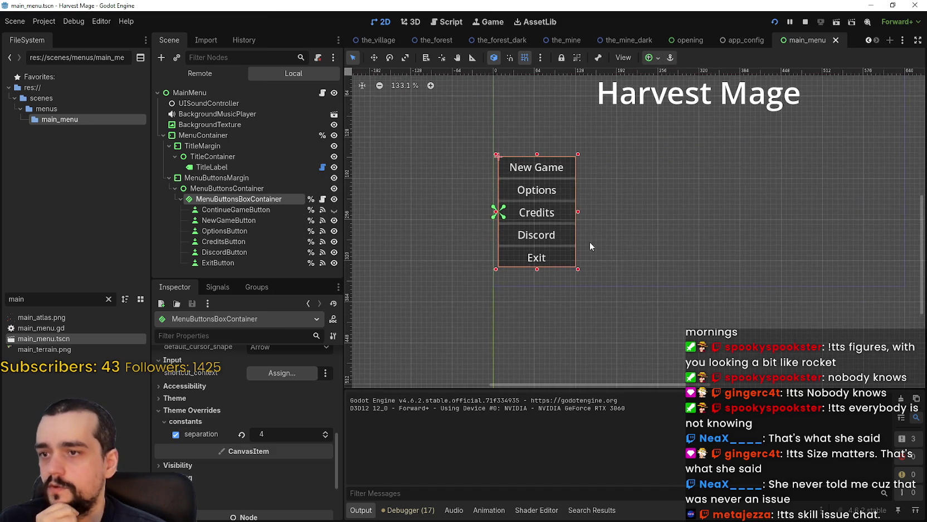
scroll(590, 241, up, 2)
click(652, 57)
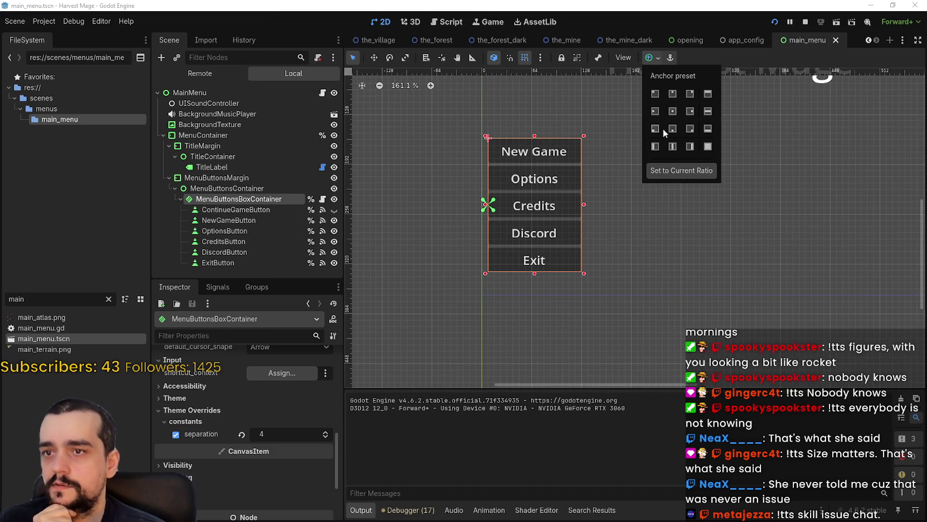
click(655, 128)
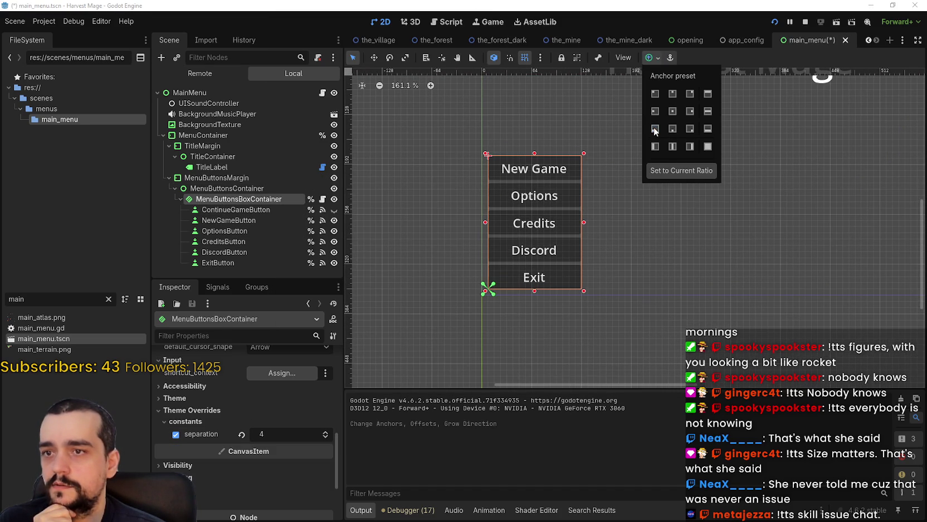
click(730, 52)
scroll(745, 240, down, 2)
key(ctrl+s)
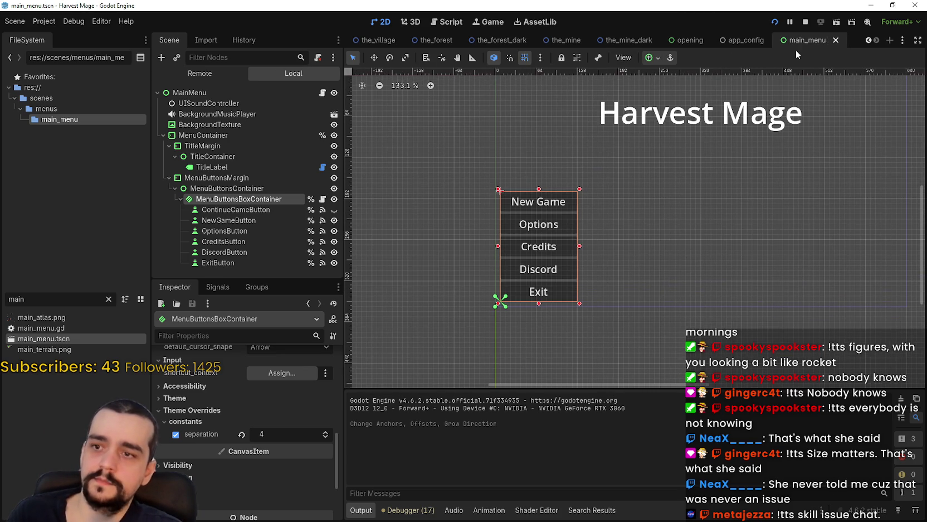
Relaunch the game, test the New Game confirmation prompt, then close the game.
click(775, 21)
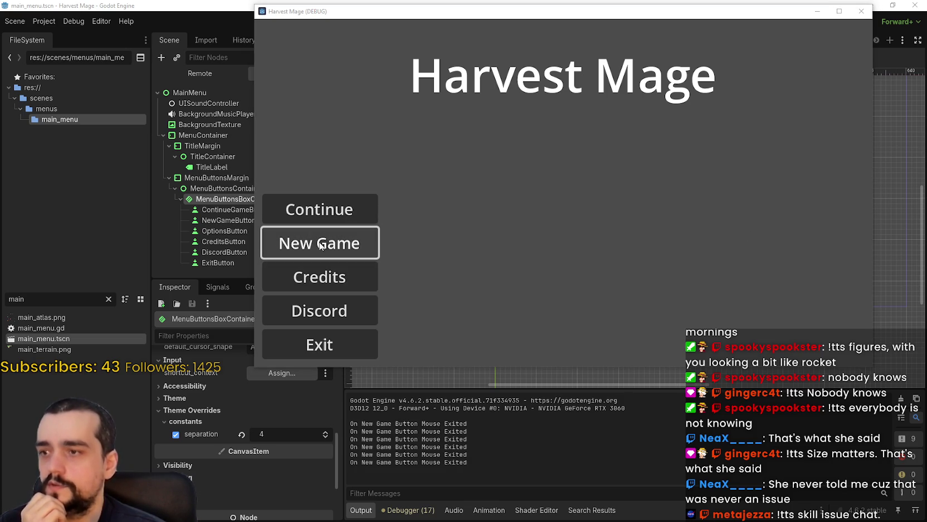
click(350, 242)
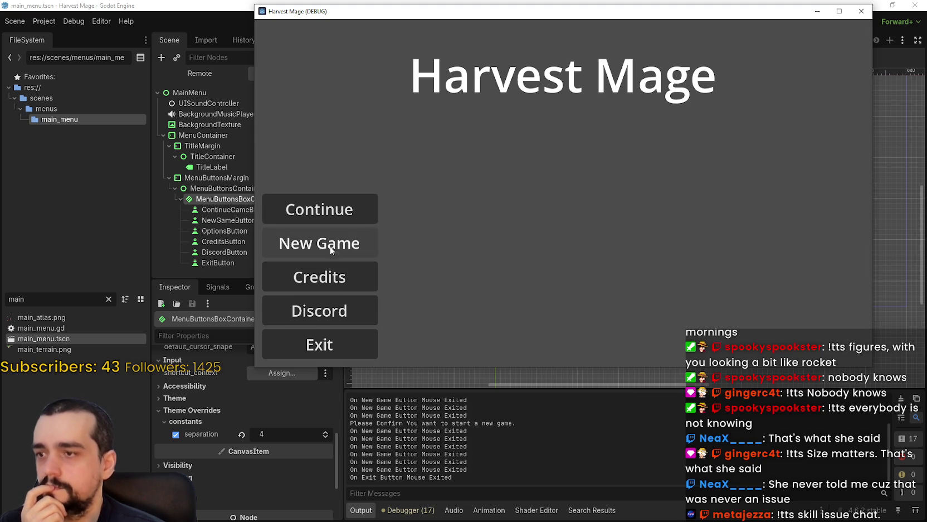
click(350, 242)
click(347, 240)
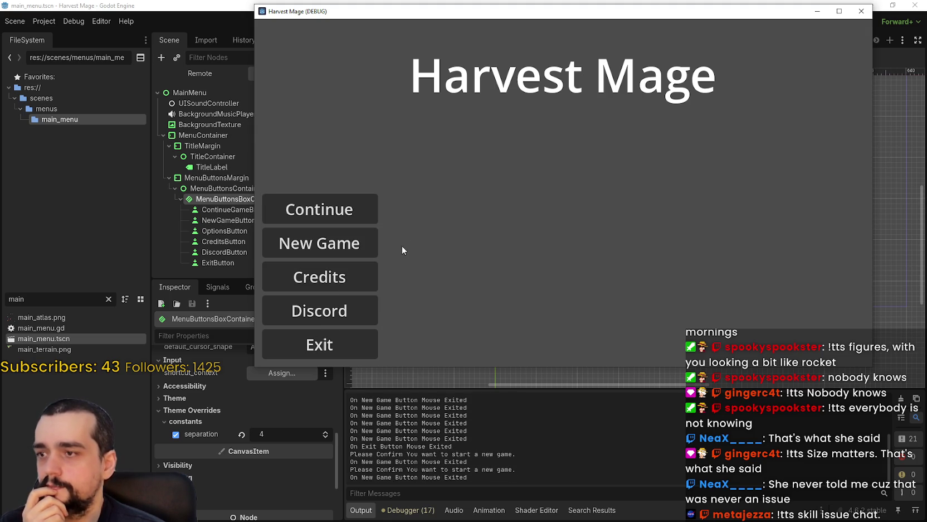
click(307, 243)
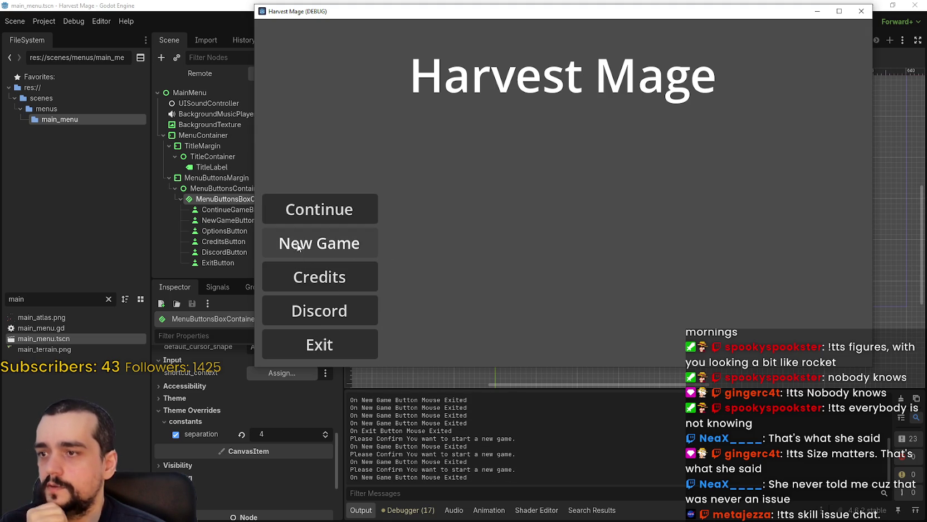
click(307, 243)
click(308, 243)
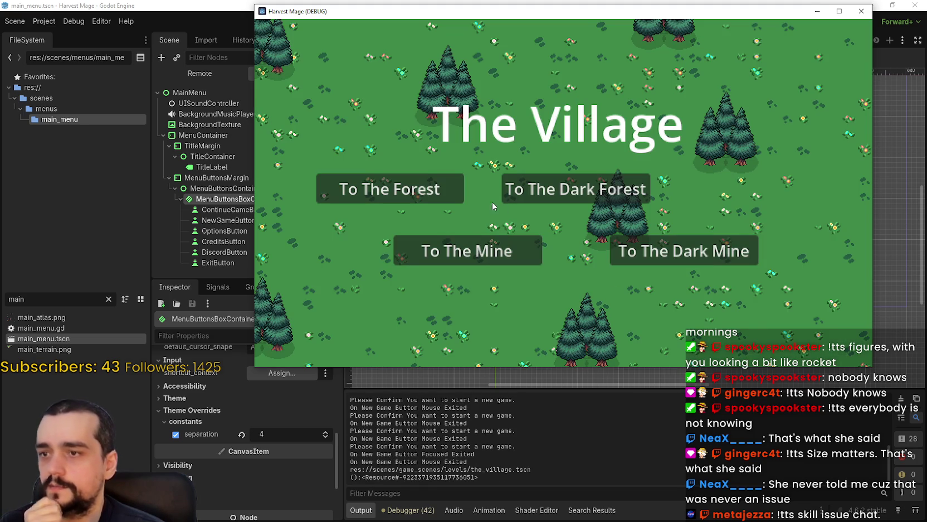
click(862, 11)
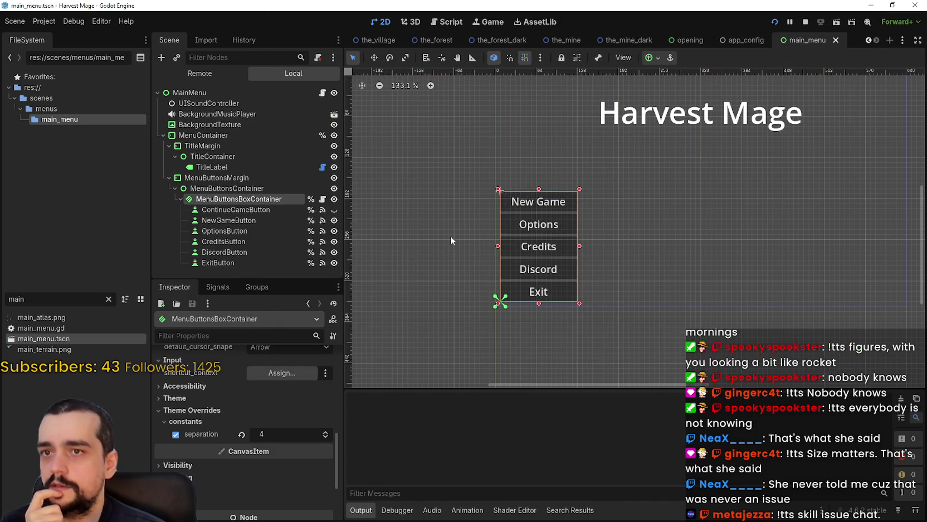
Rerun the game to check Continue loads The Village, then relaunch and press Exit.
key(F5)
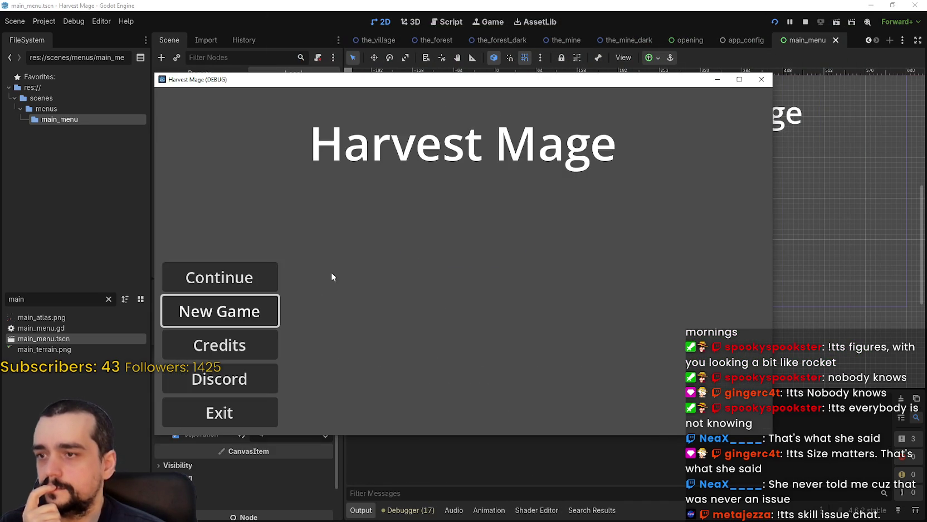
click(238, 278)
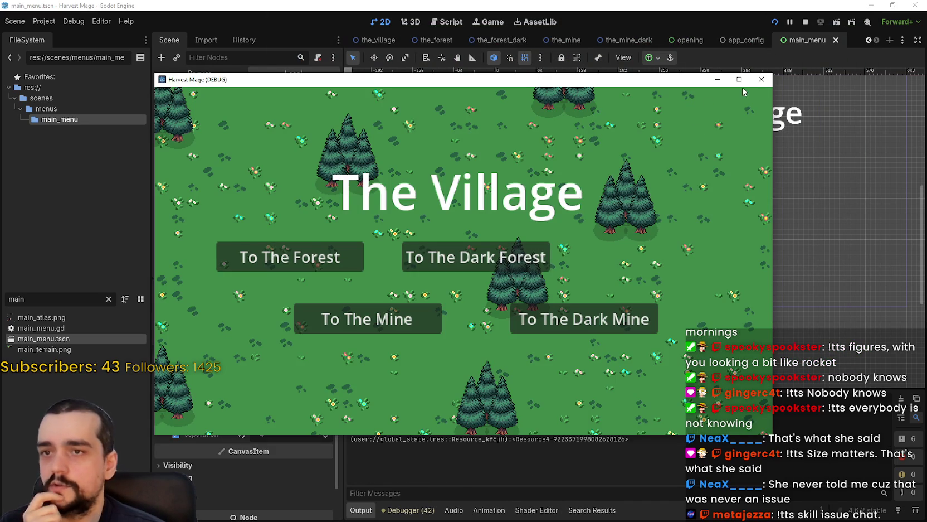
click(761, 79)
key(F5)
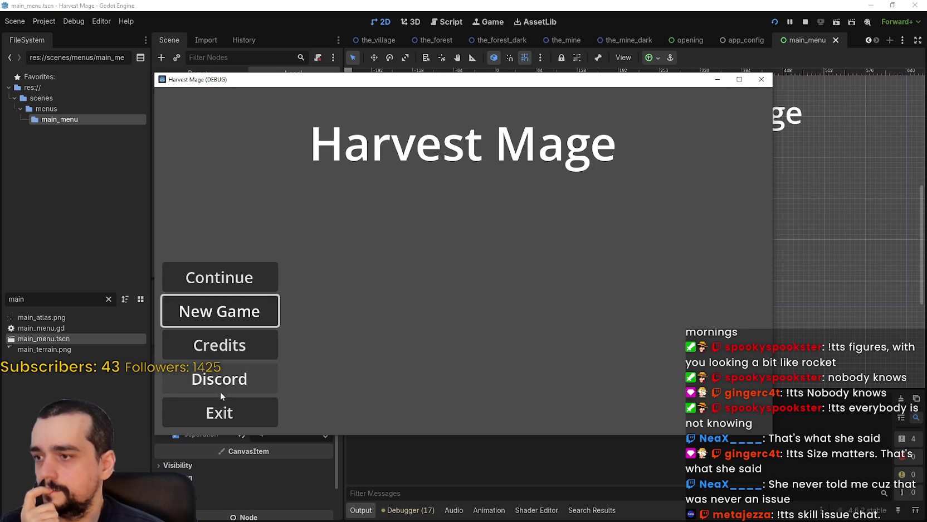
click(214, 412)
Confirm Exit to stop the game and zoom the 2D canvas back onto the main menu.
click(214, 411)
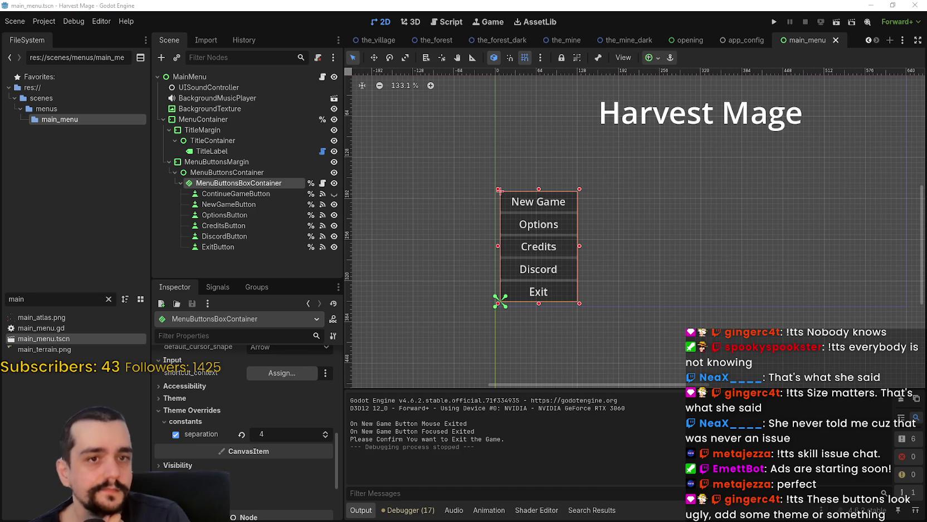
scroll(656, 221, up, 1)
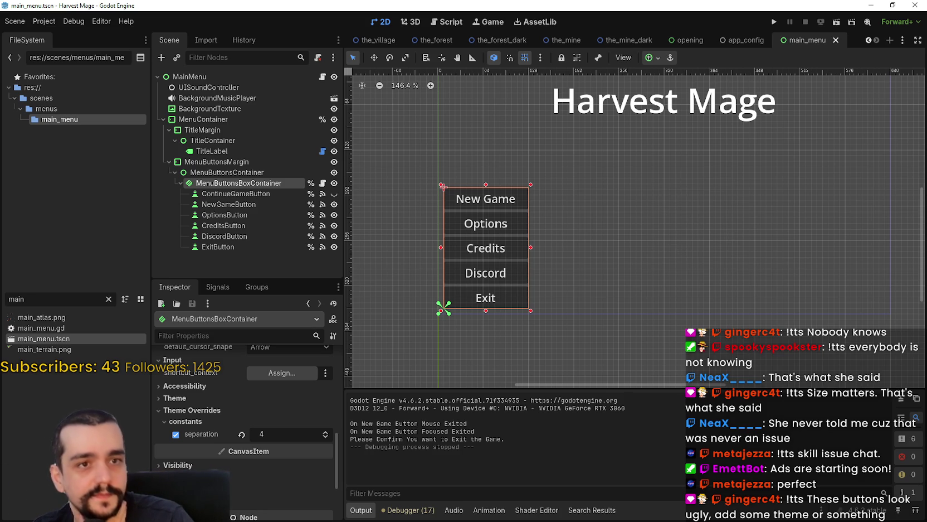
scroll(702, 172, down, 3)
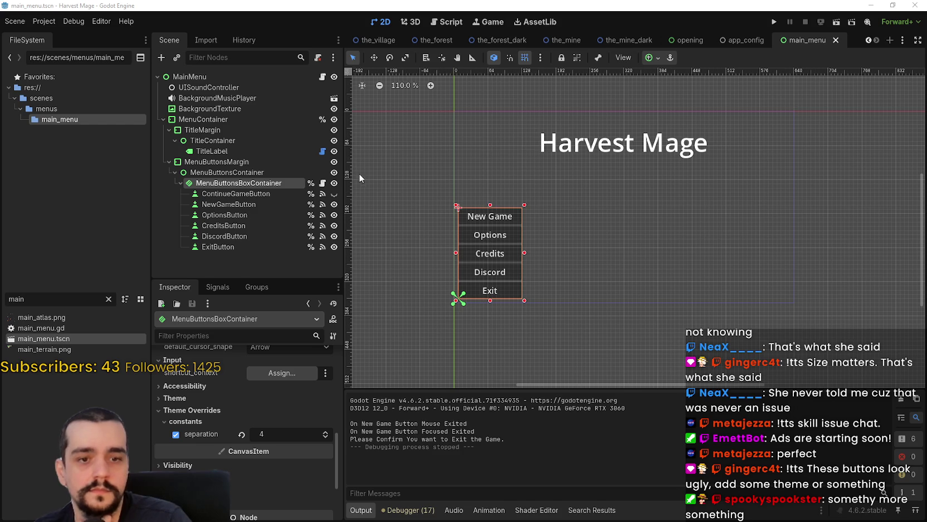
Collapse the MenuButtonsMargin and MenuContainer branches in the Scene dock.
drag(664, 247, 636, 252)
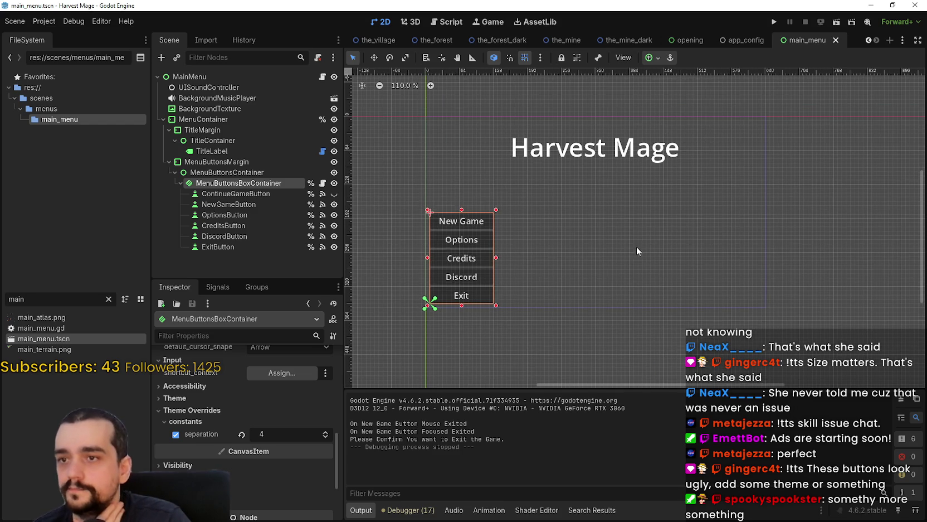
click(169, 162)
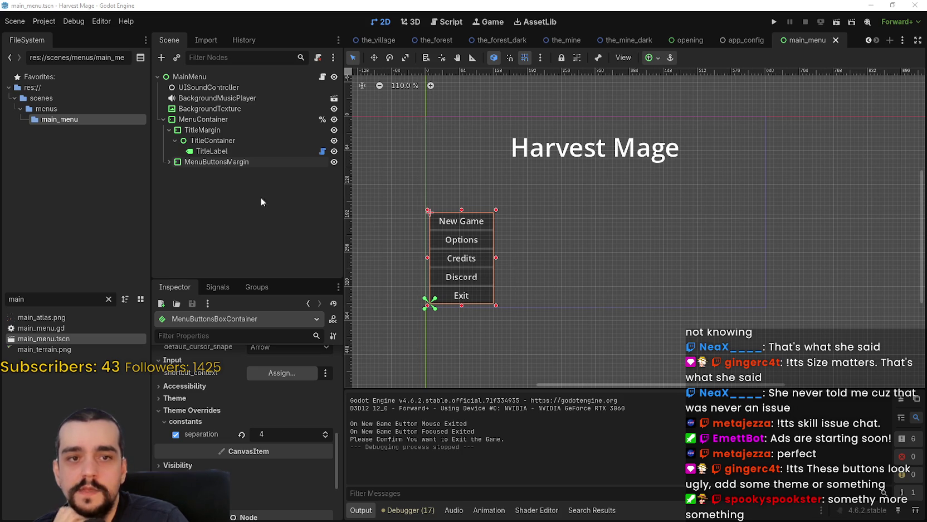
click(164, 119)
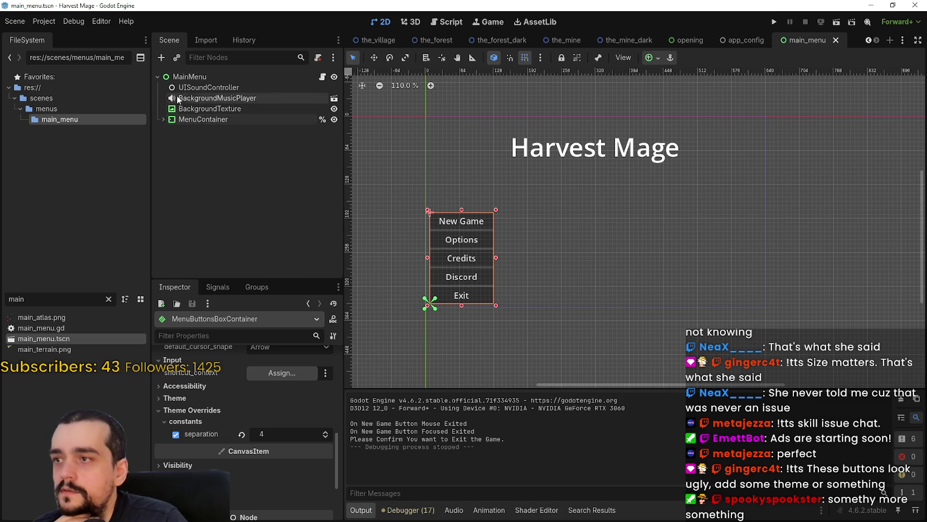
click(198, 119)
click(164, 119)
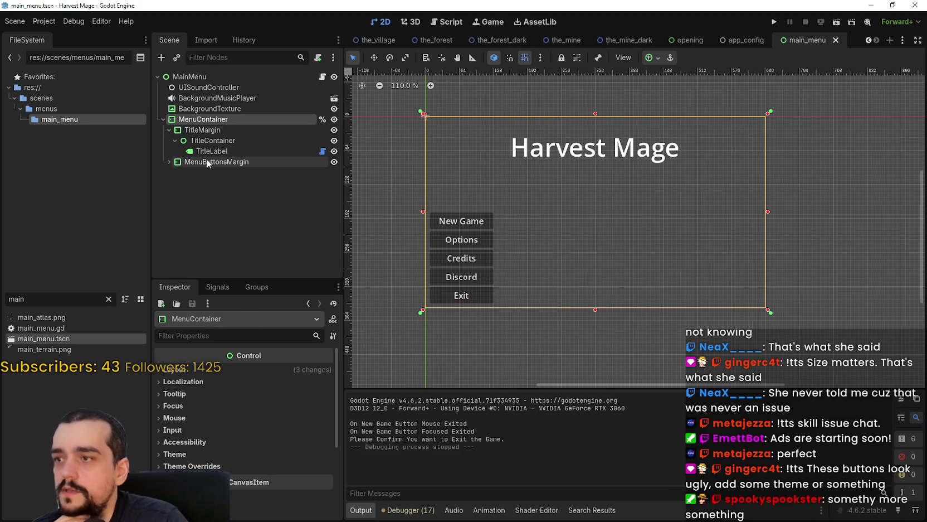
click(162, 119)
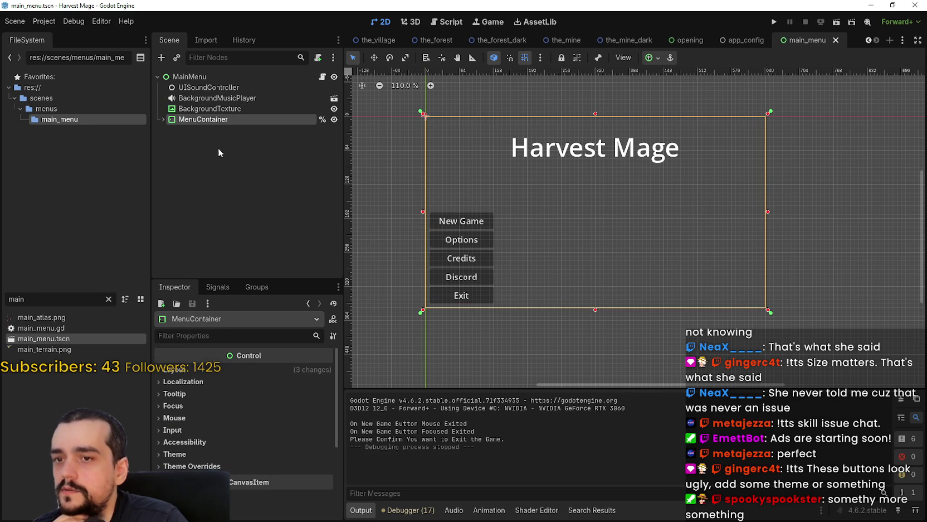
click(162, 120)
click(162, 119)
Add a MarginContainer named VersionMargin under MainMenu with the Full Rect anchor preset.
right_click(186, 79)
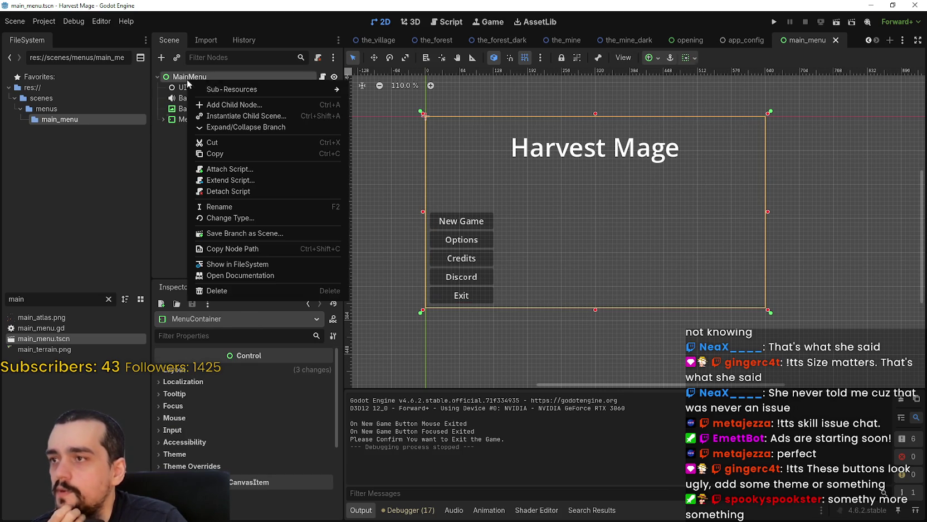
click(243, 104)
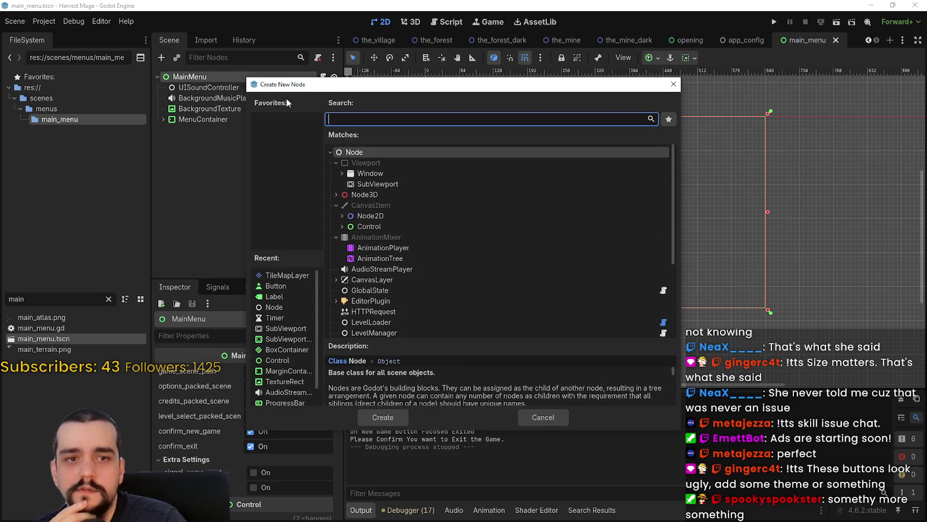
text(margin)
key(Return)
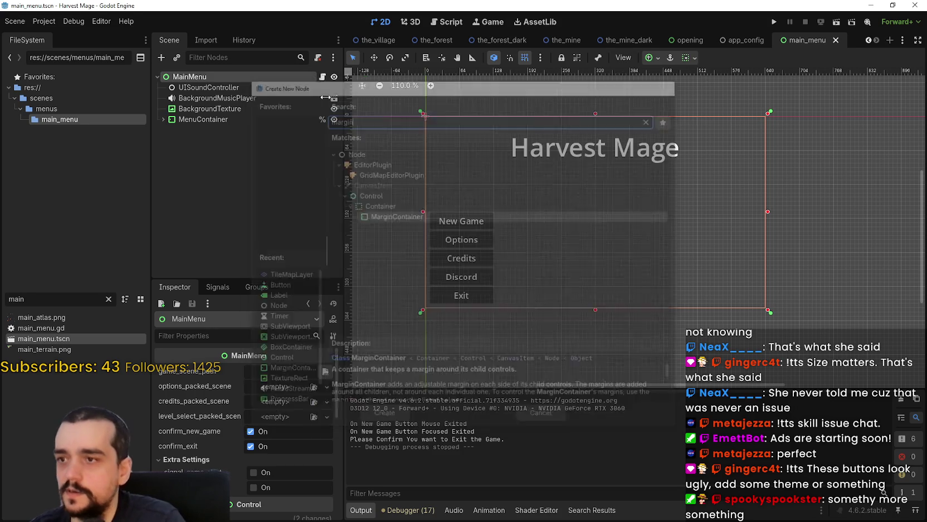
click(246, 131)
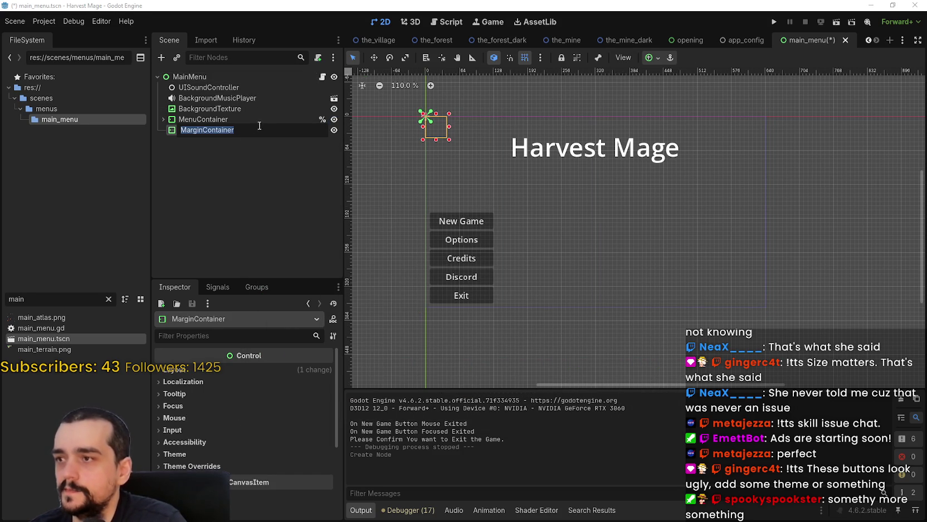
text(VersionM)
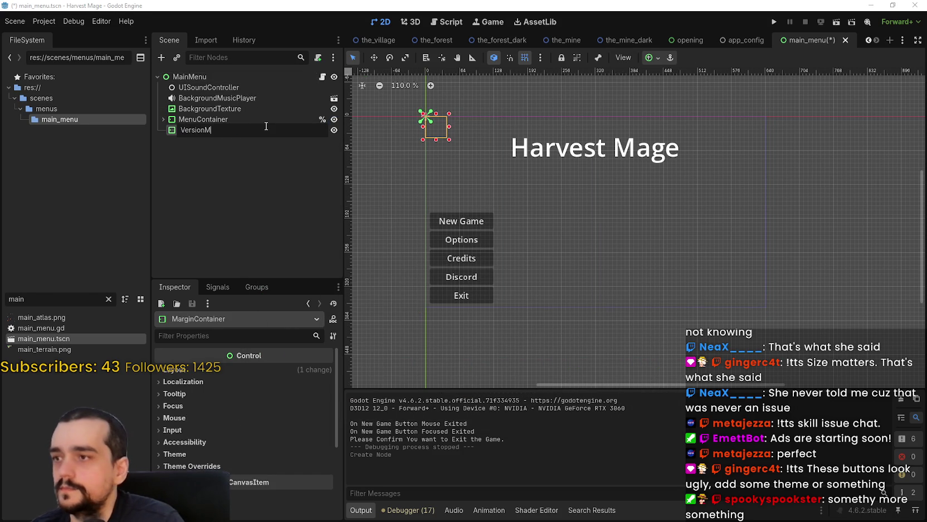
text(argin)
key(Return)
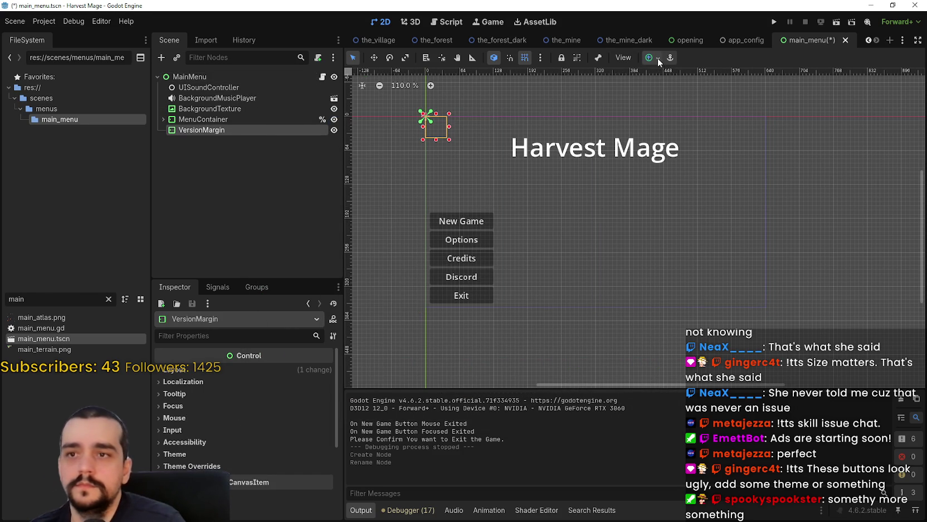
click(658, 58)
click(712, 145)
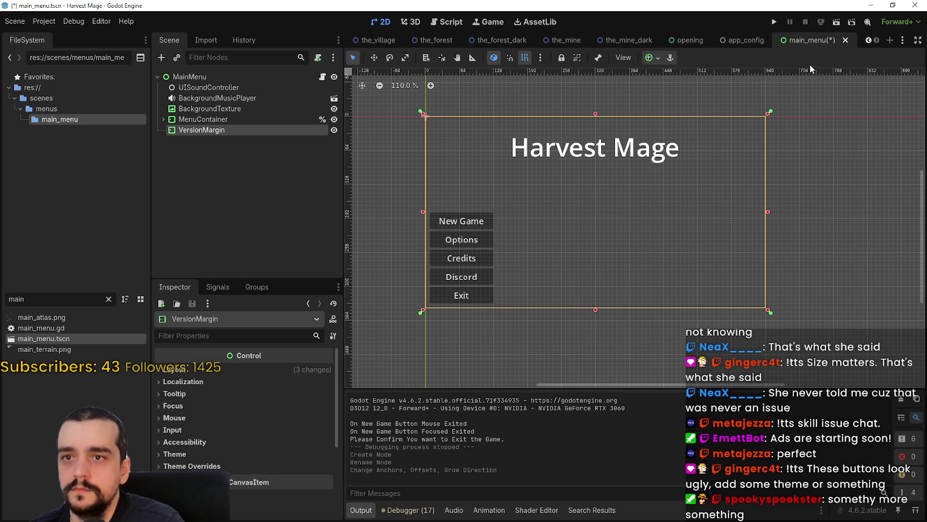
Add a Control child to VersionMargin and rename it VersionContainer.
right_click(198, 131)
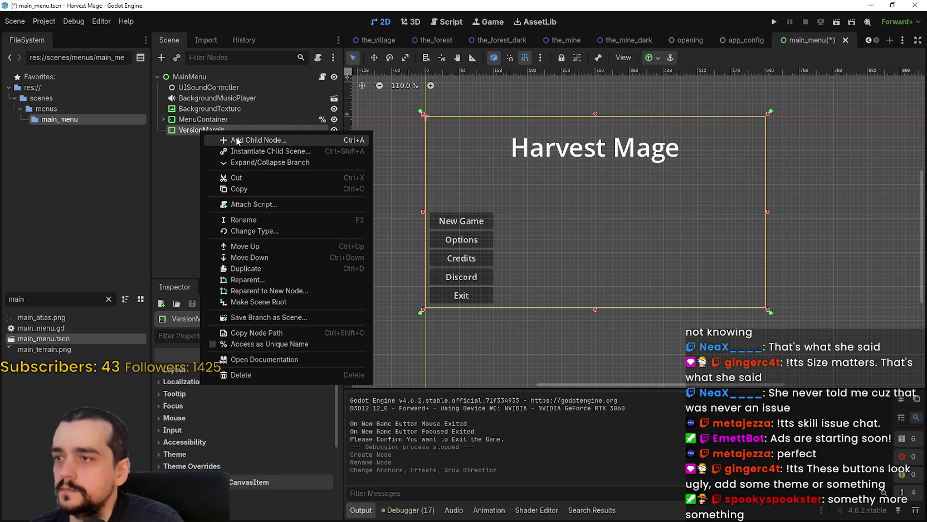
click(270, 139)
double_click(381, 192)
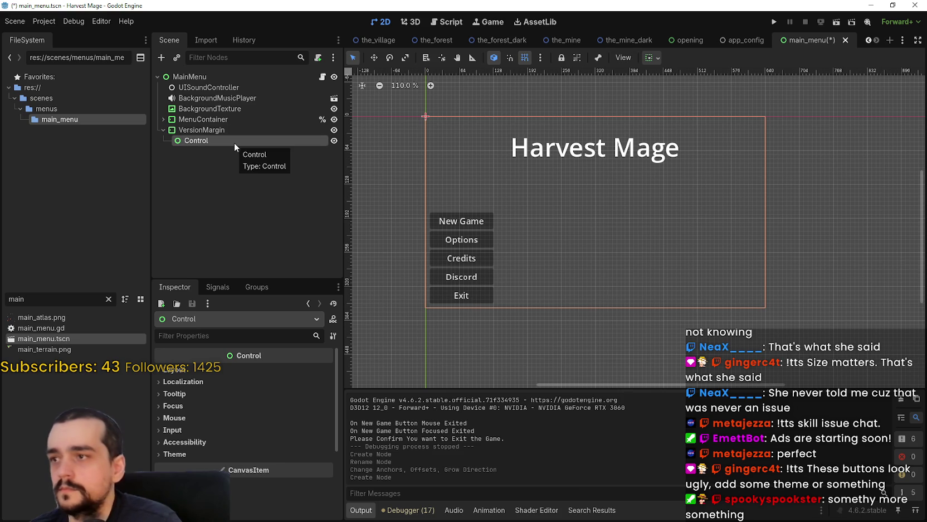
double_click(204, 141)
text(Version)
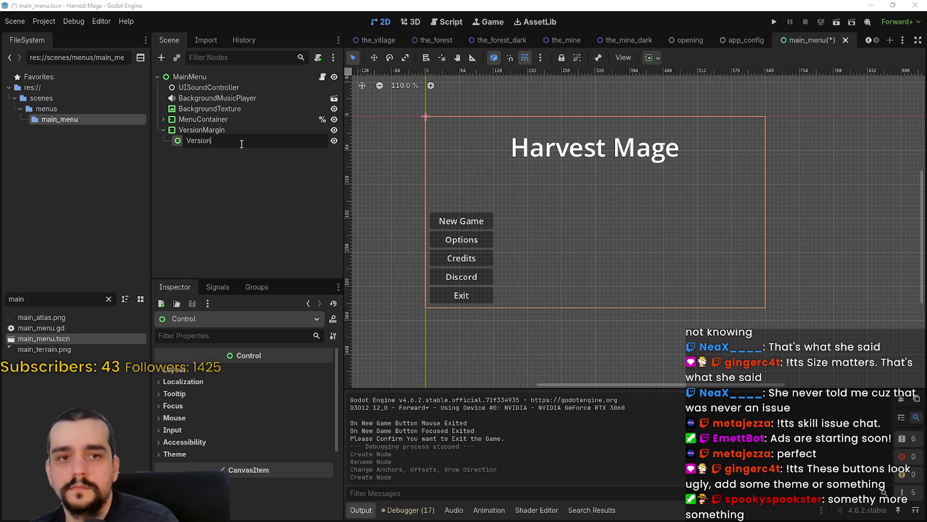
text(Container)
key(Return)
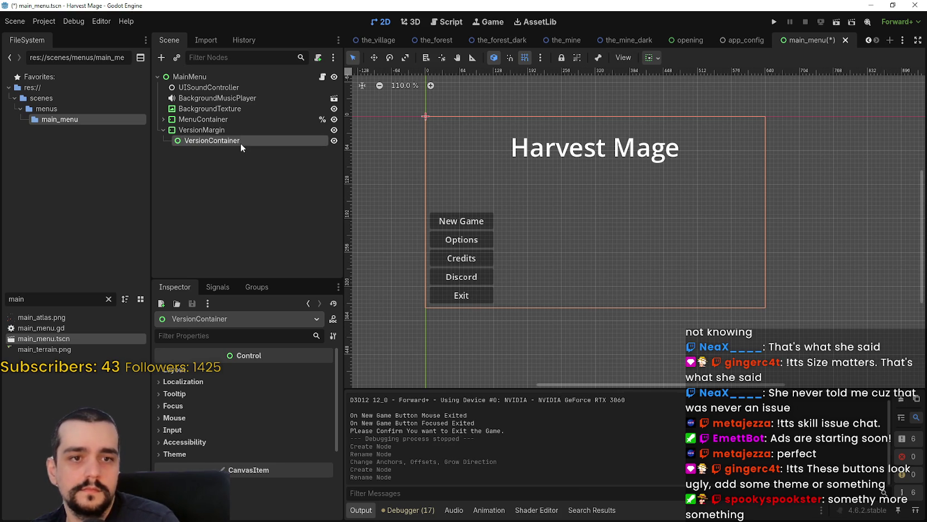
right_click(202, 138)
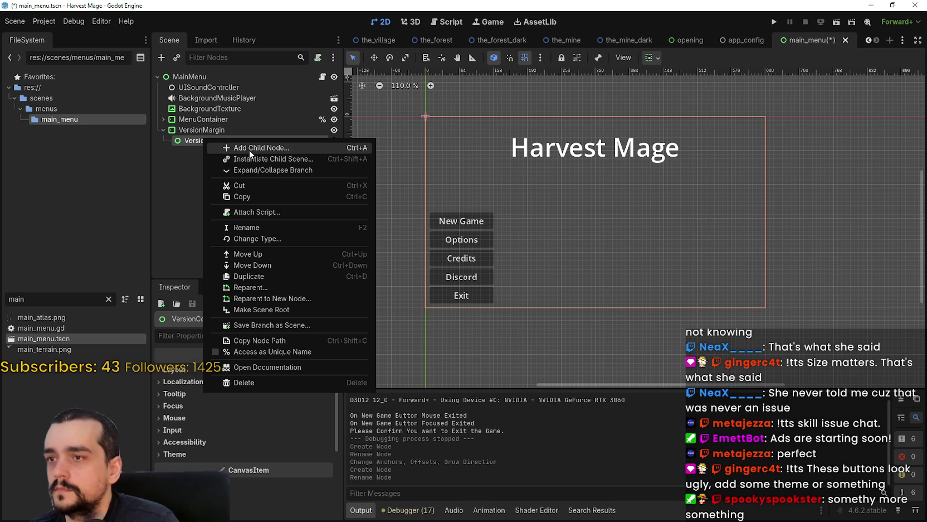
click(187, 141)
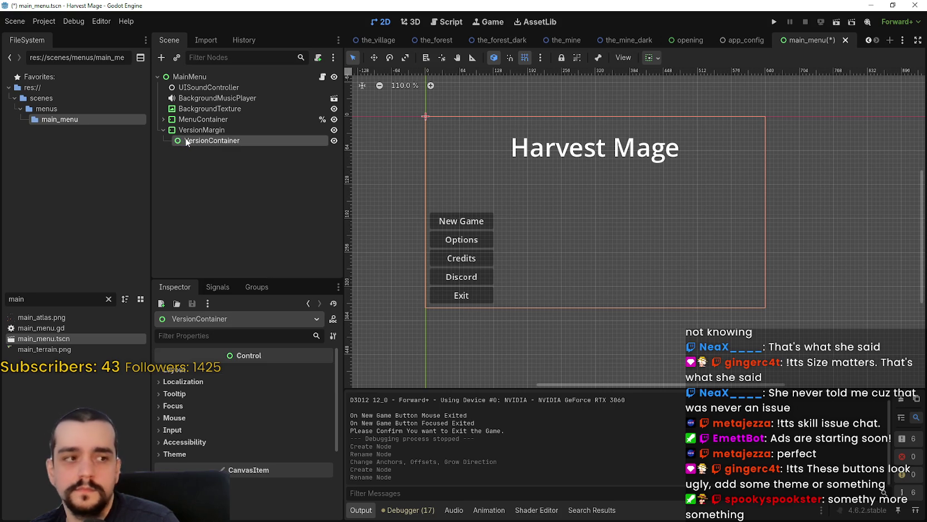
click(210, 439)
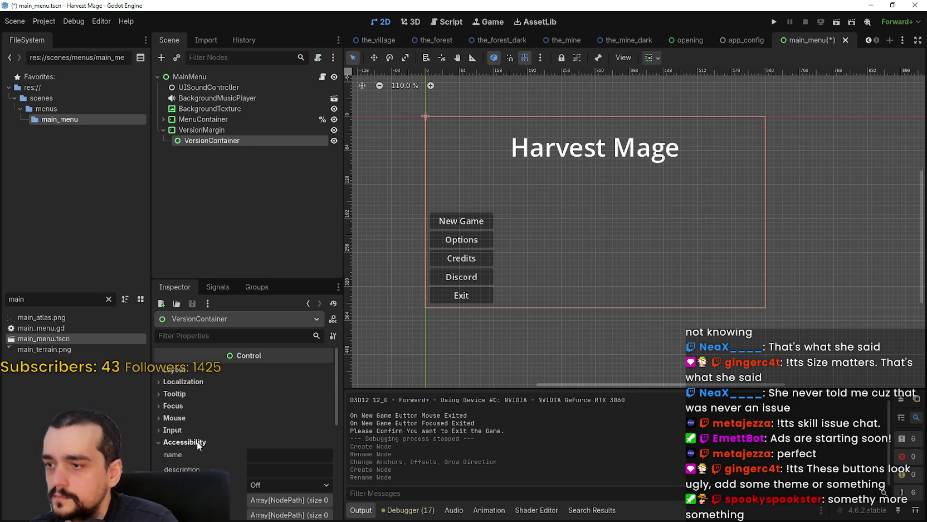
Make VersionContainer fill its parent horizontally and vertically.
click(198, 443)
click(194, 369)
scroll(239, 390, down, 3)
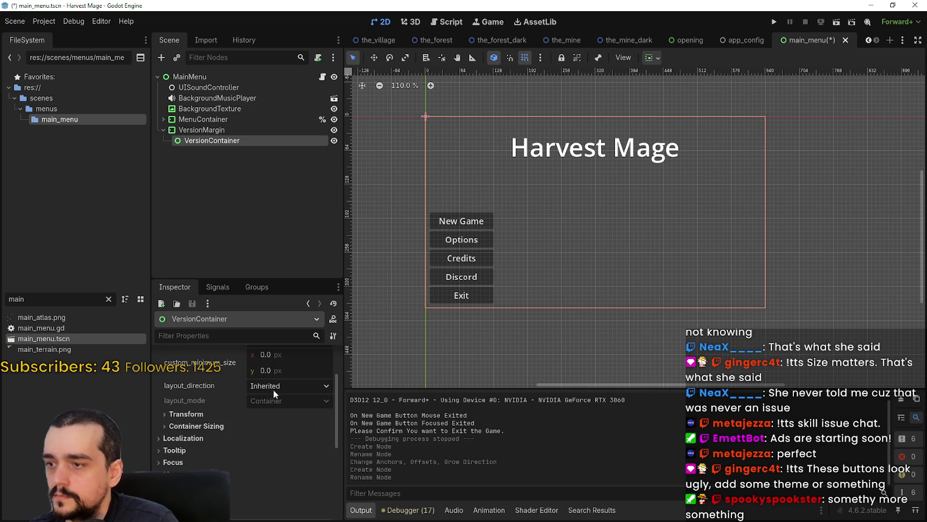
click(652, 57)
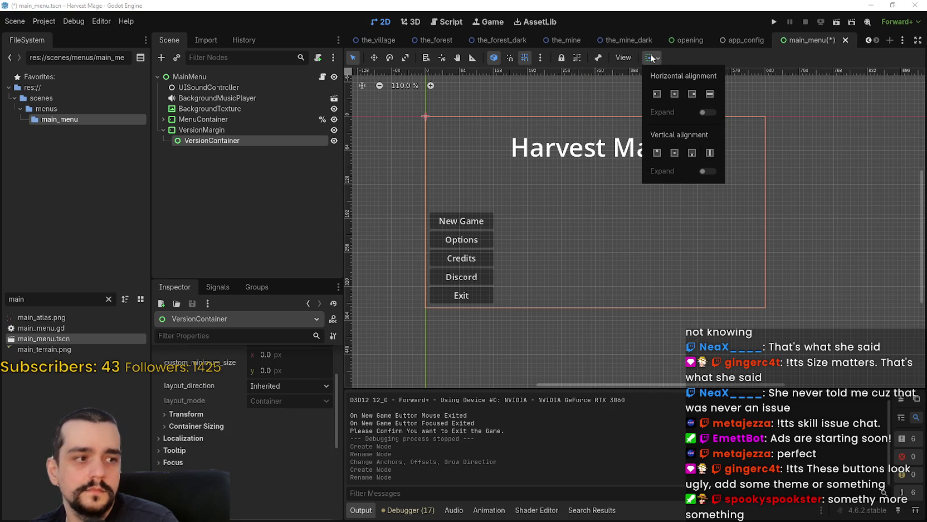
click(710, 94)
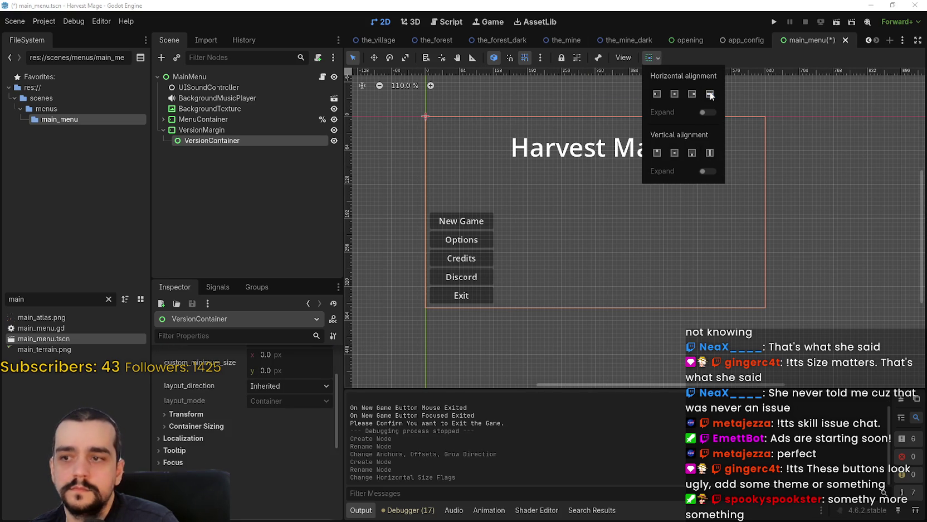
click(710, 153)
scroll(259, 449, up, 2)
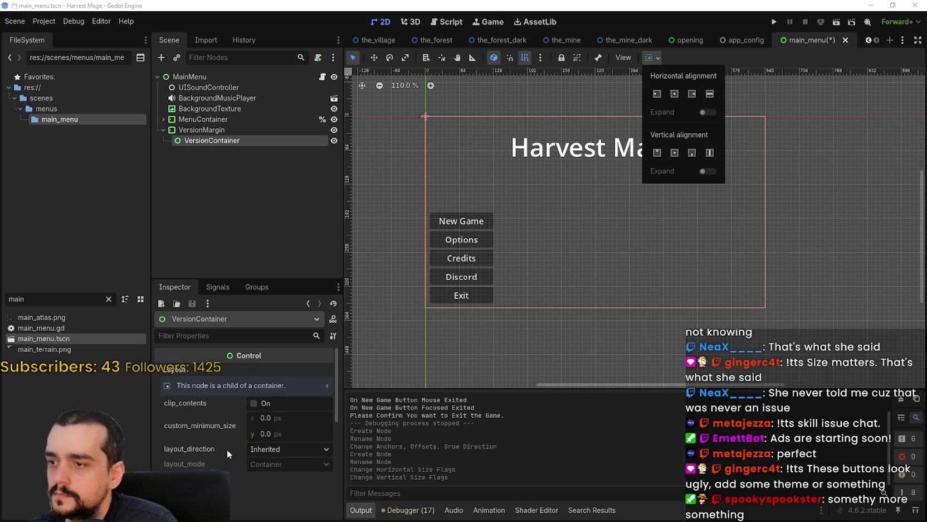
scroll(223, 448, down, 5)
click(220, 149)
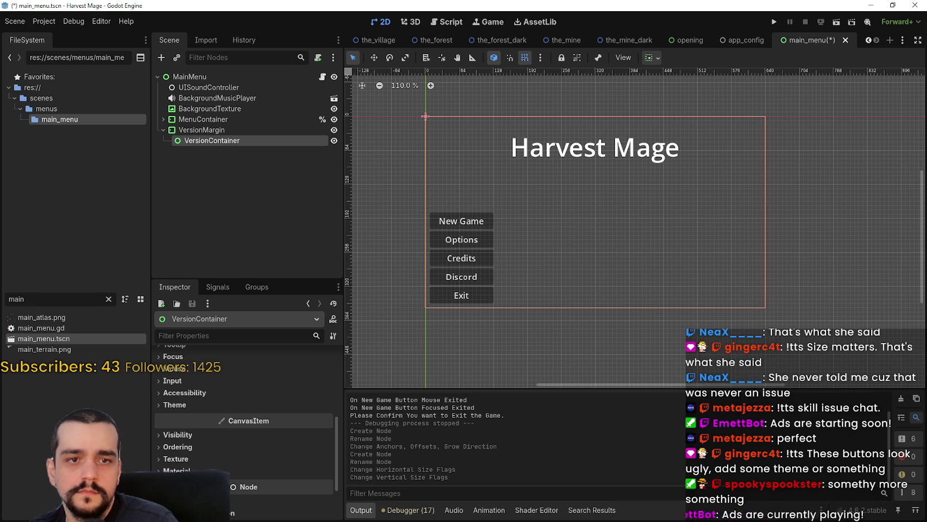
Set VersionMargin's mouse filter to Ignore and save the main menu scene.
click(202, 130)
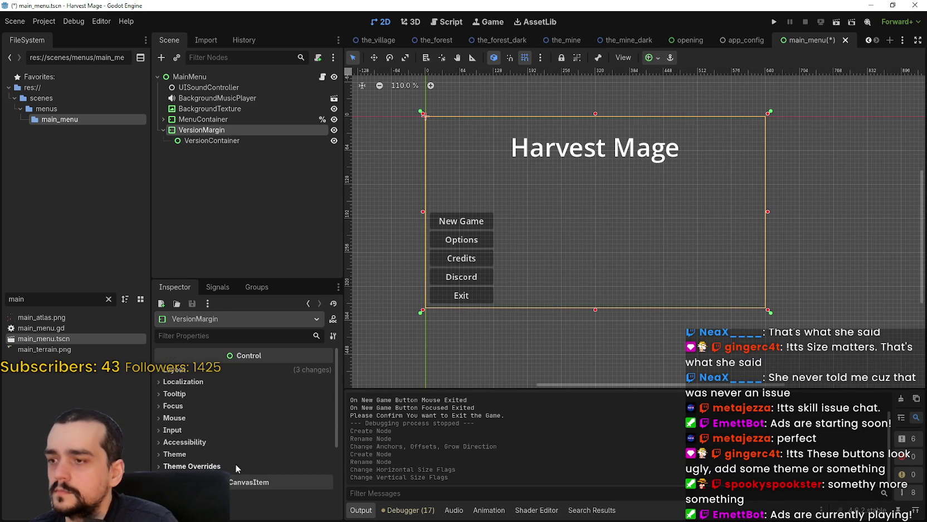
click(192, 455)
click(195, 454)
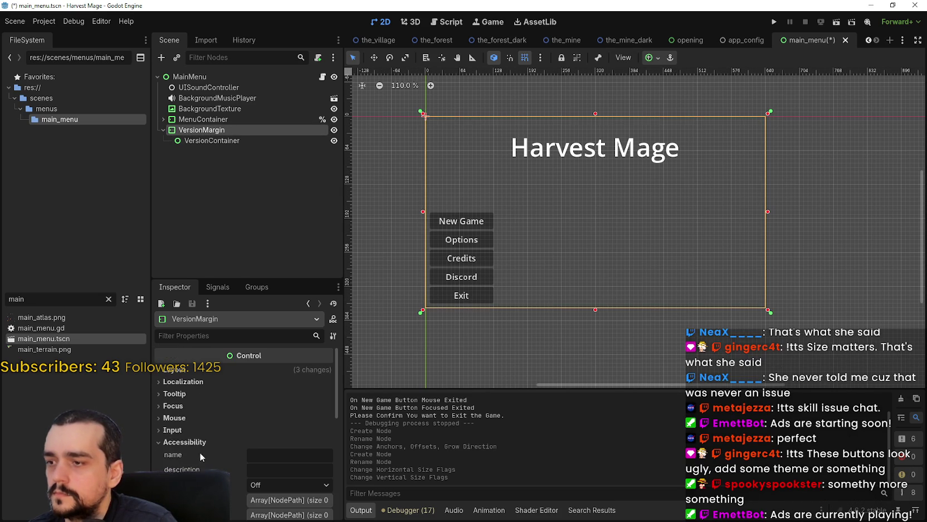
click(207, 429)
click(226, 419)
click(281, 431)
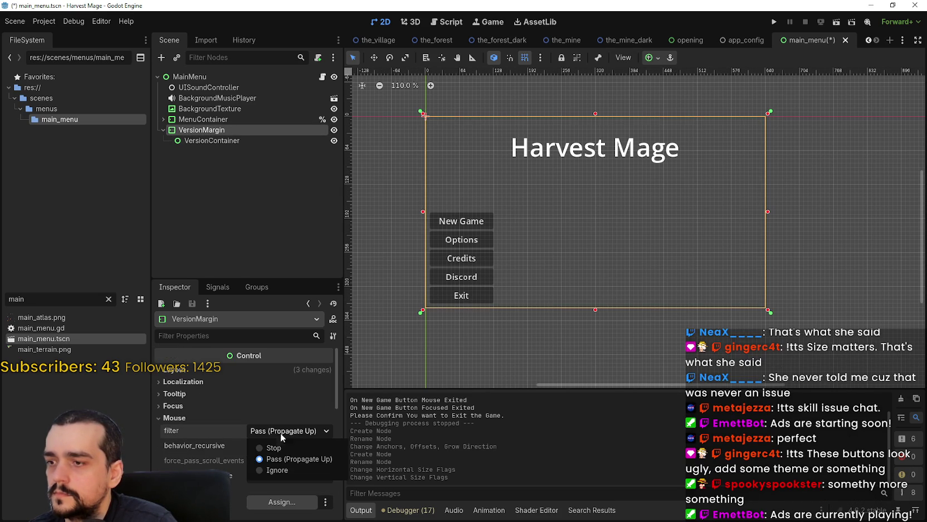
click(277, 470)
key(ctrl+s)
scroll(257, 426, down, 2)
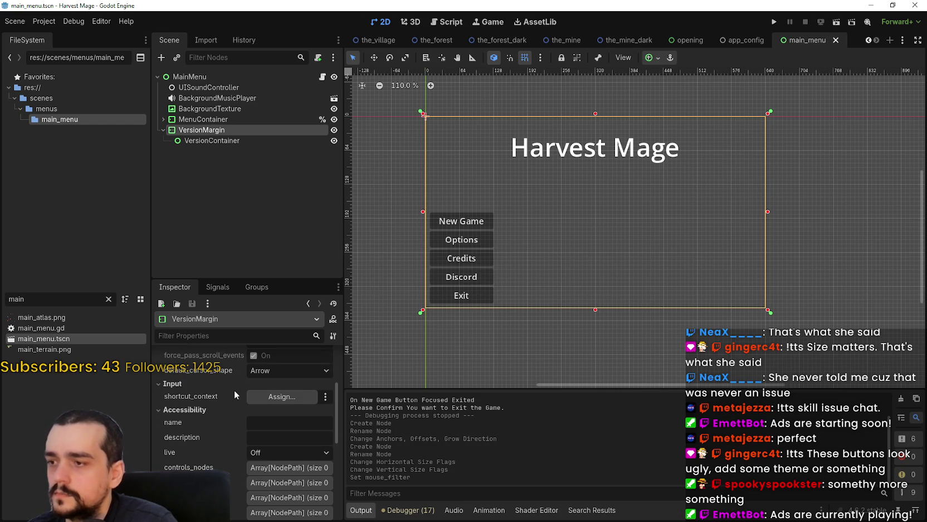
click(233, 140)
Add a Label child named VersionLabel under VersionContainer with text v0.0.0.
right_click(222, 142)
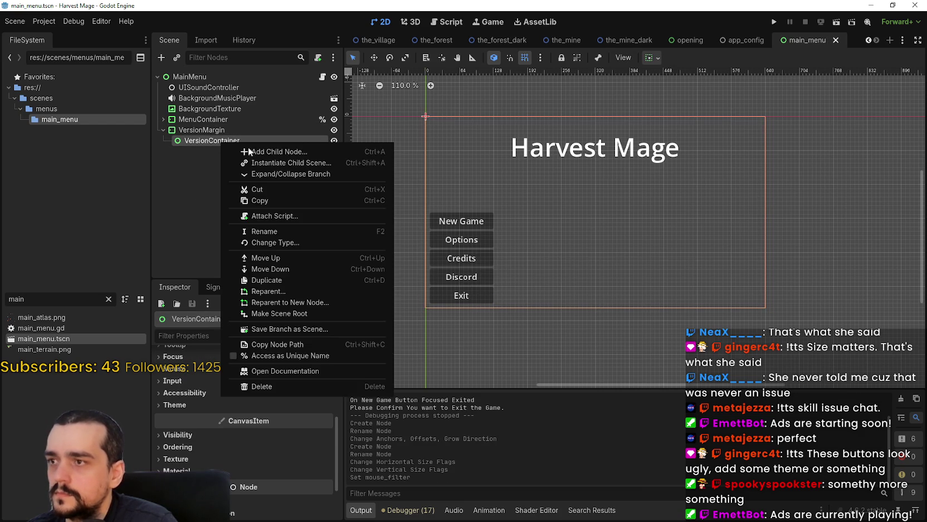
click(278, 153)
text(label)
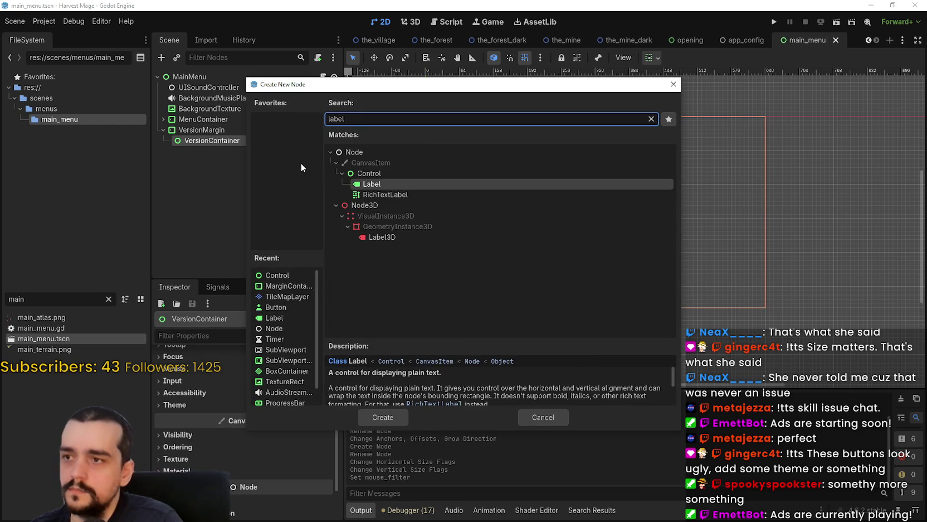
key(Return)
double_click(244, 151)
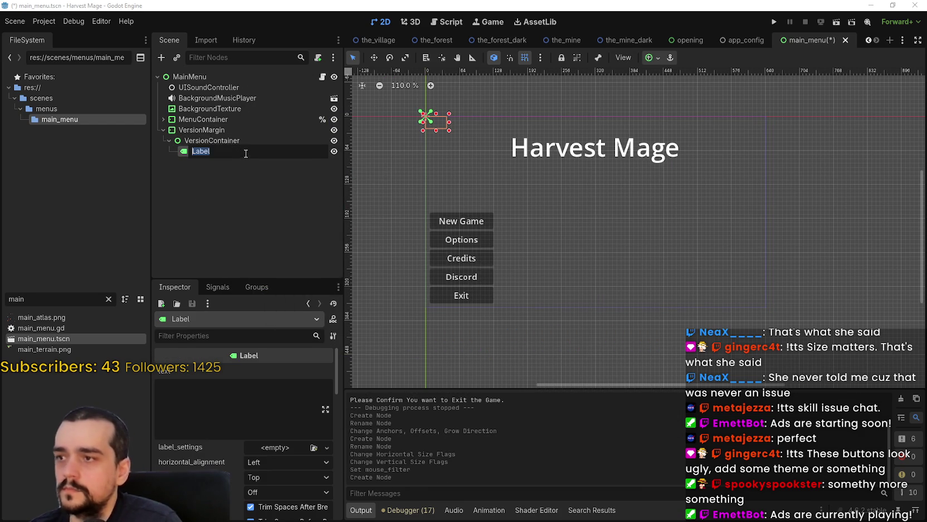
text(VersionLabel)
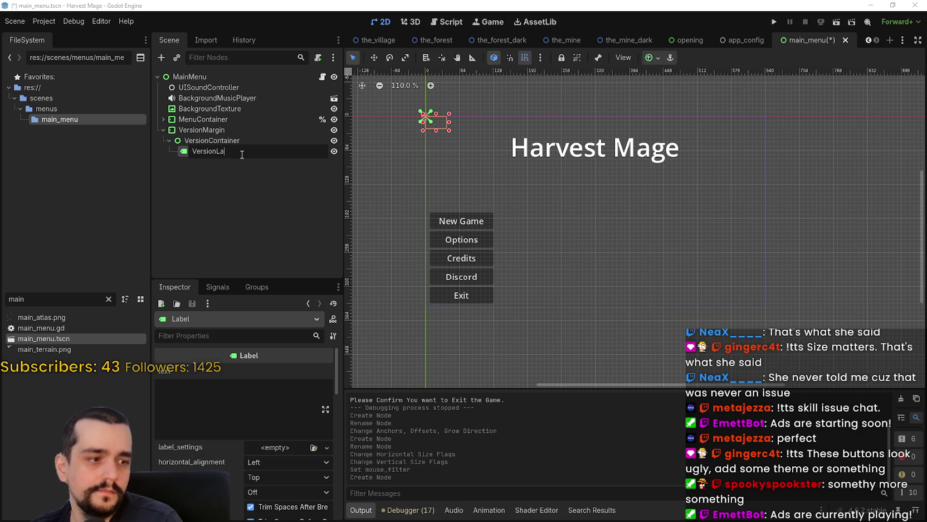
key(Return)
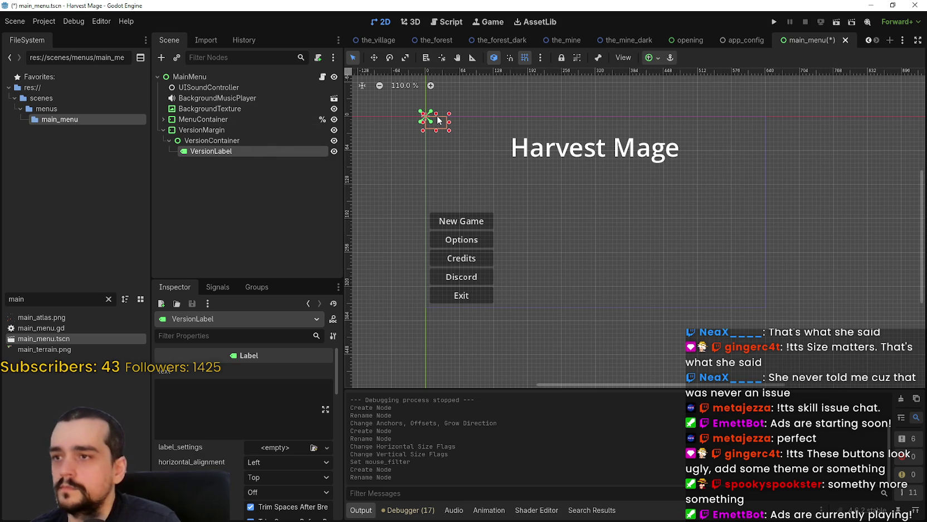
click(216, 410)
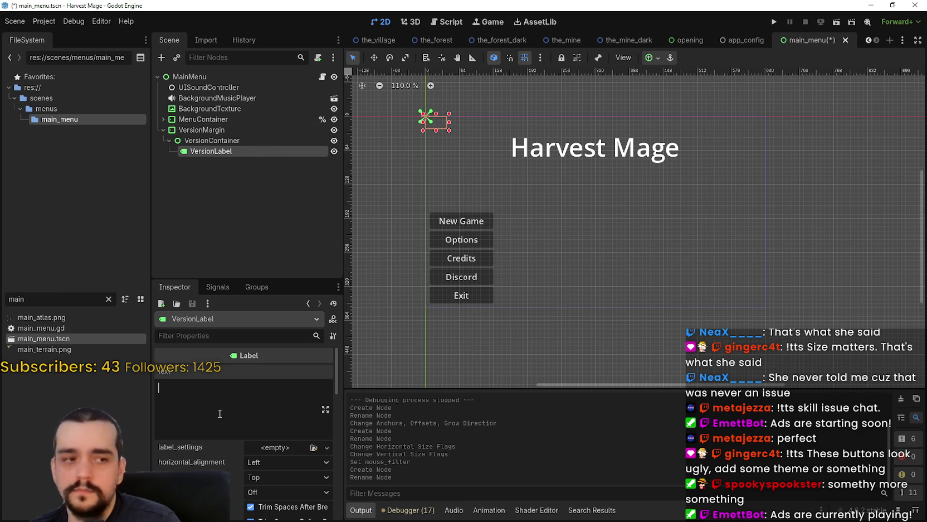
text(v0.0.0)
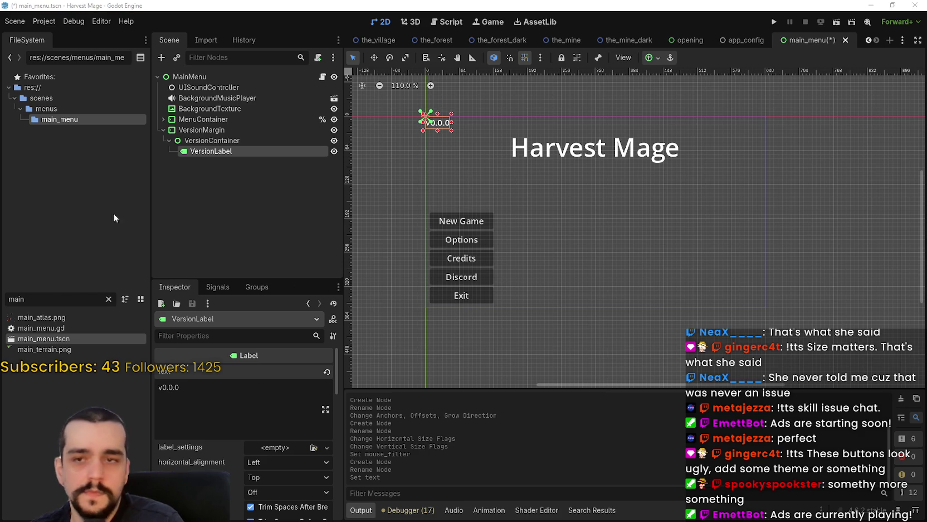
Set VersionContainer's Mouse filter to Ignore and save the scene.
click(218, 140)
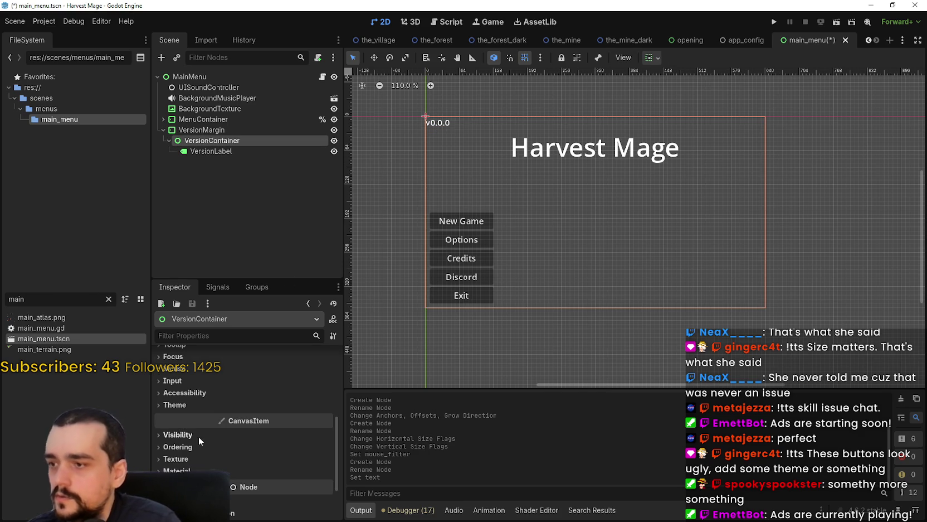
click(178, 381)
click(178, 368)
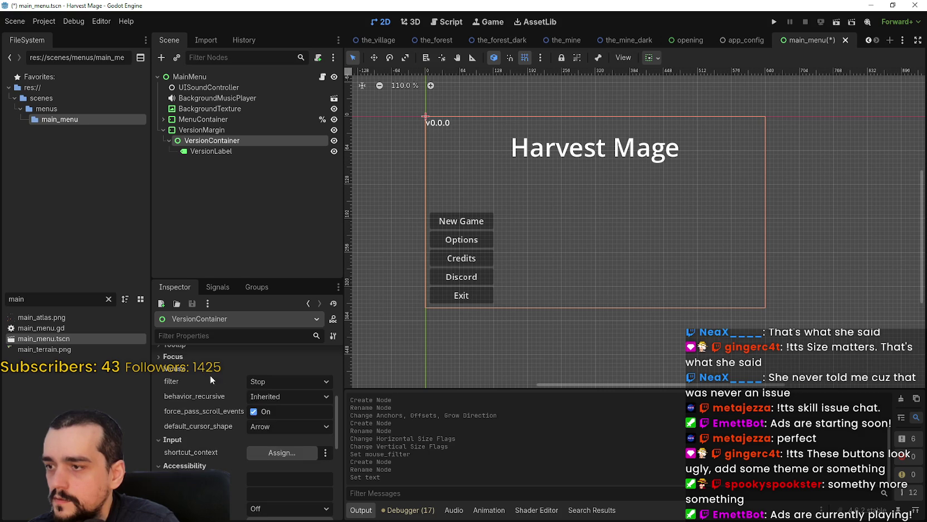
click(287, 381)
click(292, 422)
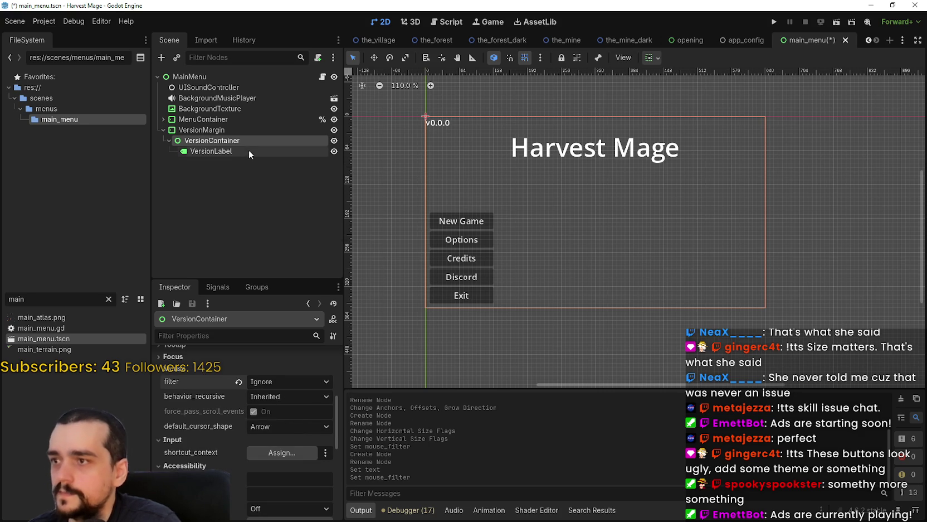
key(ctrl+s)
Set VersionLabel's horizontal alignment to Right.
click(248, 149)
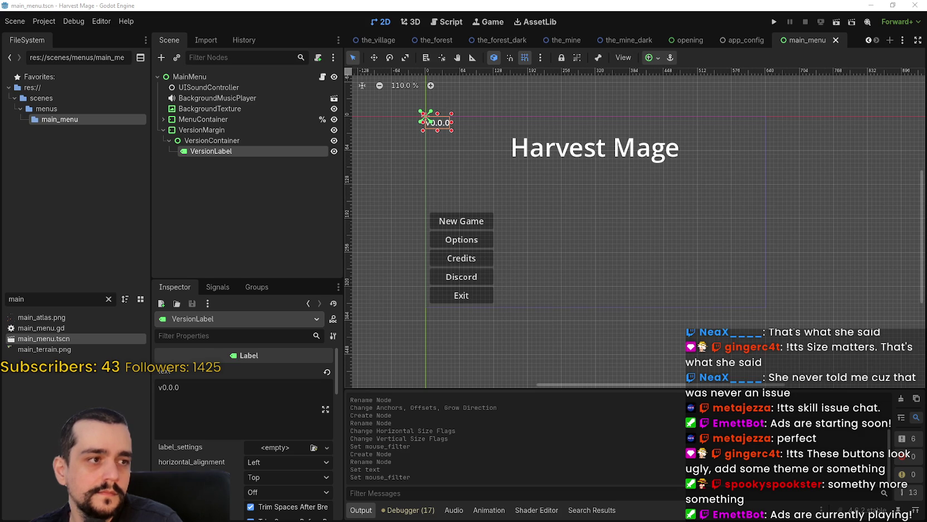
click(263, 462)
click(285, 499)
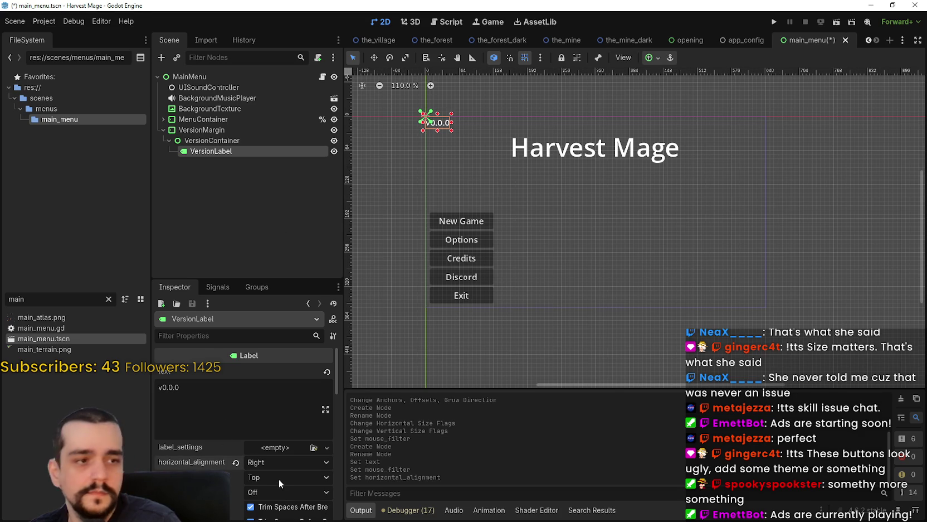
Apply the Bottom Right anchor preset to VersionLabel.
click(656, 57)
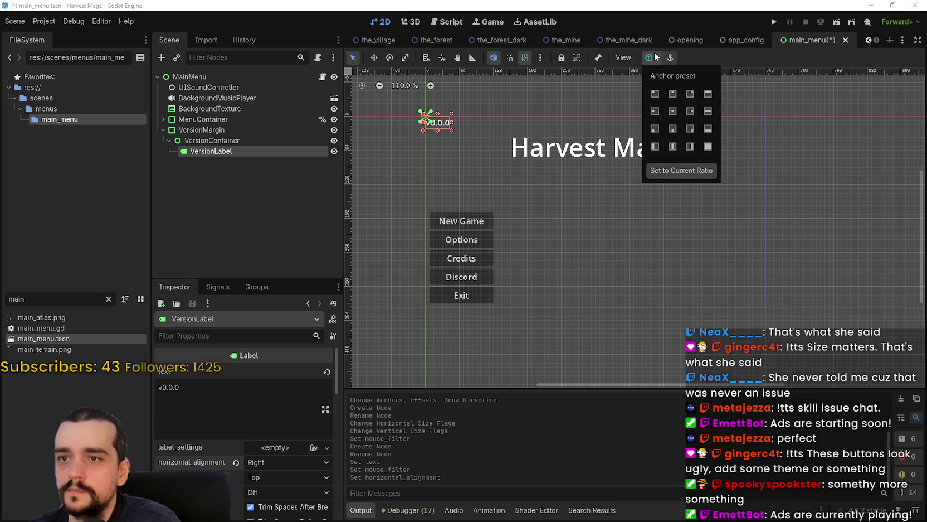
click(690, 129)
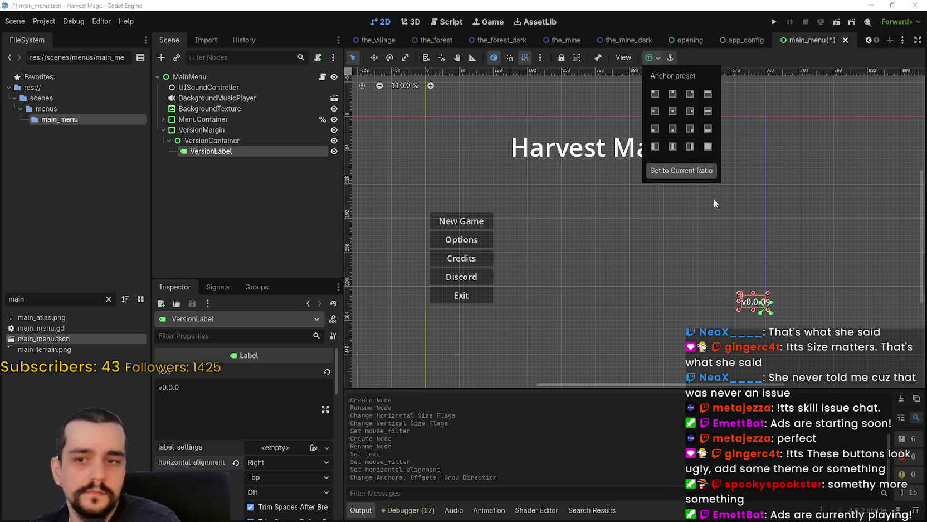
scroll(746, 281, up, 7)
click(781, 334)
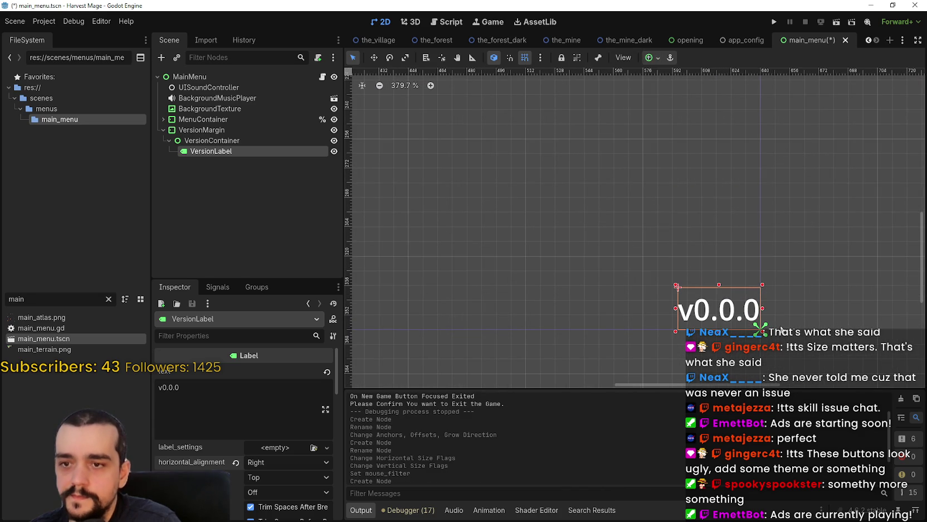
scroll(783, 321, up, 3)
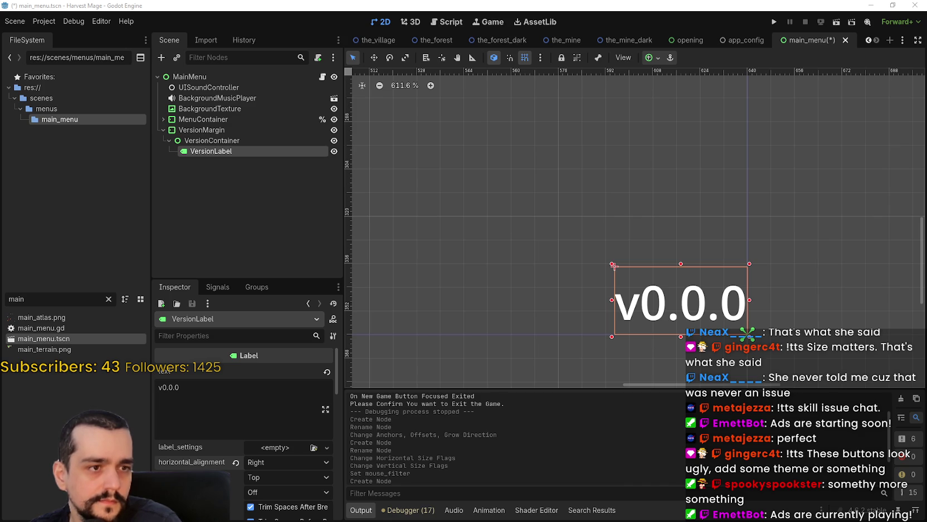
scroll(798, 290, down, 4)
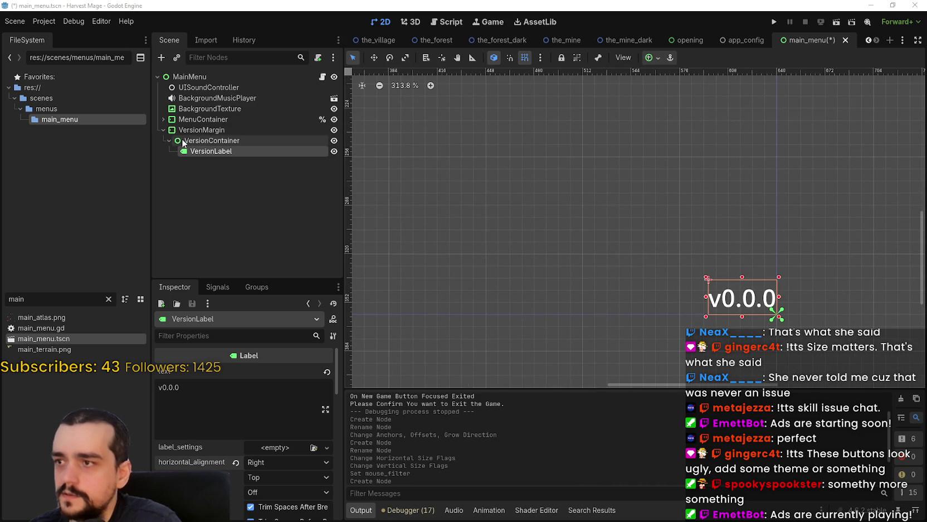
Select VersionMargin in the scene tree and review its Inspector properties.
click(207, 119)
click(202, 130)
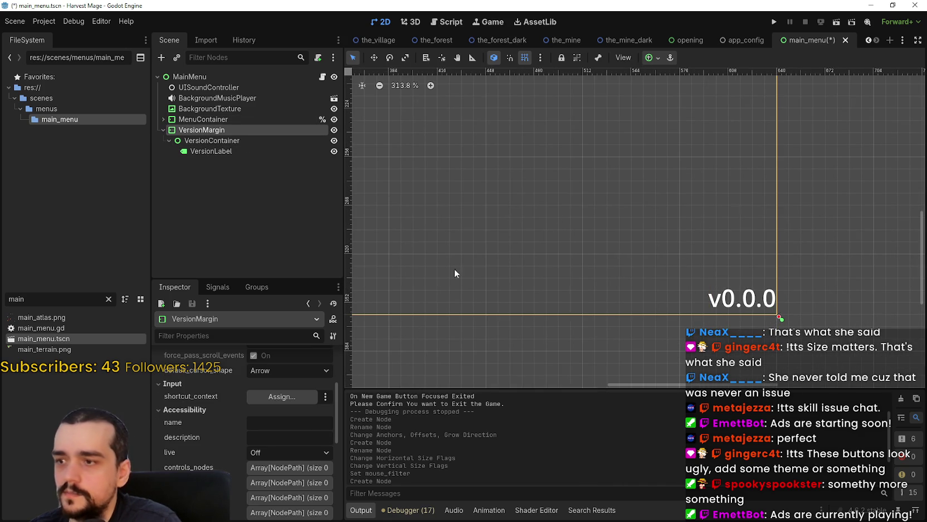
scroll(305, 469, up, 4)
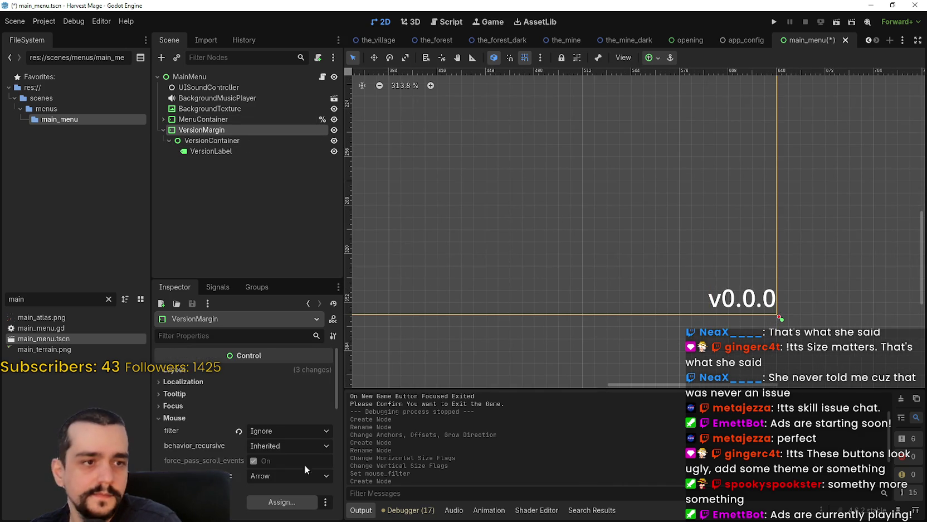
scroll(305, 469, down, 4)
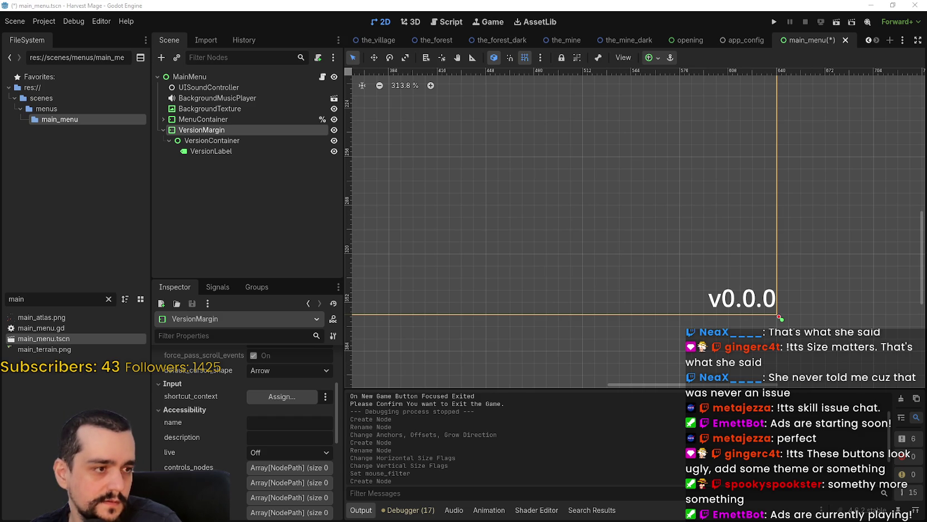
scroll(400, 218, down, 5)
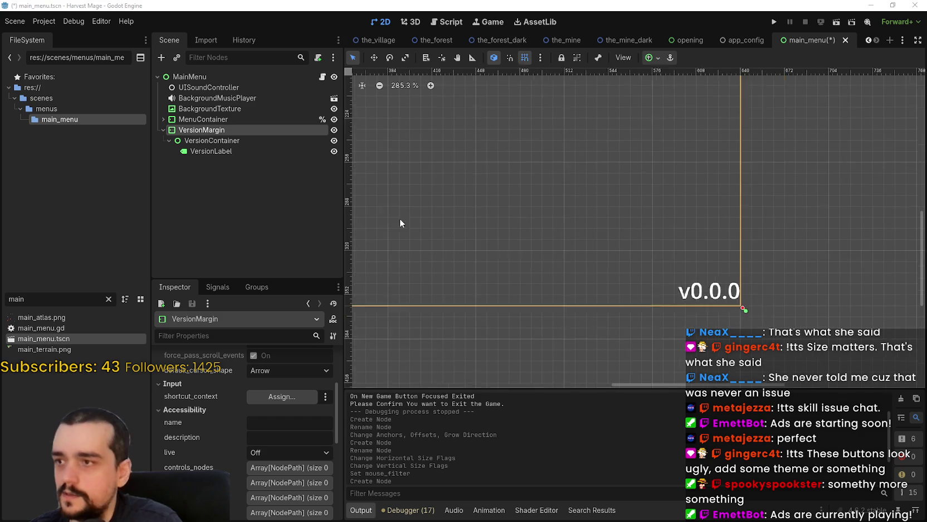
scroll(278, 447, down, 1)
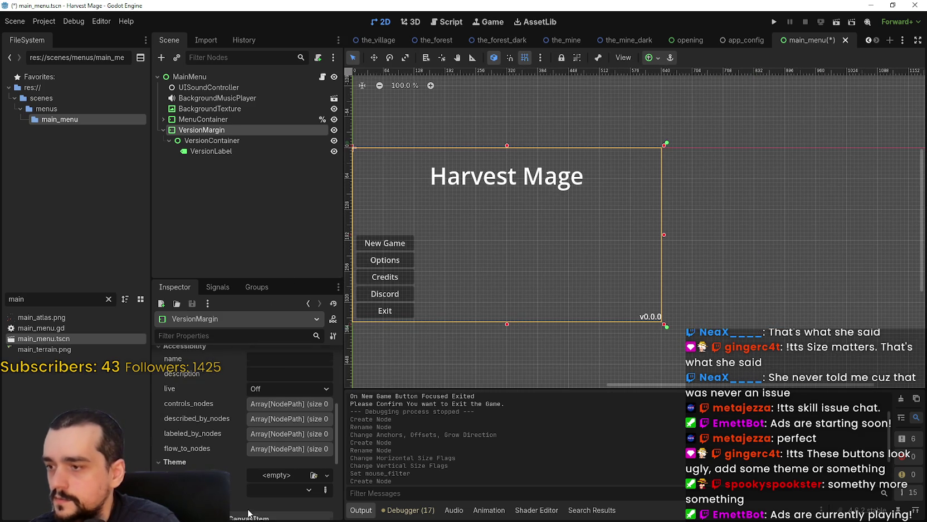
scroll(278, 448, up, 2)
Set VersionMargin's left, top, right and bottom margin constant overrides to 8.
scroll(225, 460, down, 3)
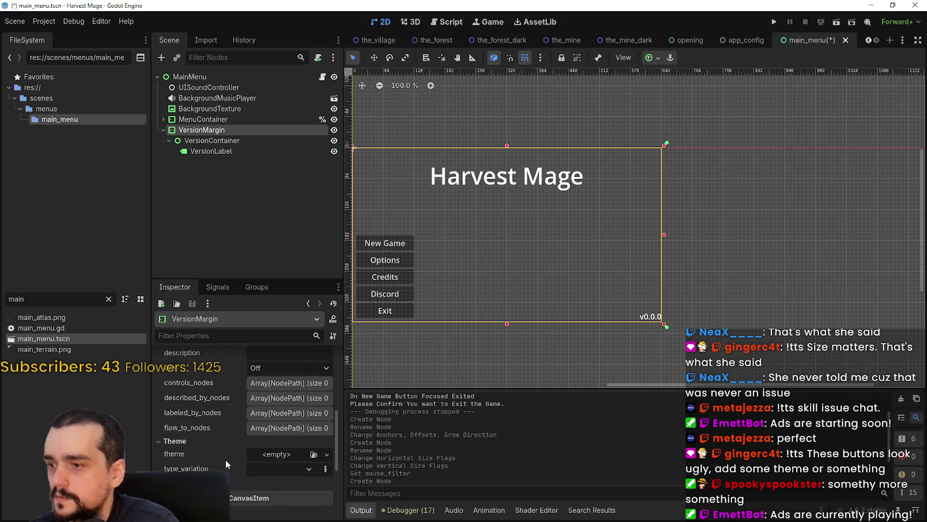
click(228, 463)
click(203, 380)
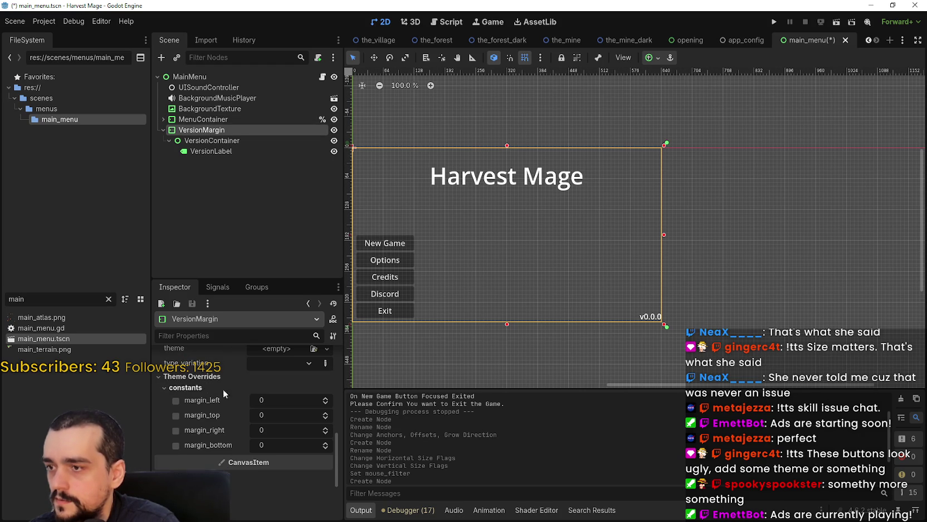
click(289, 400)
text(8)
click(277, 415)
text(8)
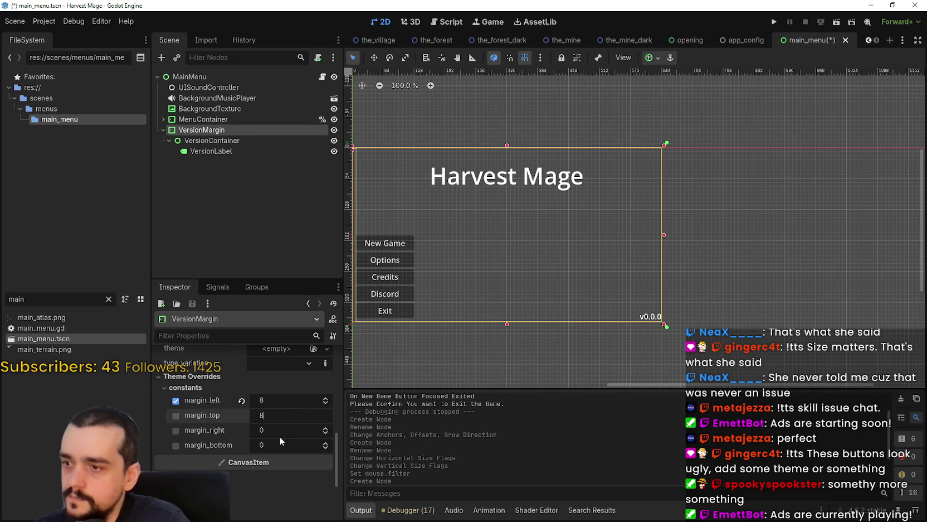
click(278, 436)
text(8)
click(280, 443)
text(8)
key(Return)
Save main_menu.tscn with Ctrl+S.
scroll(642, 259, up, 1)
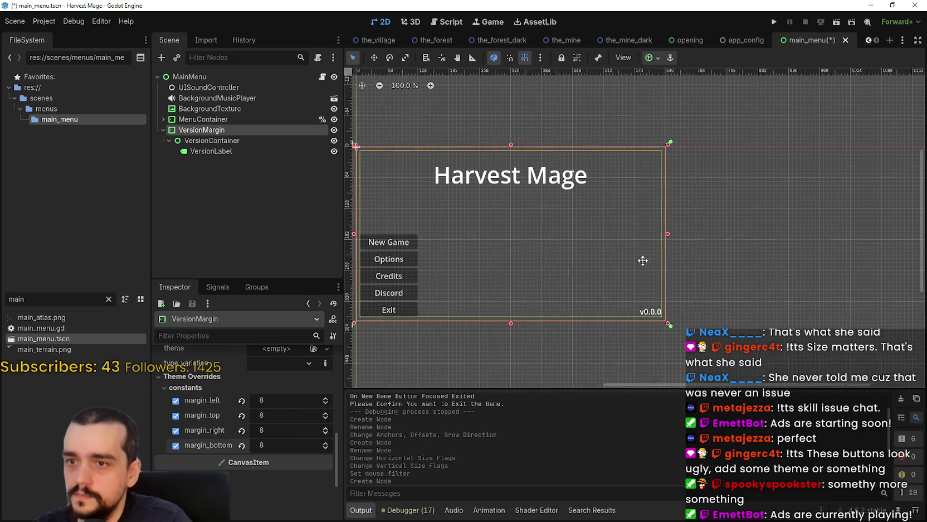
key(ctrl+s)
scroll(697, 279, down, 2)
scroll(595, 233, up, 10)
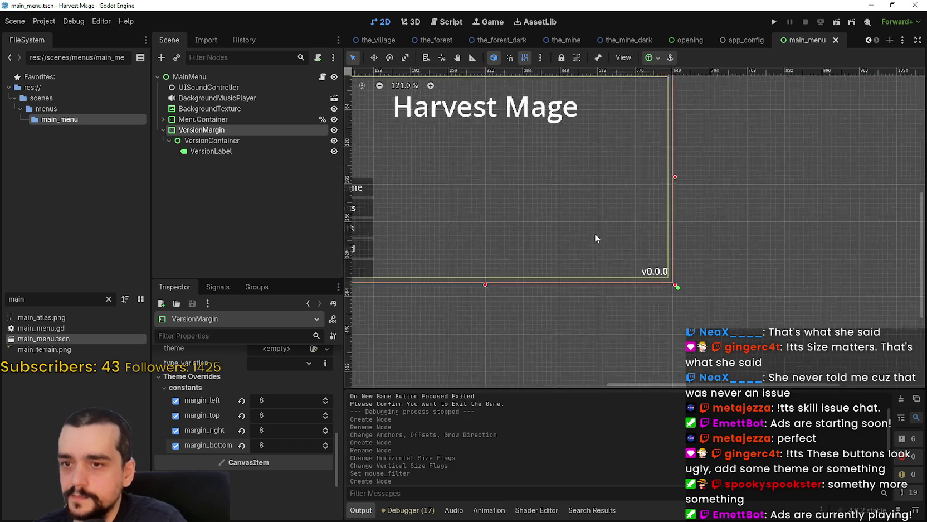
scroll(603, 240, down, 15)
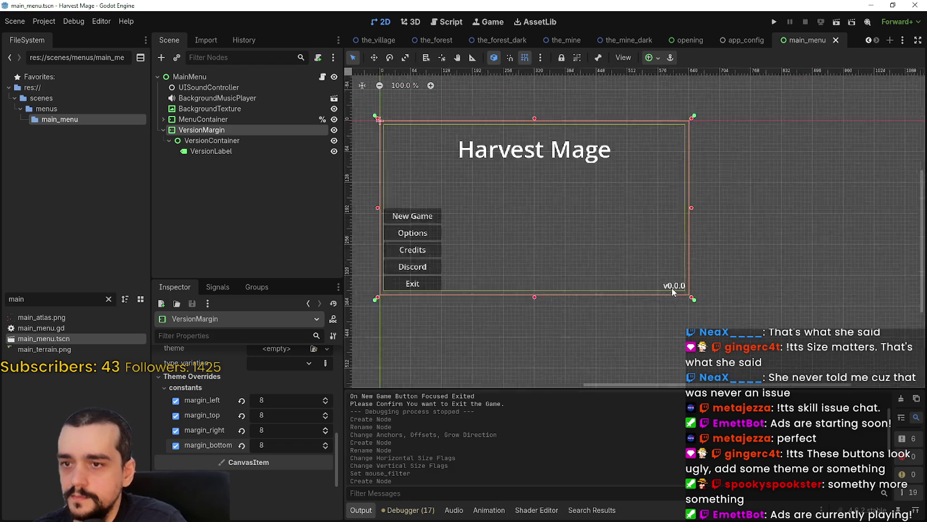
Run Harvest Mage and move its window aside to reveal the editor.
click(774, 22)
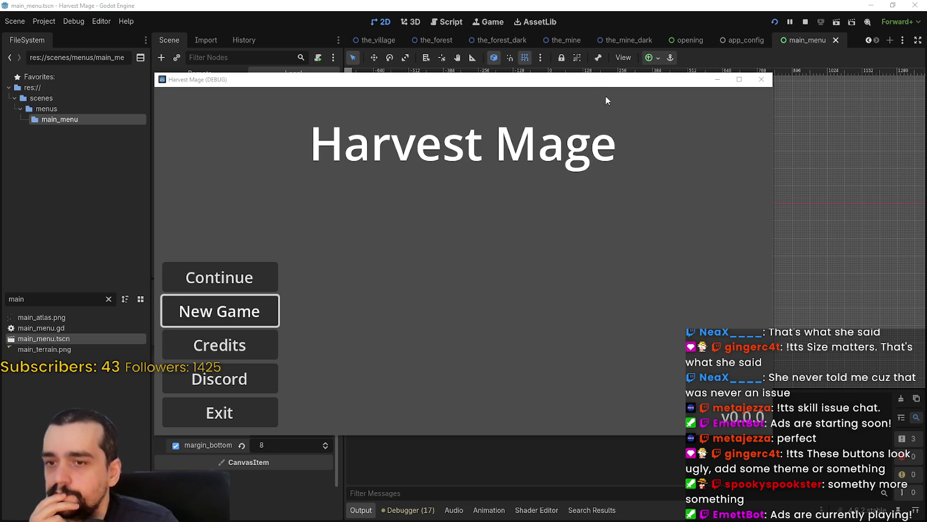
drag(594, 82, 644, 31)
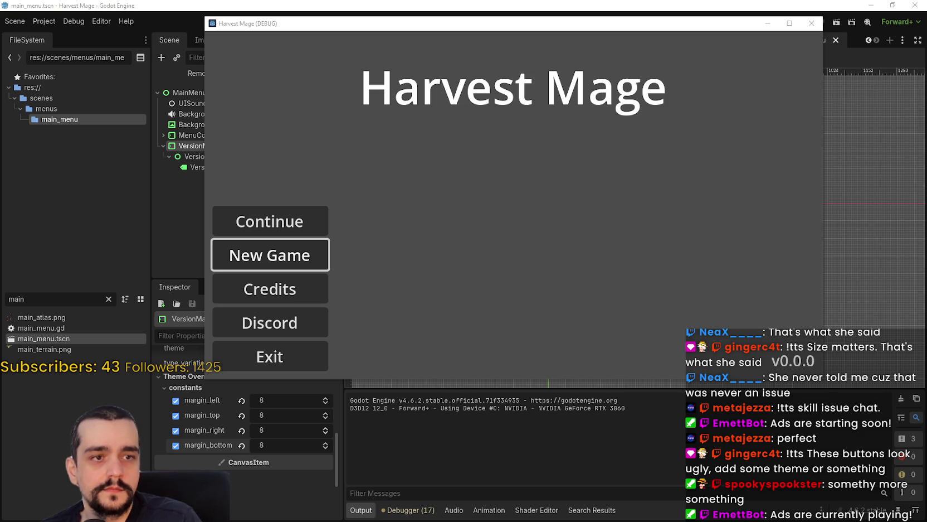
Create config_version_label.gd in scenes/scripts and open it in the script editor.
click(109, 299)
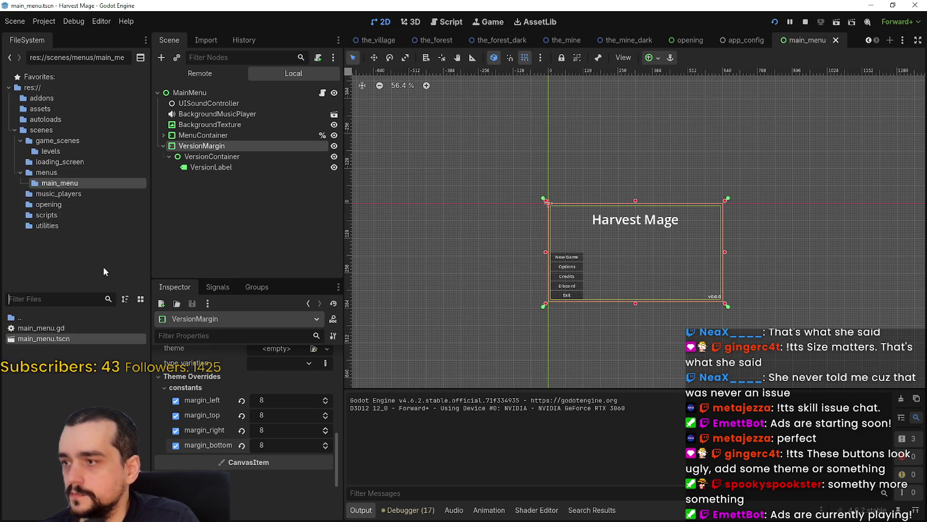
click(60, 215)
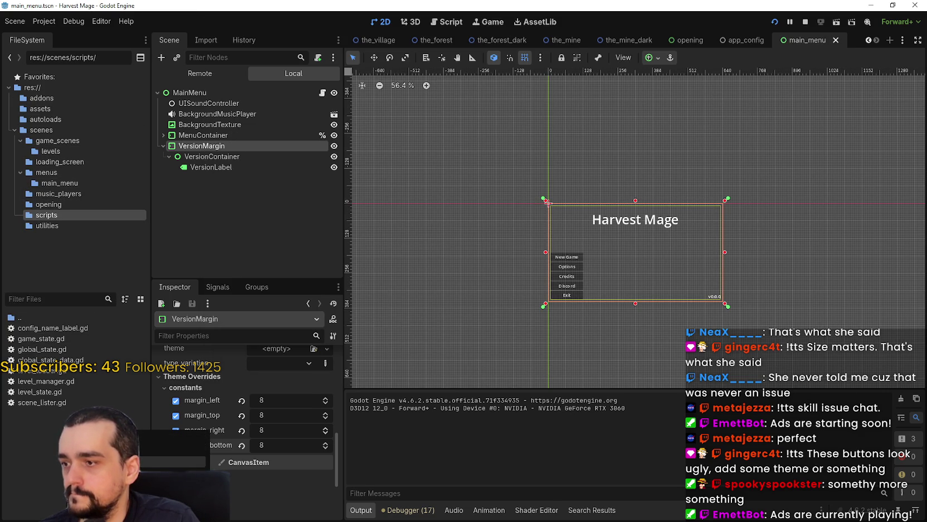
click(145, 433)
text(config_)
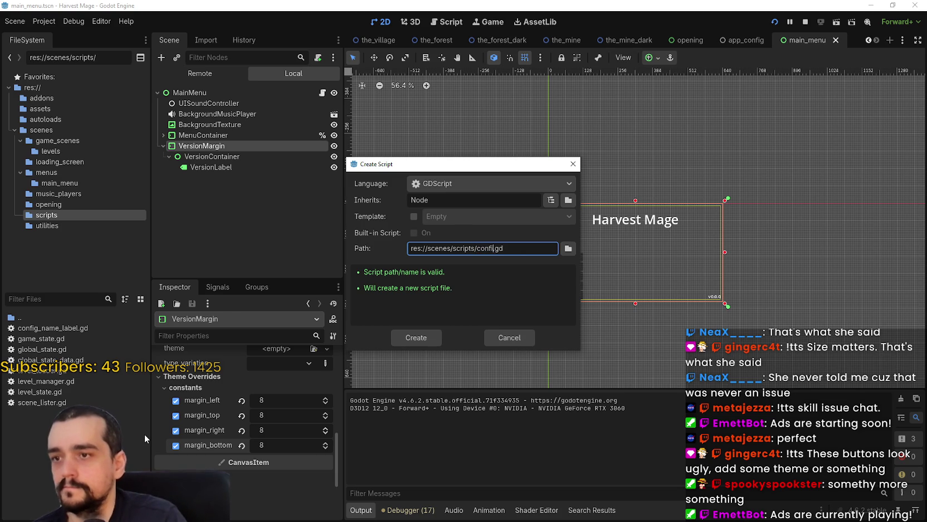
text(version_)
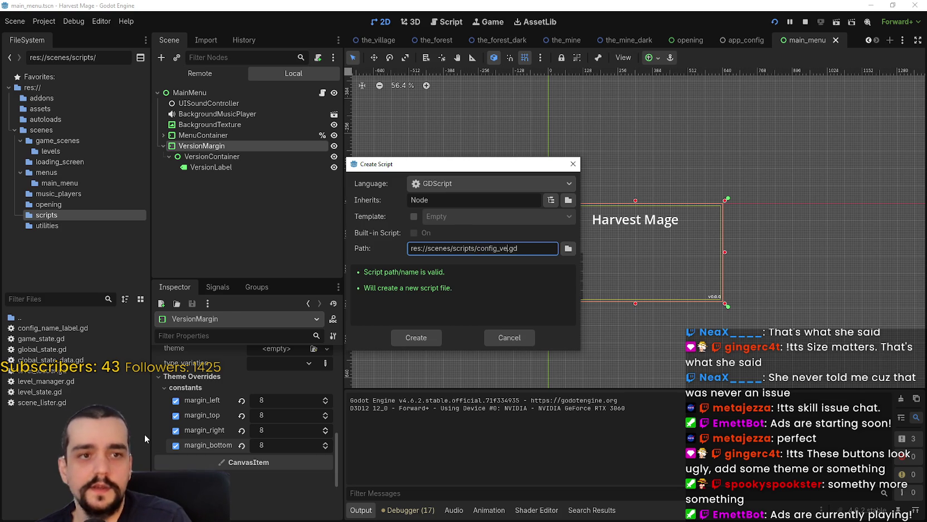
text(label)
key(Return)
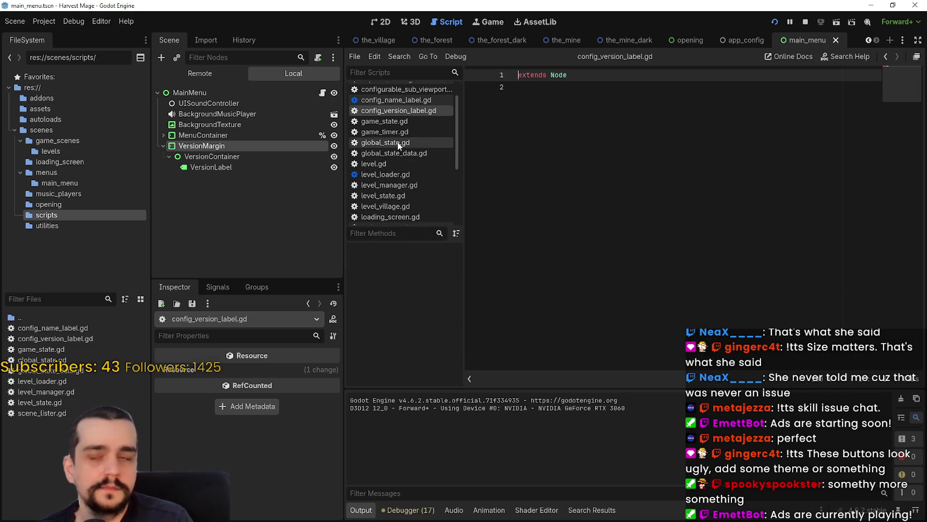
double_click(599, 72)
text(Label)
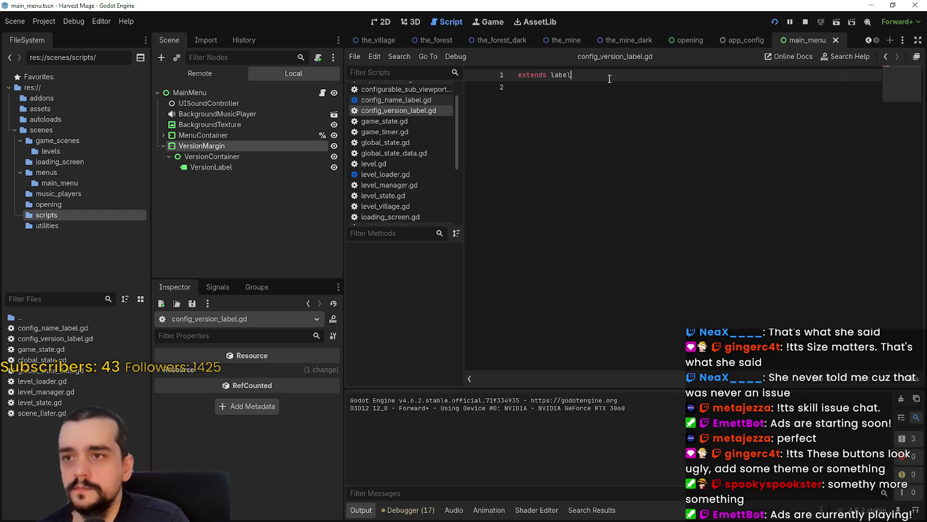
key(Escape)
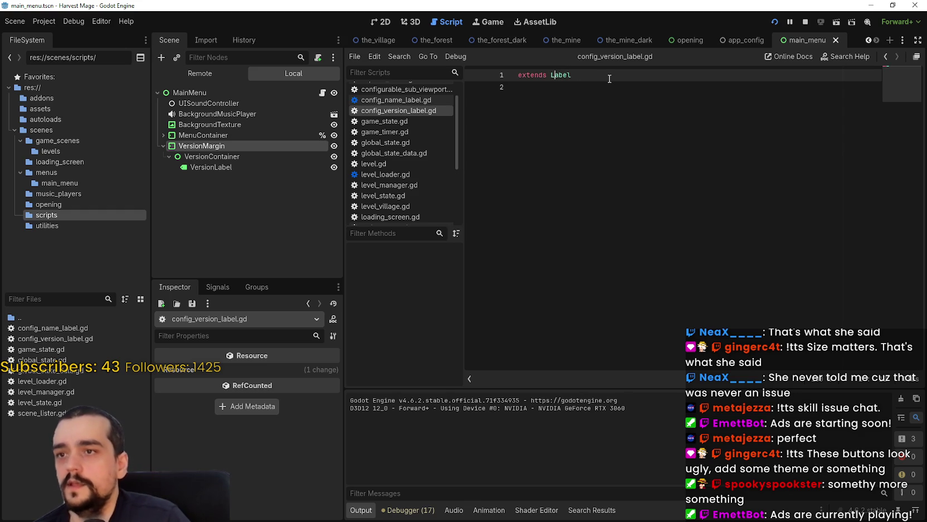
key(Home)
key(Return)
key(Up)
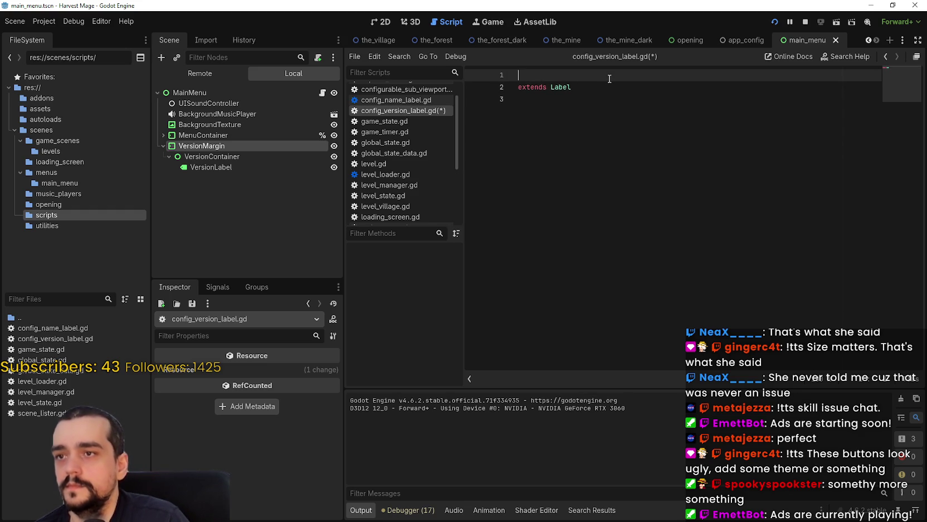
text(@tool)
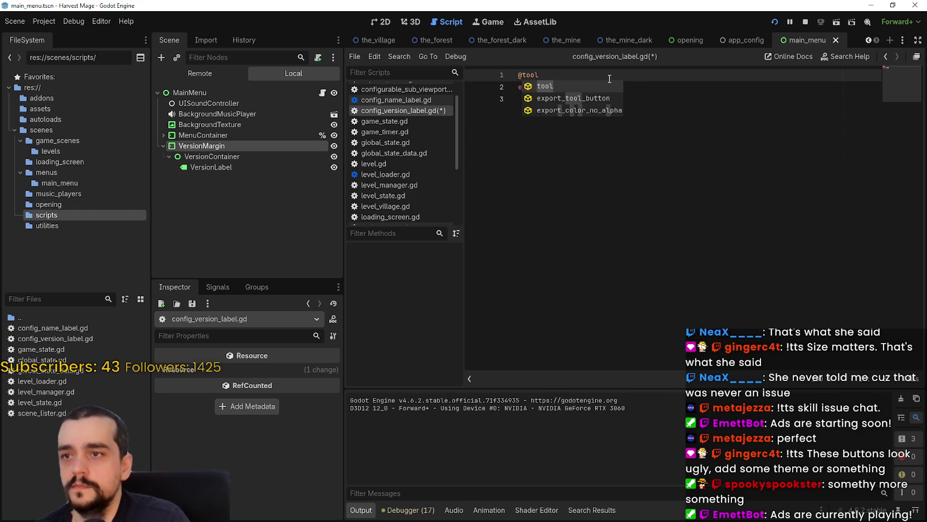
key(Return)
click(661, 95)
key(ctrl+s)
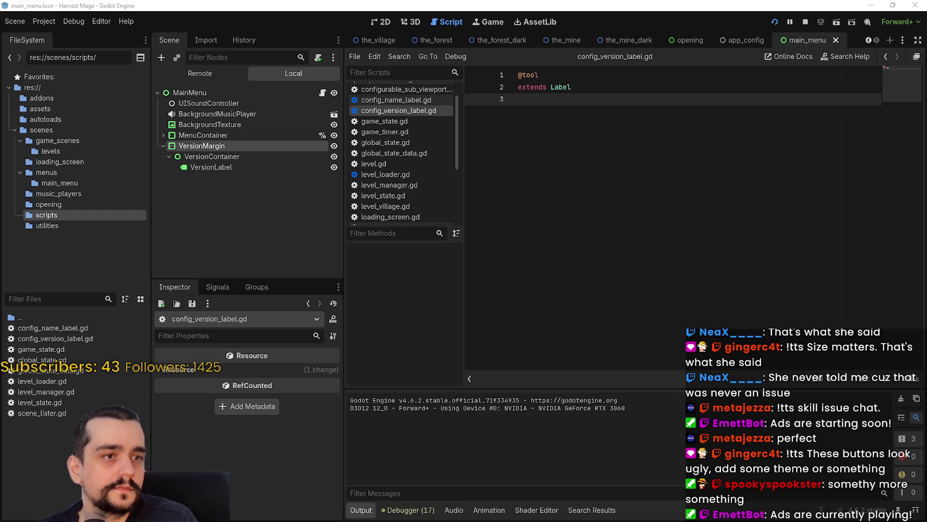
Paste the update_version_label code, save the script, and stop the running game.
key(ctrl+v)
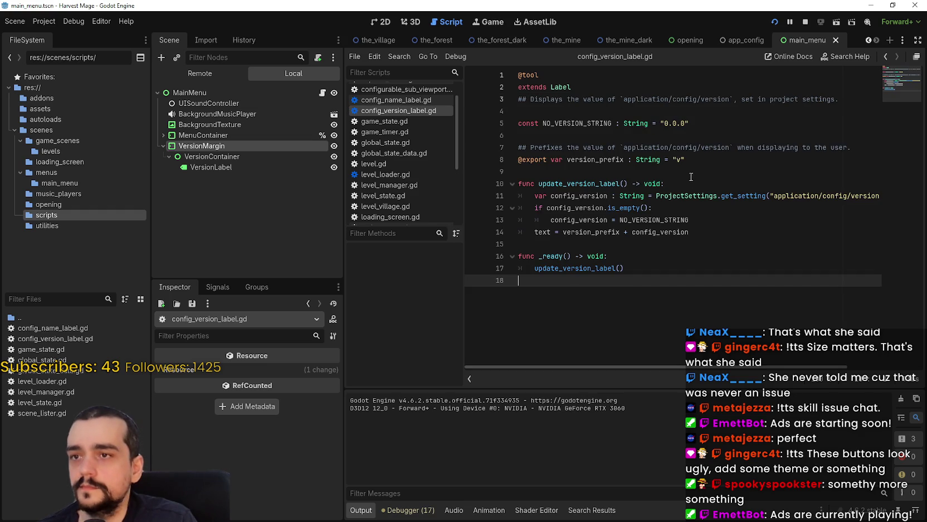
click(681, 135)
key(ctrl+s)
click(730, 268)
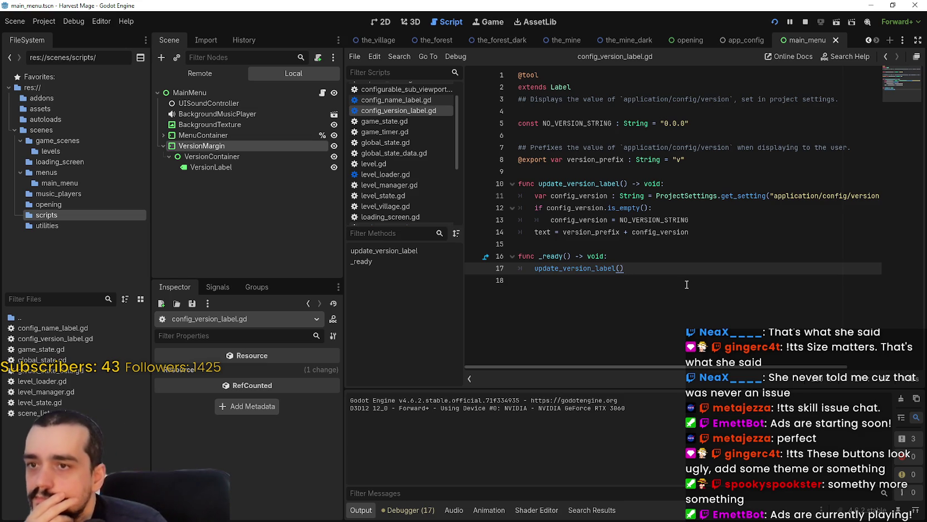
drag(591, 147, 730, 147)
click(728, 146)
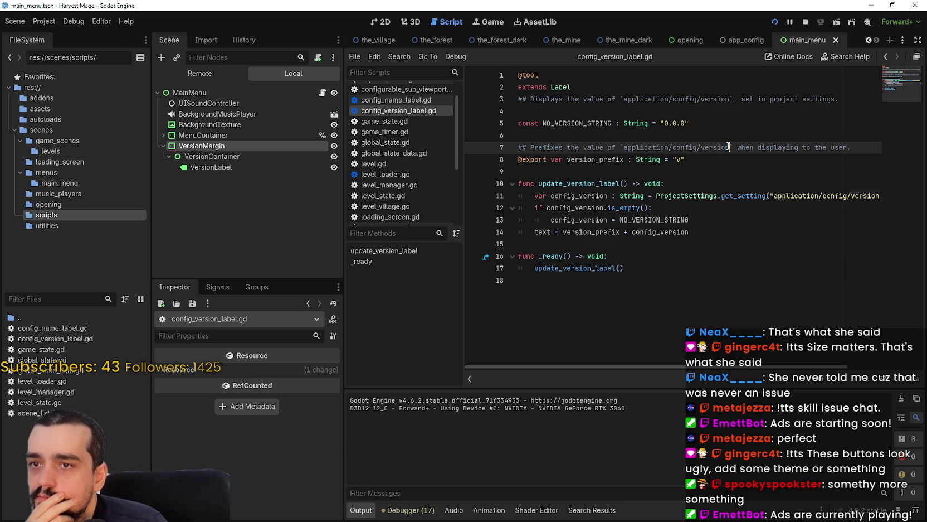
double_click(729, 146)
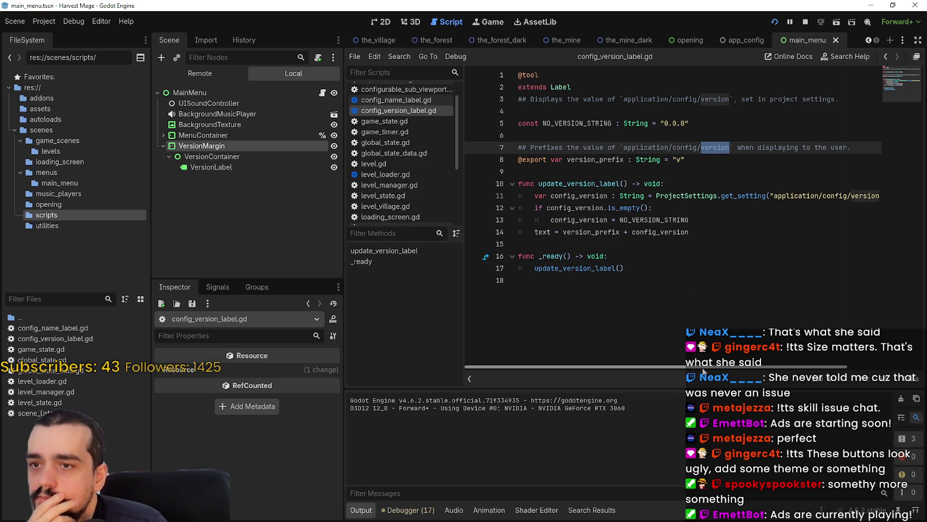
mouse_move(704, 371)
mouse_down()
mouse_move(801, 379)
mouse_move(608, 294)
mouse_up()
click(608, 294)
click(806, 22)
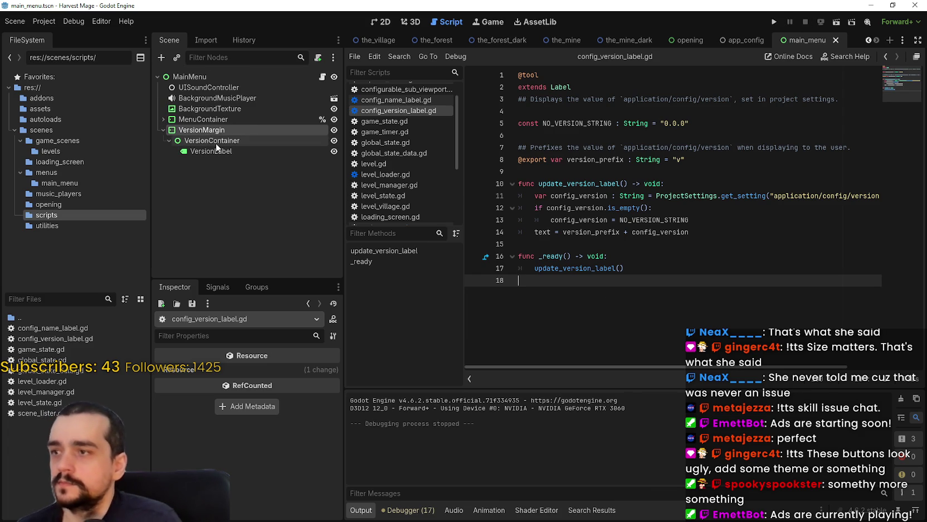
Attach config_version_label.gd to VersionLabel's Script property and save the main menu.
click(216, 151)
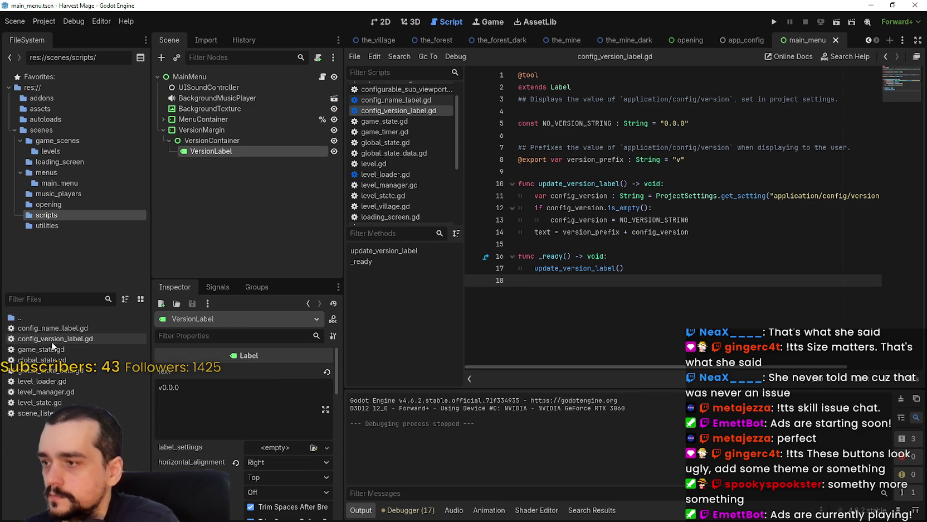
mouse_move(55, 338)
mouse_down()
mouse_move(185, 389)
mouse_move(245, 504)
mouse_move(311, 491)
mouse_move(292, 504)
mouse_up()
key(ctrl+s)
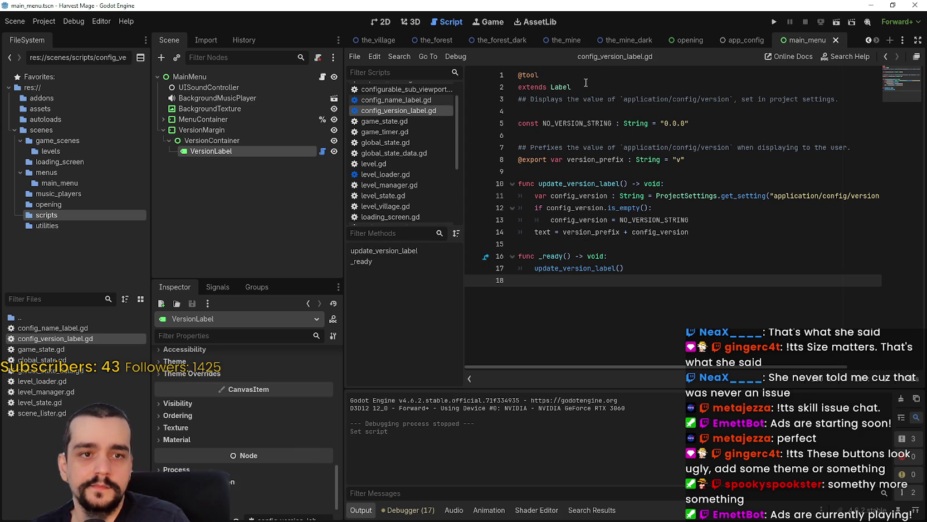
Test-run the game, which still shows v0.0.0, then close it and open the Project menu.
click(773, 23)
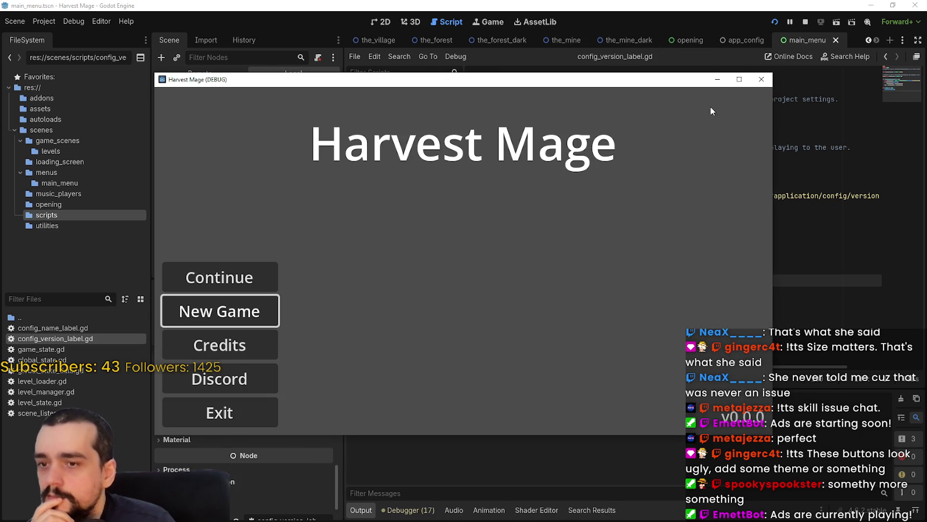
click(761, 79)
click(44, 21)
Set Application > Config Version to 0.0.1 in Project Settings.
click(61, 35)
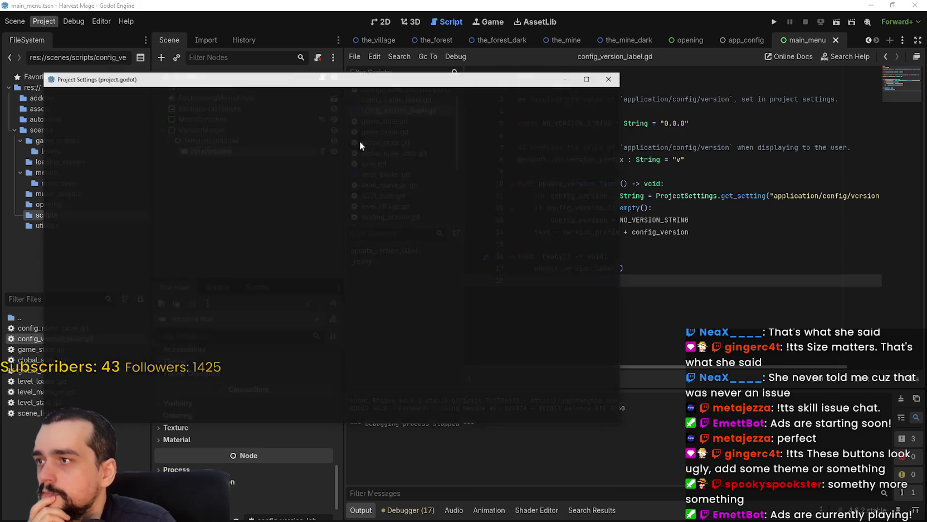
drag(187, 78, 291, 82)
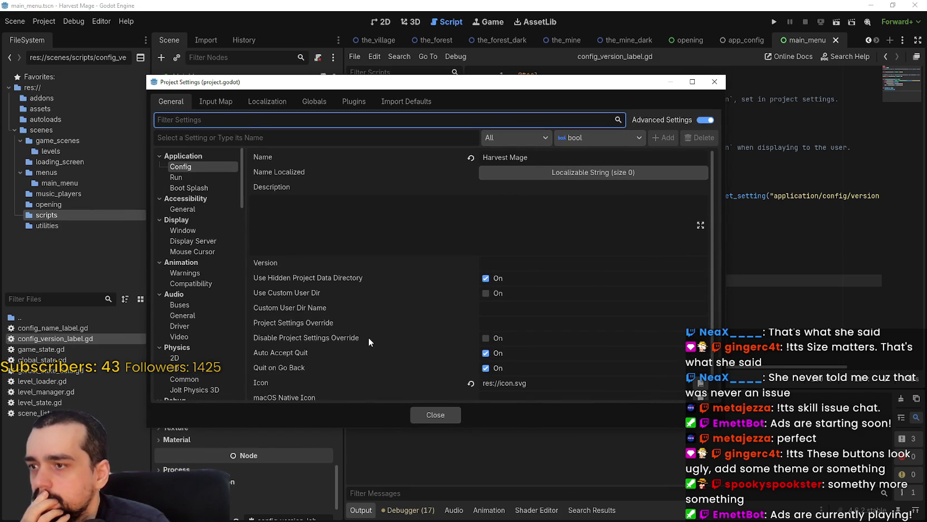
scroll(370, 335, down, 1)
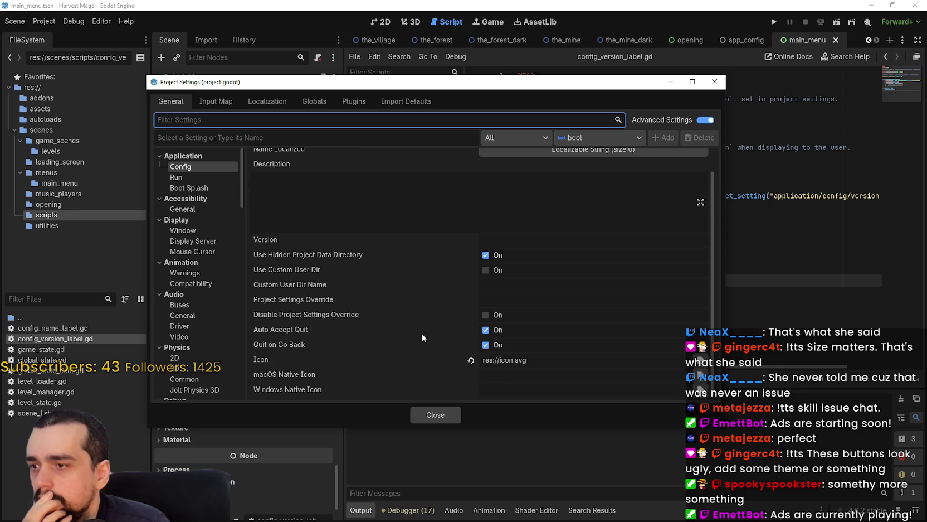
scroll(422, 333, up, 1)
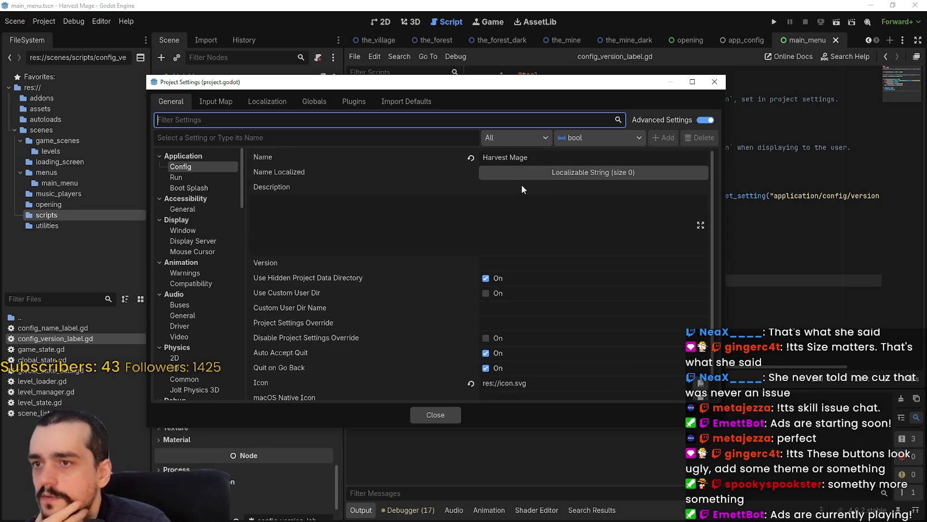
click(205, 177)
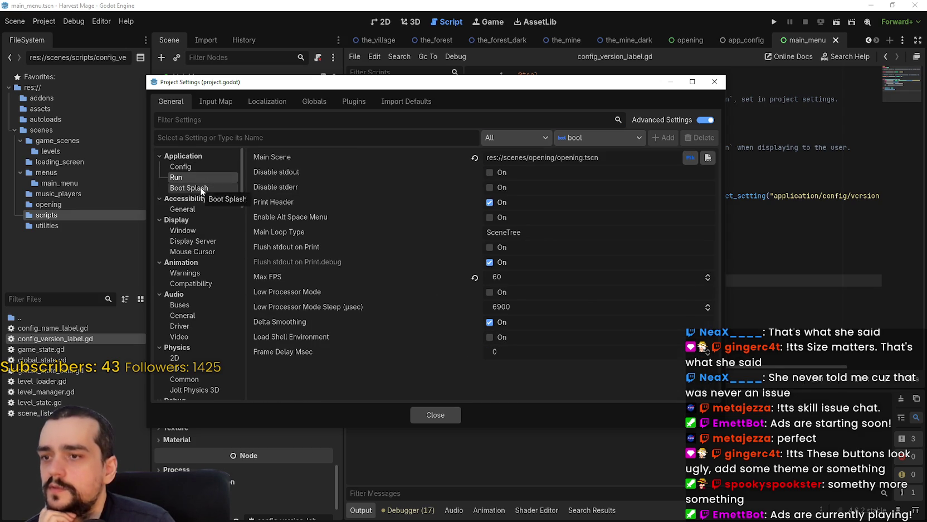
click(200, 186)
click(207, 166)
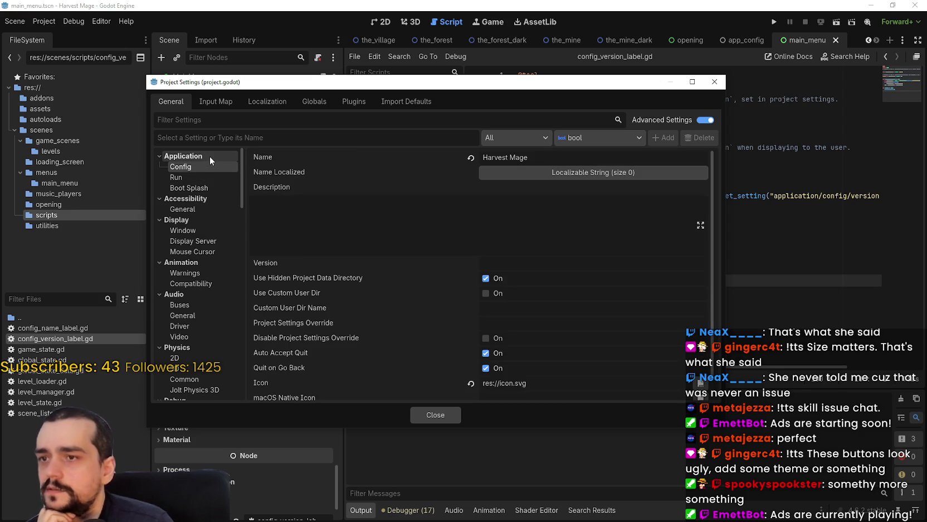
click(560, 263)
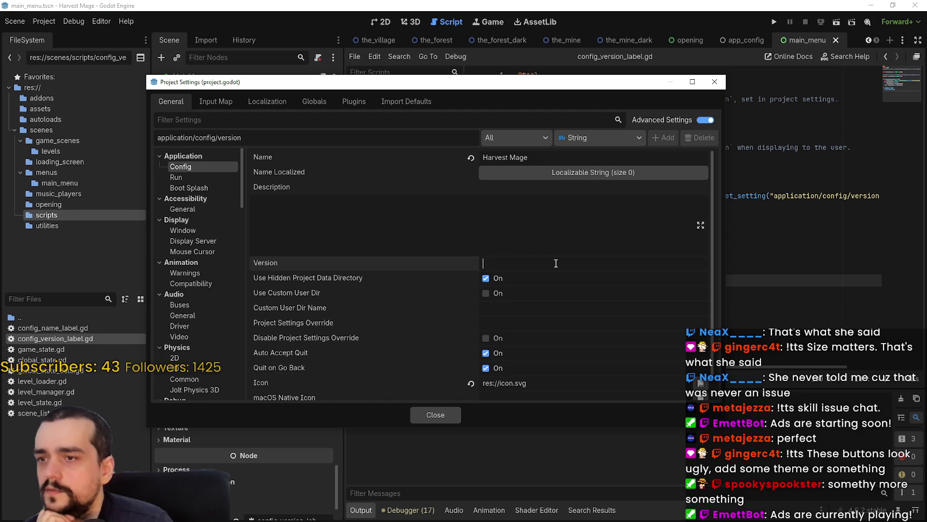
text(0)
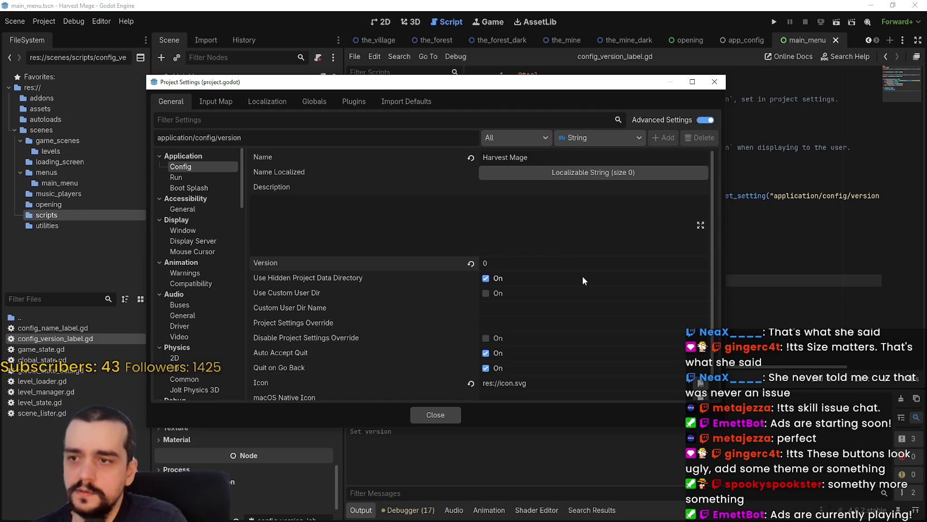
text(.0.1)
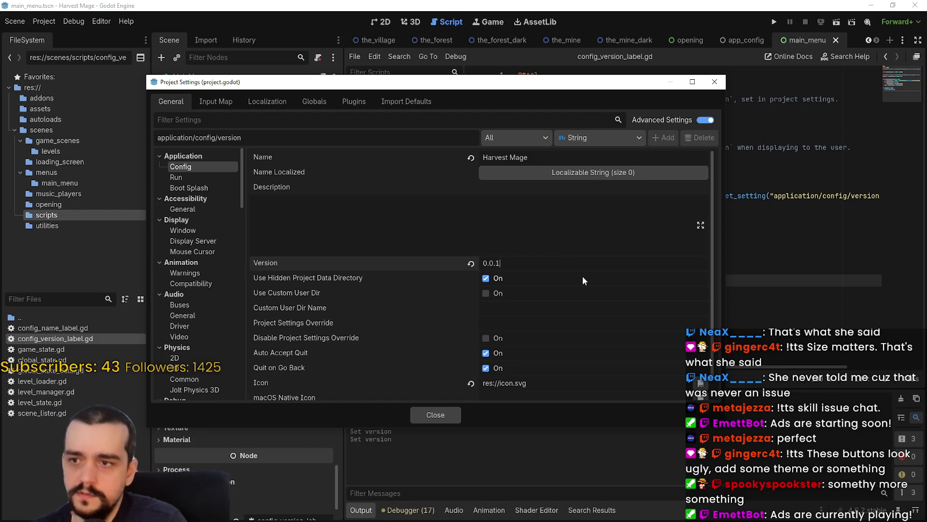
click(529, 232)
Close Project Settings, run the game with F5, then close the game window.
click(457, 418)
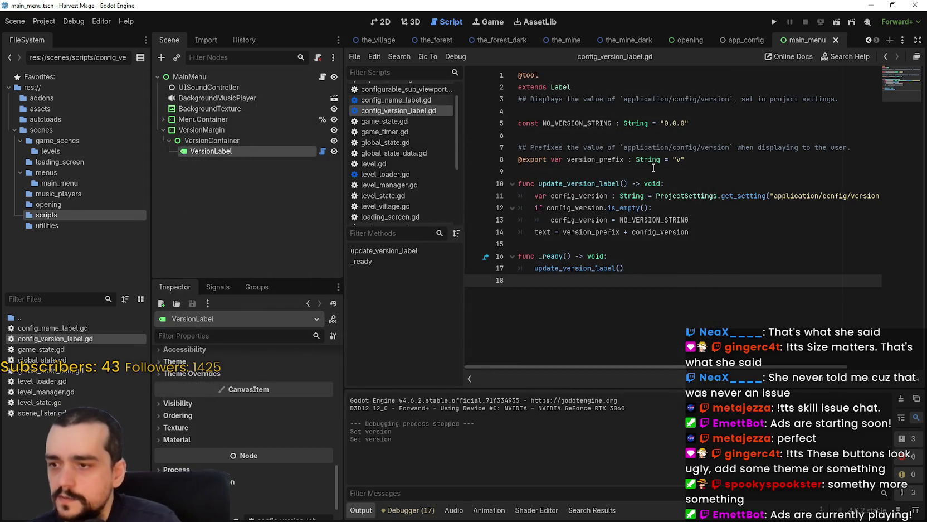
key(F5)
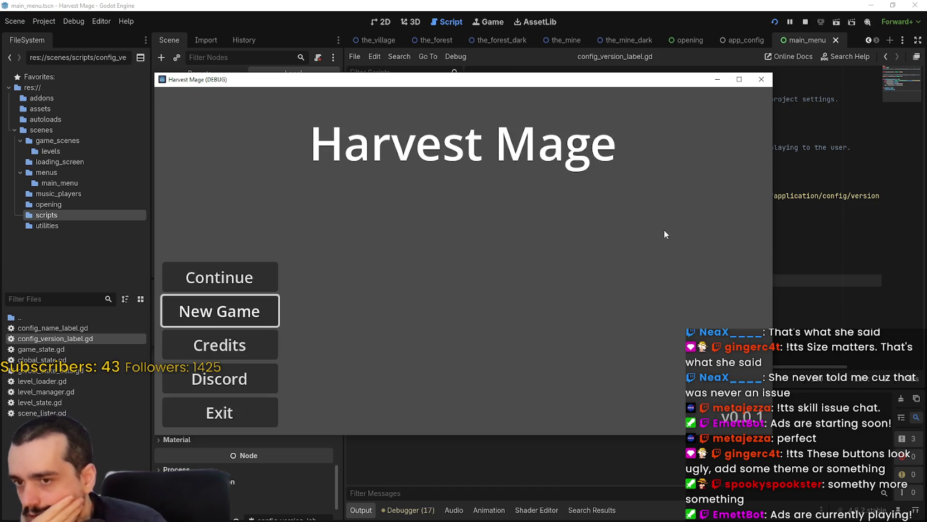
click(740, 79)
click(892, 5)
click(763, 80)
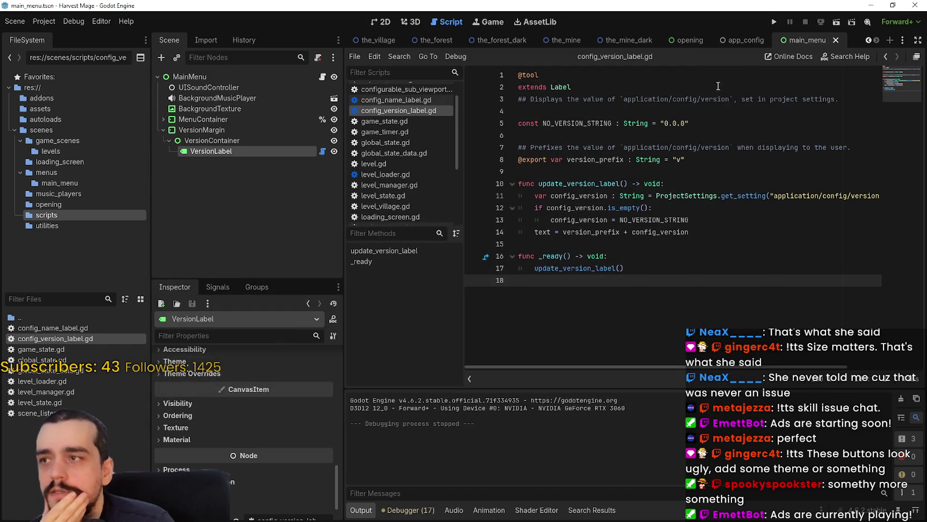
Reopen Project Settings to confirm the Application Config Version reads 0.0.1.
click(53, 22)
click(53, 35)
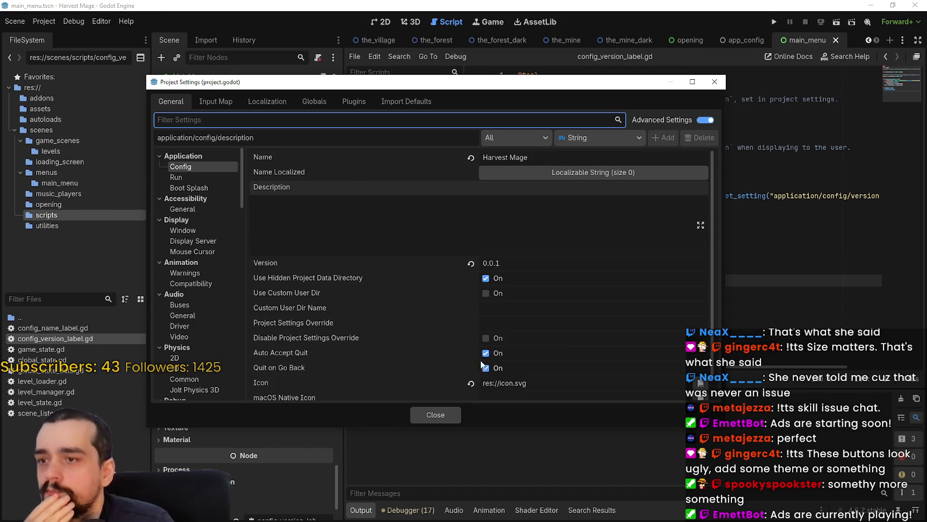
scroll(487, 343, down, 1)
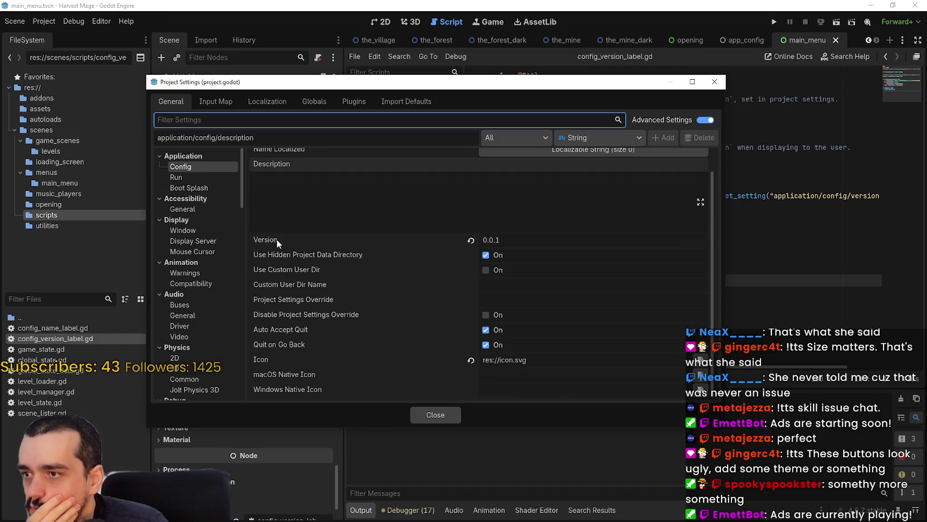
mouse_move(277, 239)
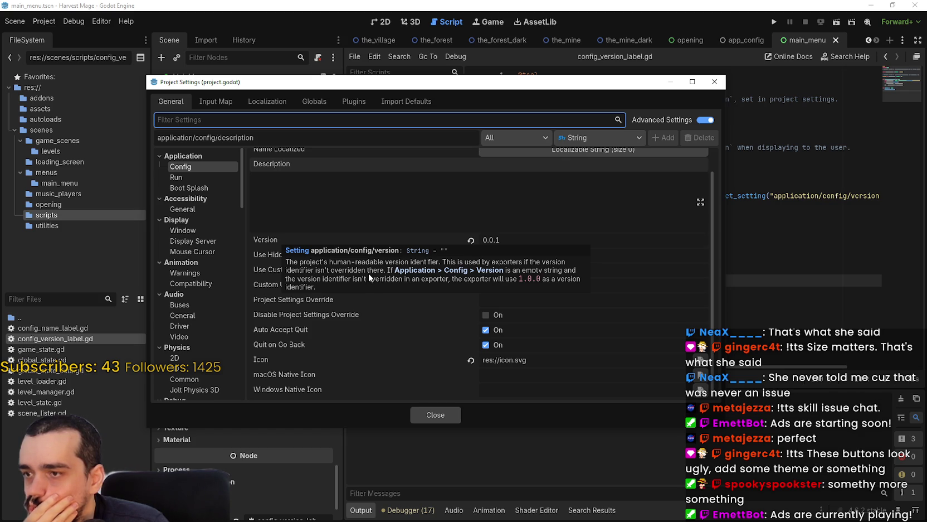
Close Project Settings and return to the config_version_label.gd code.
click(443, 413)
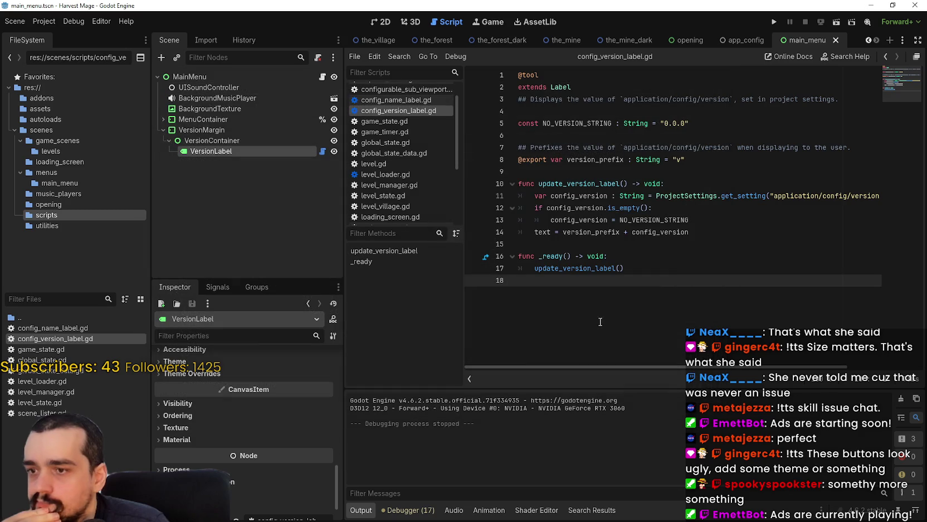
click(693, 232)
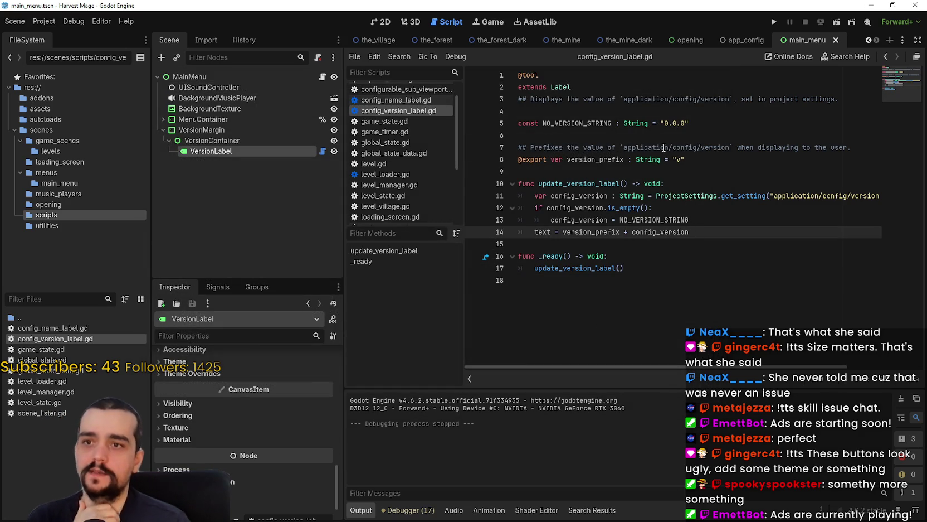
click(651, 123)
click(648, 136)
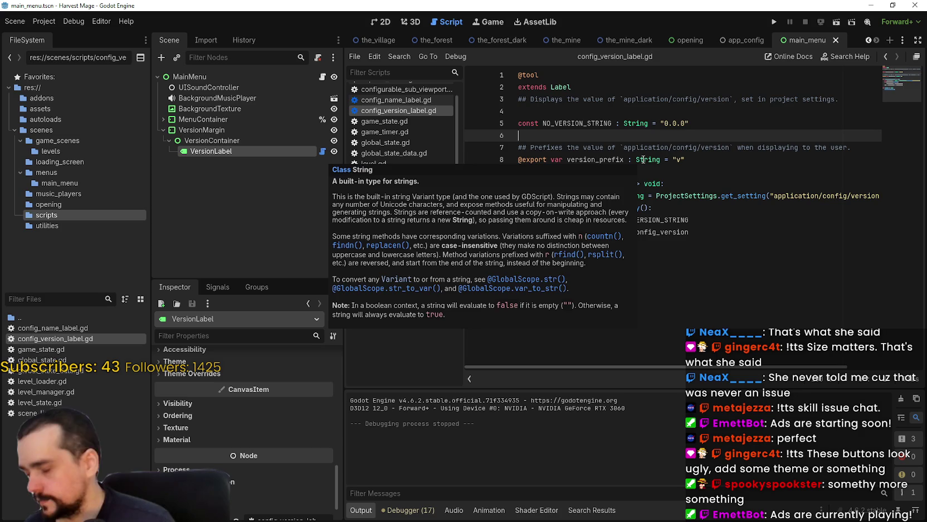
mouse_move(643, 158)
click(45, 21)
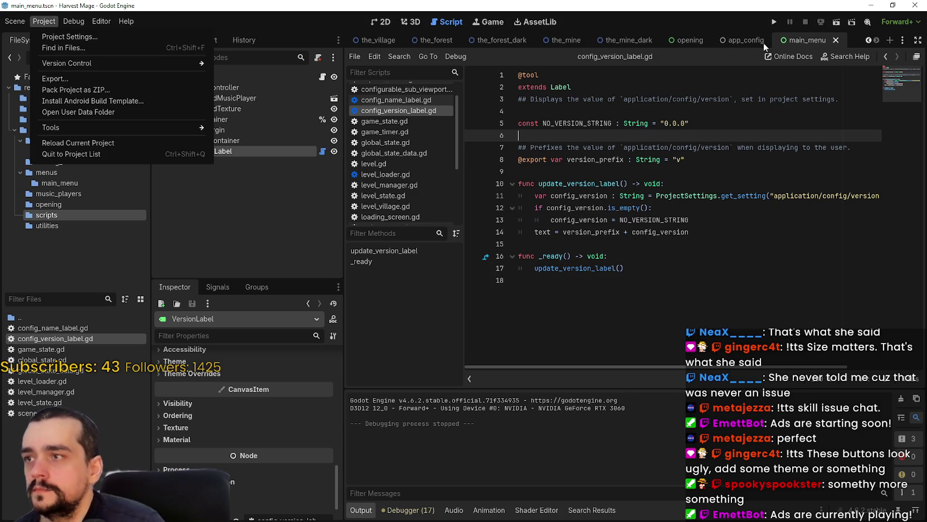
Play a New Game, visit Forest, return to the village, enter Dark Mine, then close the game.
click(774, 27)
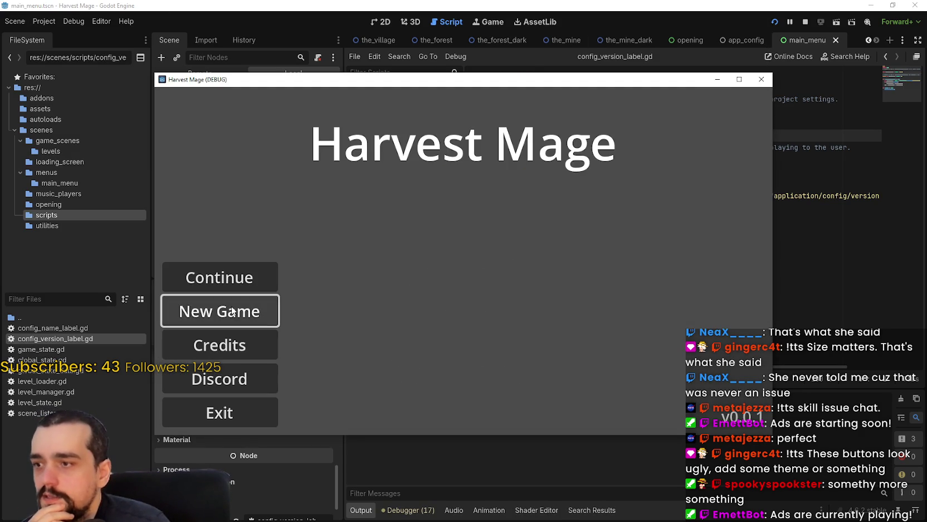
click(223, 311)
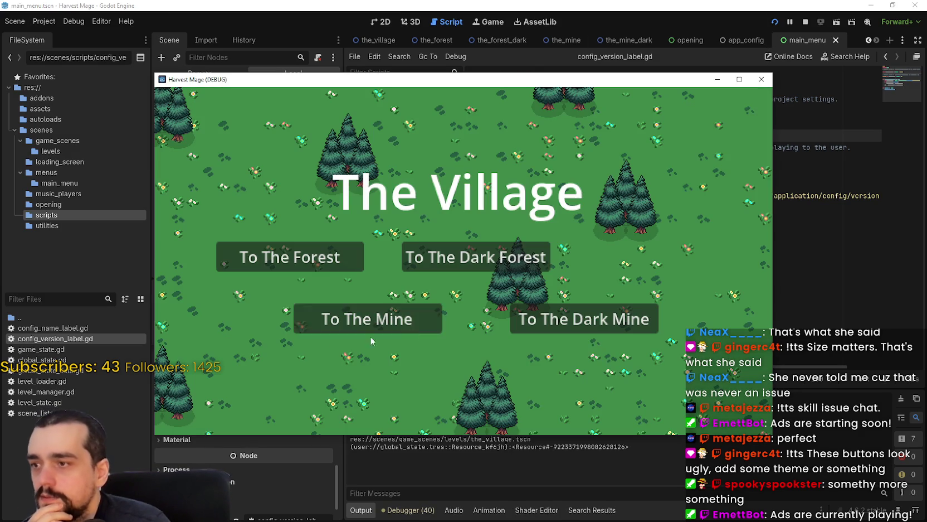
click(297, 263)
click(411, 300)
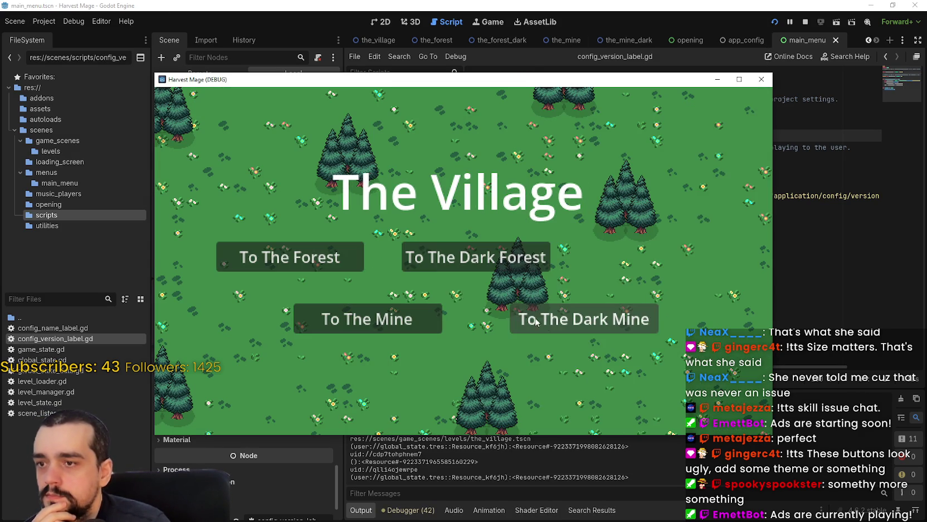
click(534, 318)
click(762, 81)
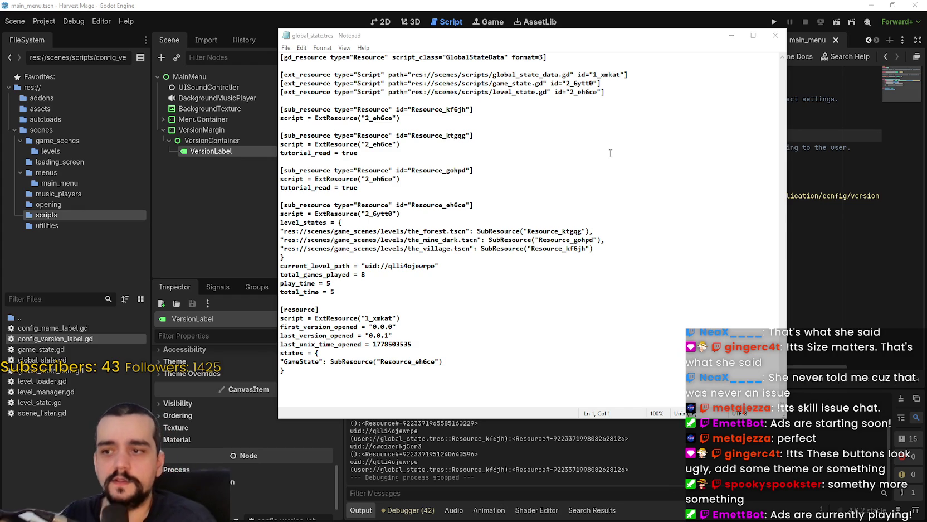
Select the recorded version values in global_state.tres, then pick out the last_version_opened name.
mouse_move(446, 344)
mouse_down()
mouse_move(361, 327)
mouse_move(252, 329)
mouse_up()
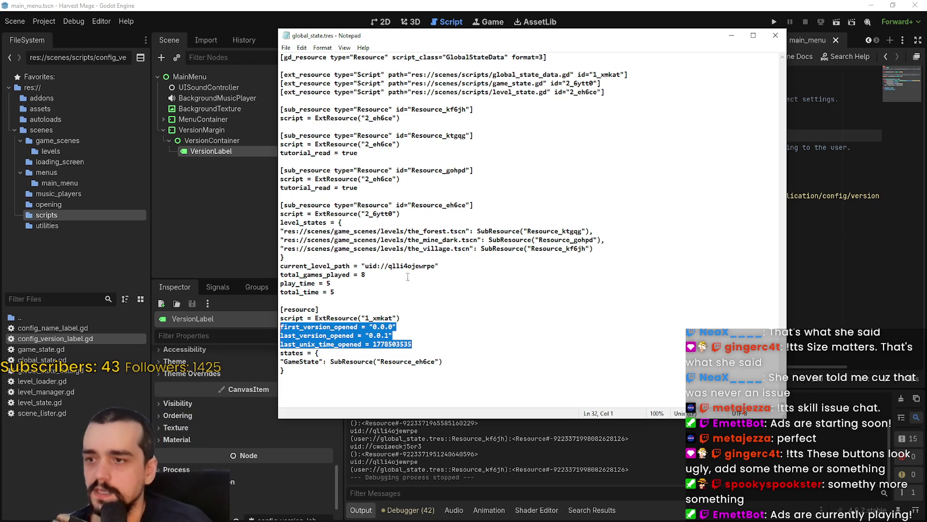
click(419, 338)
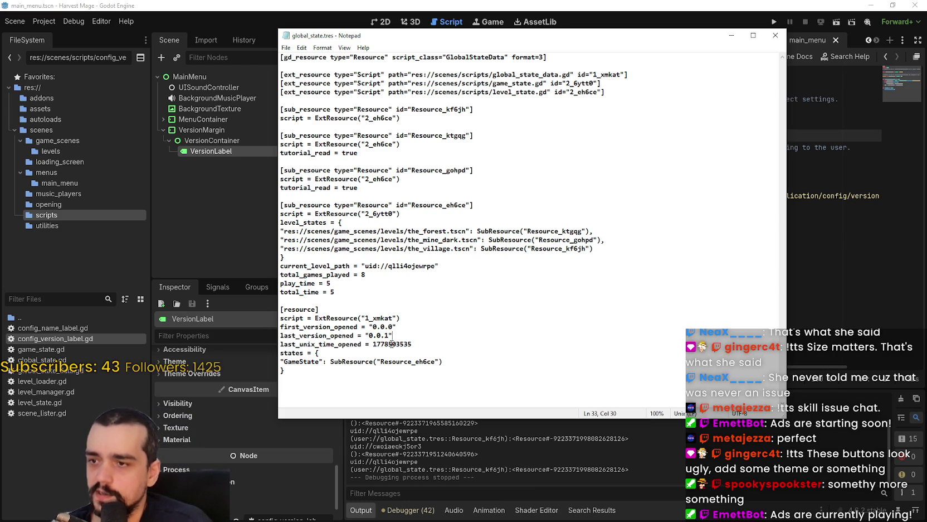
double_click(329, 335)
Search the project for last_version_opened and review its assignment on line 21 of global_state.gd.
key(ctrl+c)
key(alt+Tab)
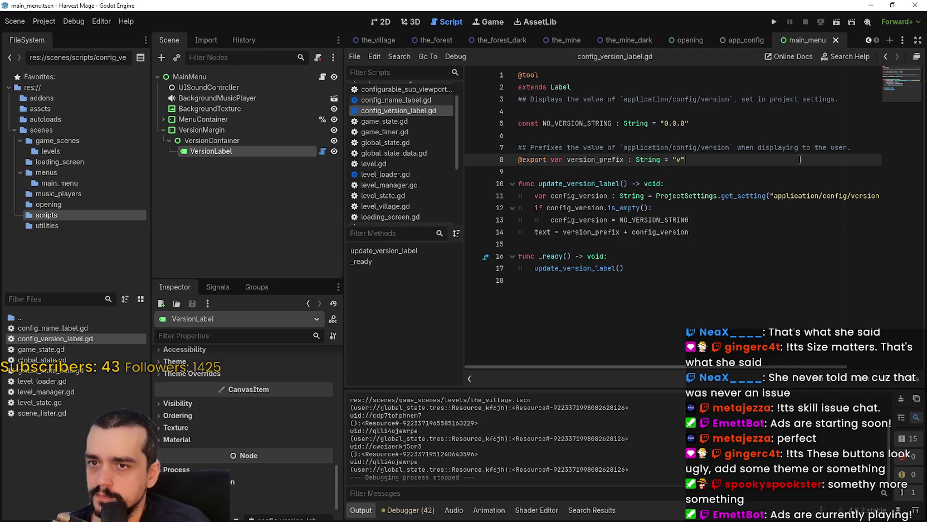
key(ctrl+shift+f)
key(ctrl+v)
click(478, 309)
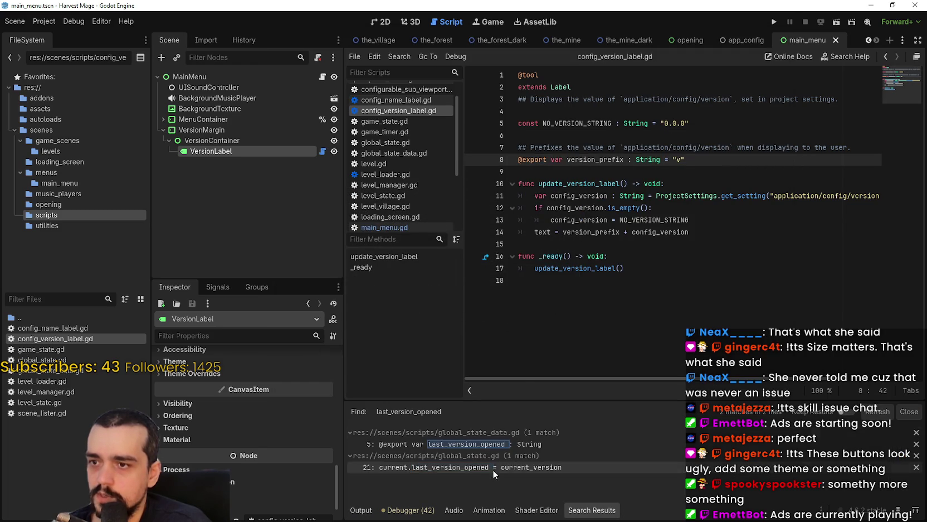
click(506, 443)
click(490, 467)
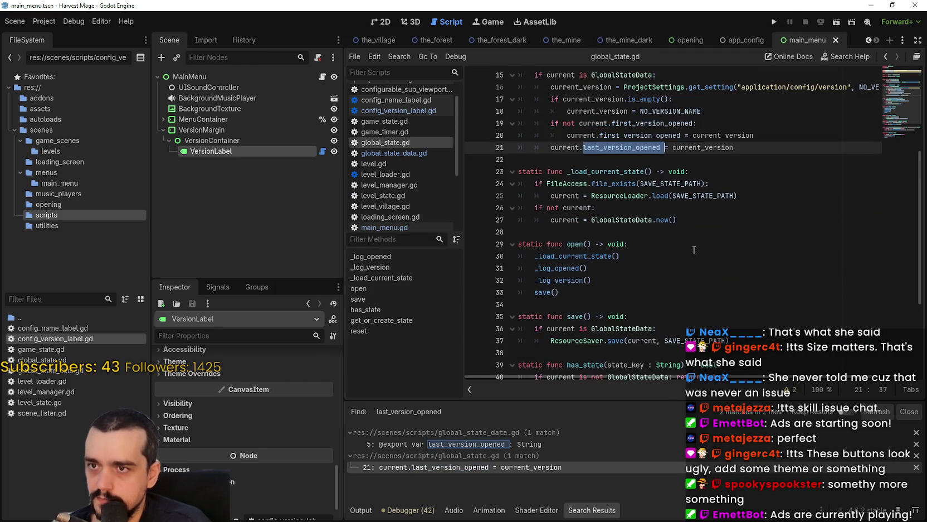
click(647, 199)
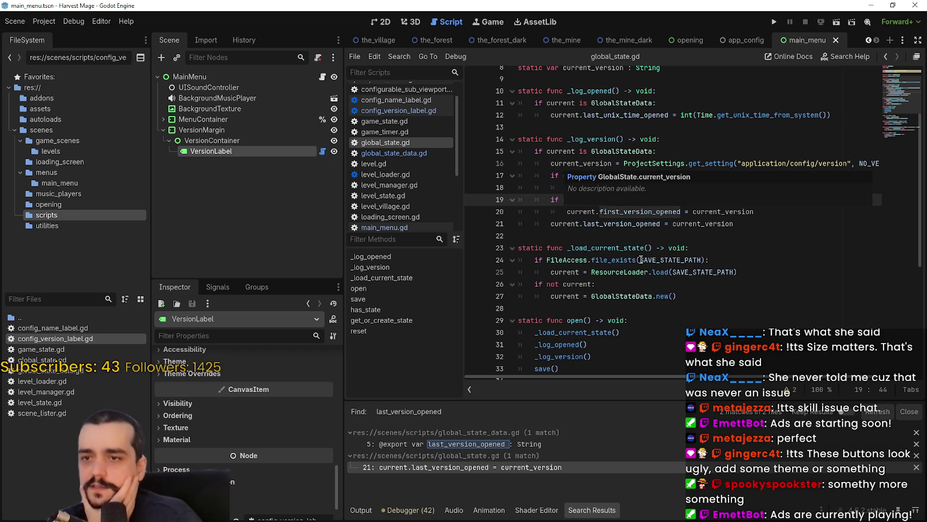
click(645, 235)
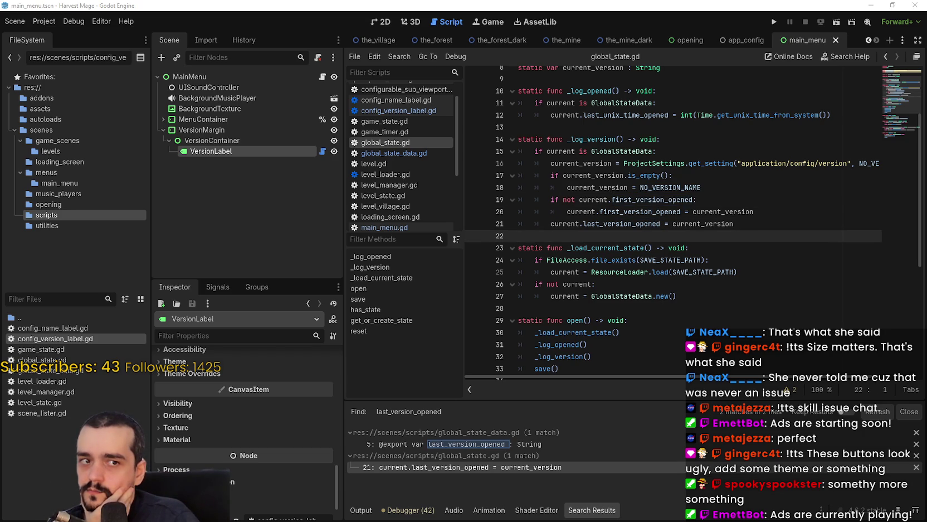
Play-test a New Game, travel to the forest, then close the running game.
click(767, 17)
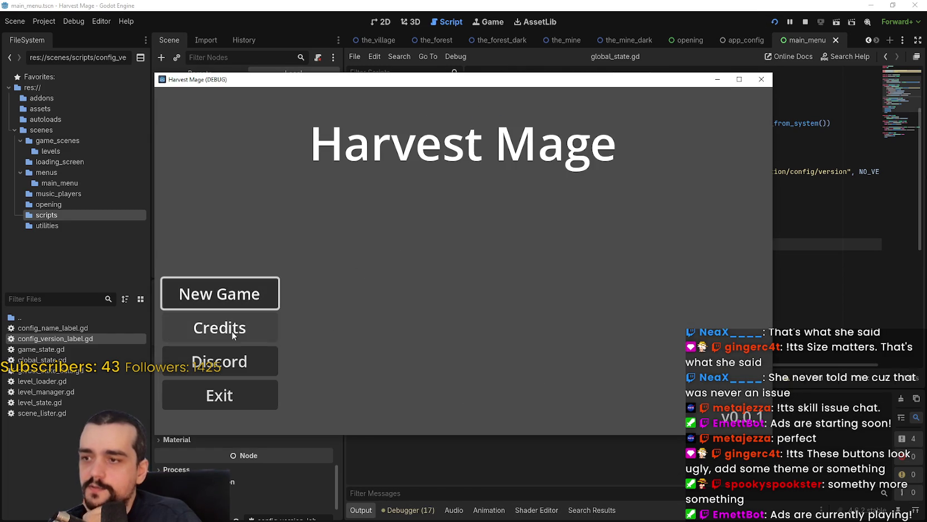
click(222, 294)
click(290, 257)
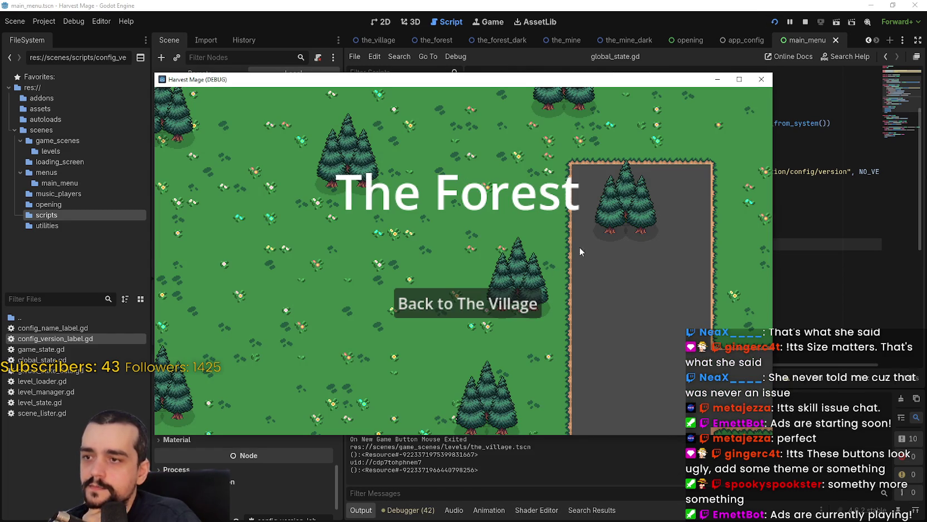
click(762, 80)
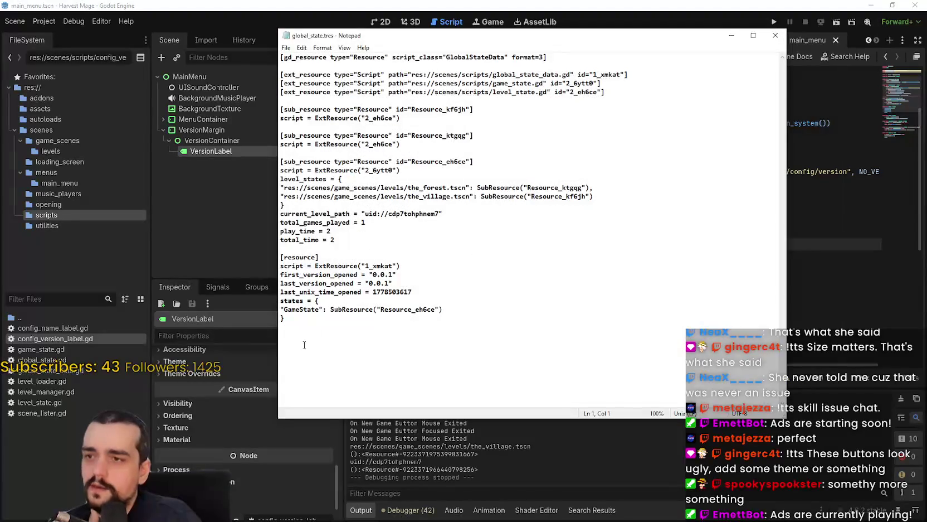
Select the first_version_opened and last_version_opened lines, both now reading 0.0.1.
drag(403, 273, 255, 277)
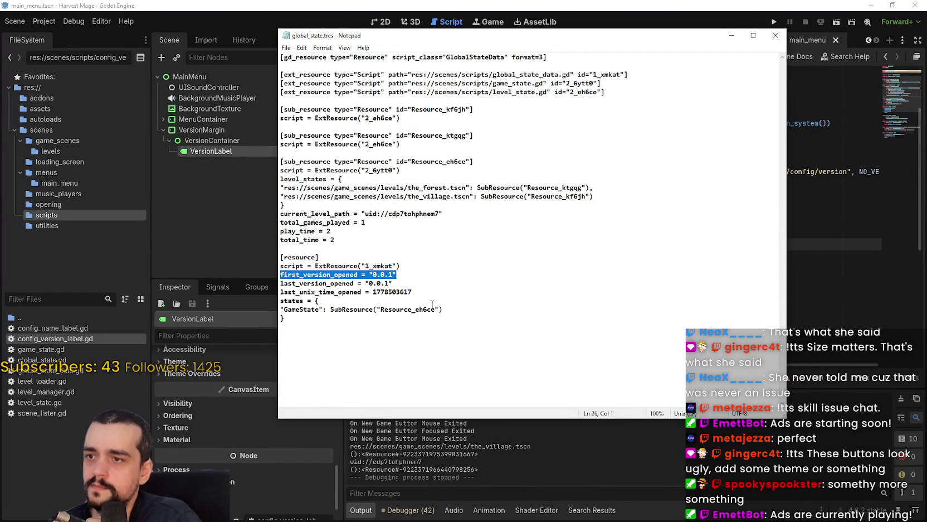
click(406, 281)
mouse_move(405, 282)
mouse_down()
mouse_move(254, 281)
mouse_move(254, 272)
mouse_up()
click(353, 282)
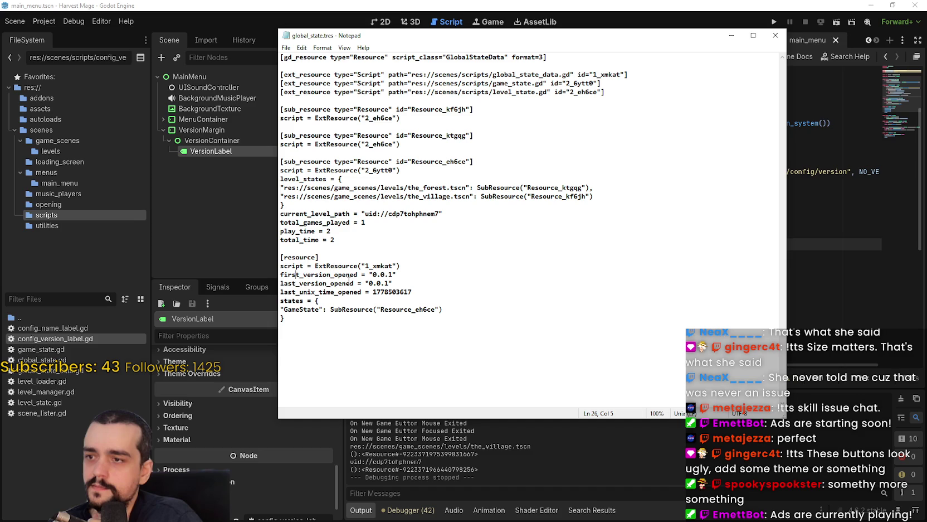
drag(353, 282, 255, 283)
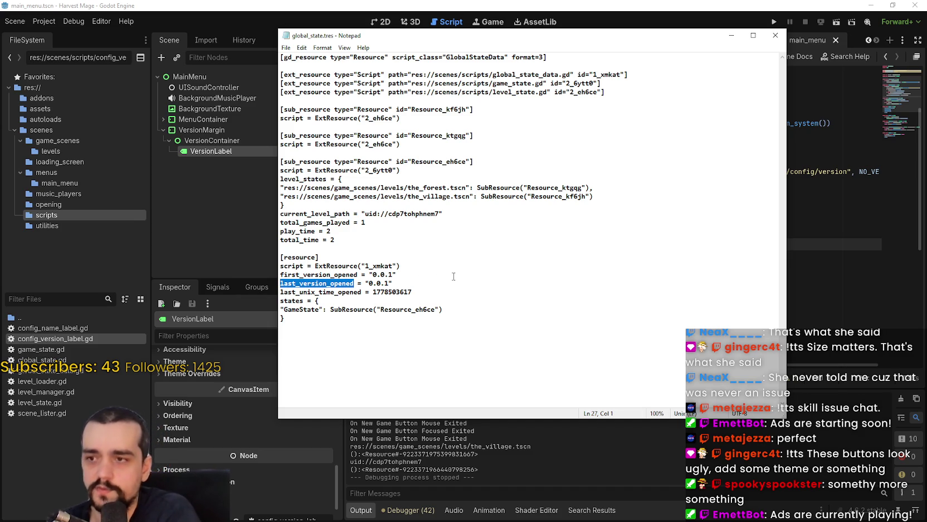
Close Notepad, rerun the last_version_opened project search and select its line 21 assignment in global_state.gd.
click(776, 35)
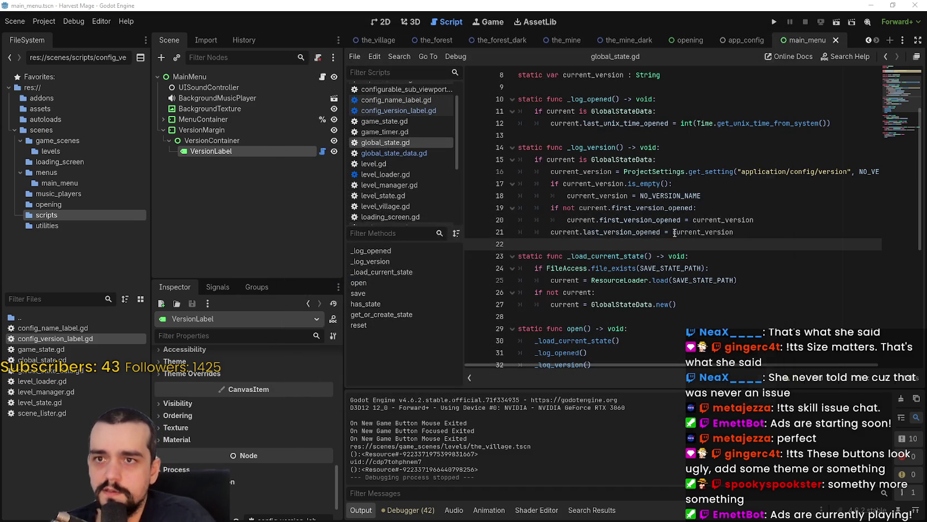
click(674, 232)
key(ctrl+shift+f)
key(Return)
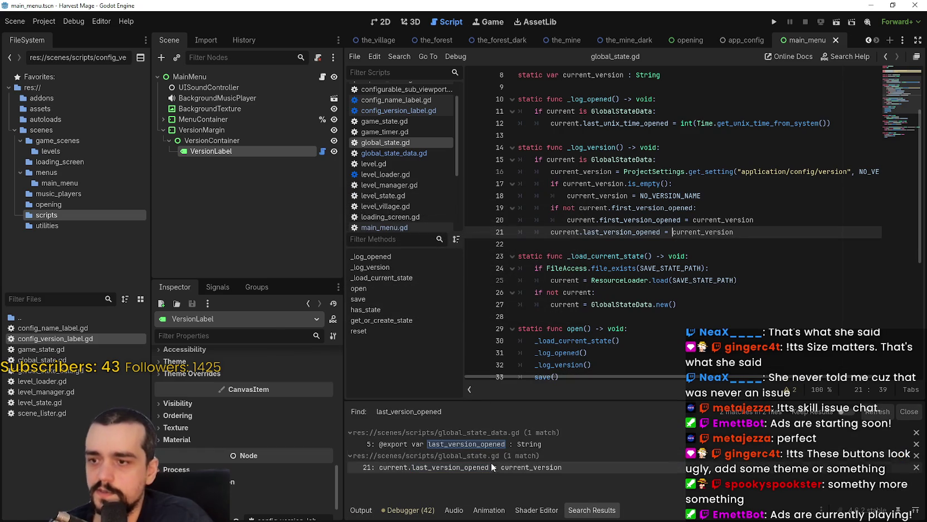
click(491, 467)
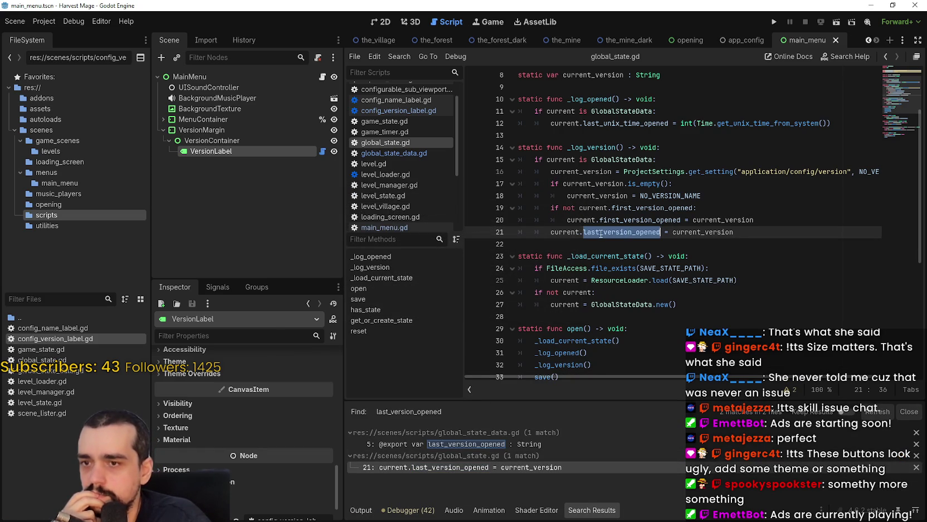
drag(734, 232, 539, 230)
click(566, 244)
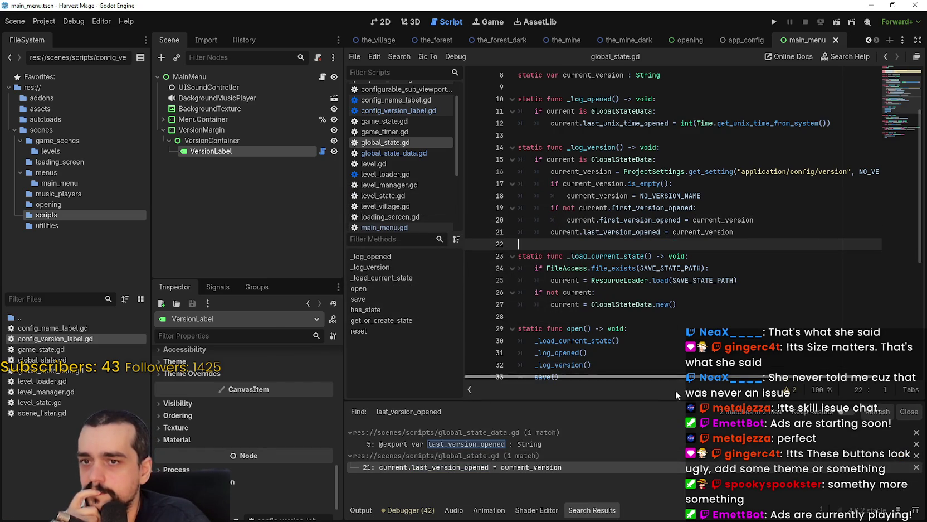
drag(667, 375, 663, 375)
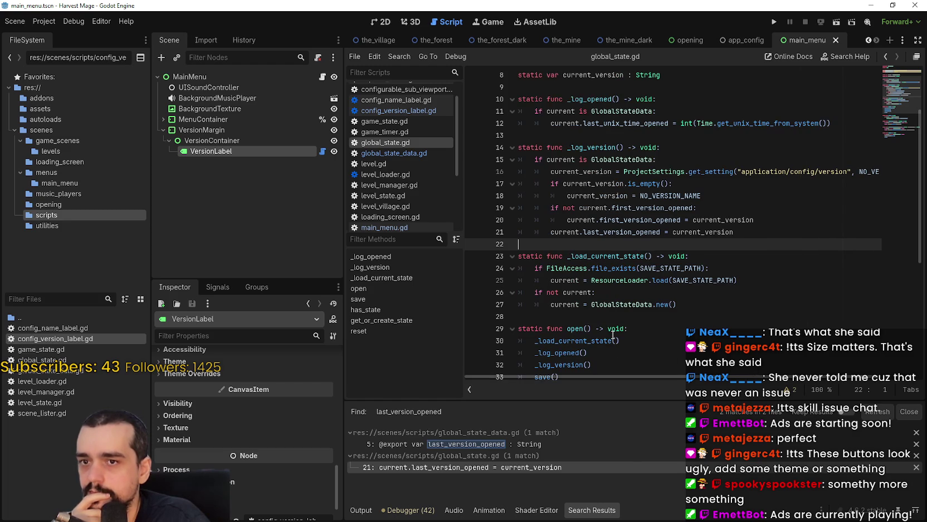
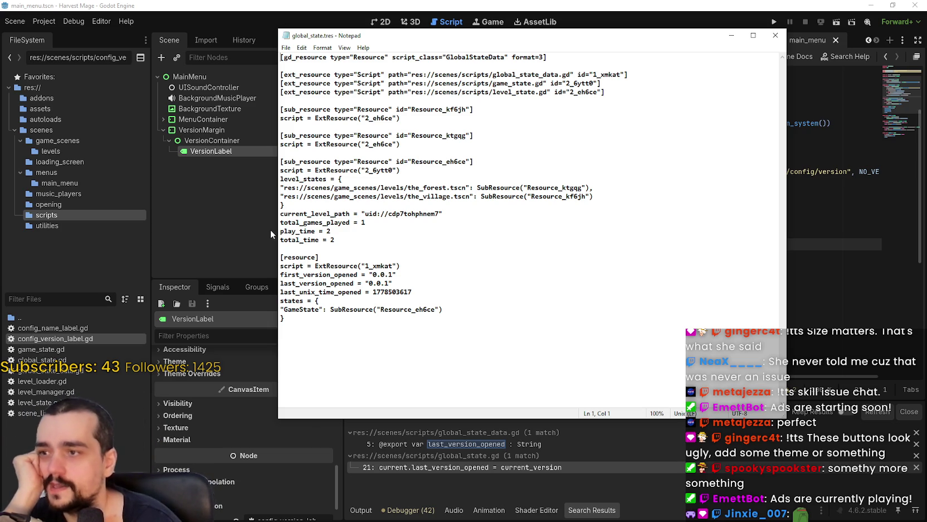
Check total_games_played = 1 in global_state.tres, close Notepad, and run the project.
drag(281, 222, 372, 223)
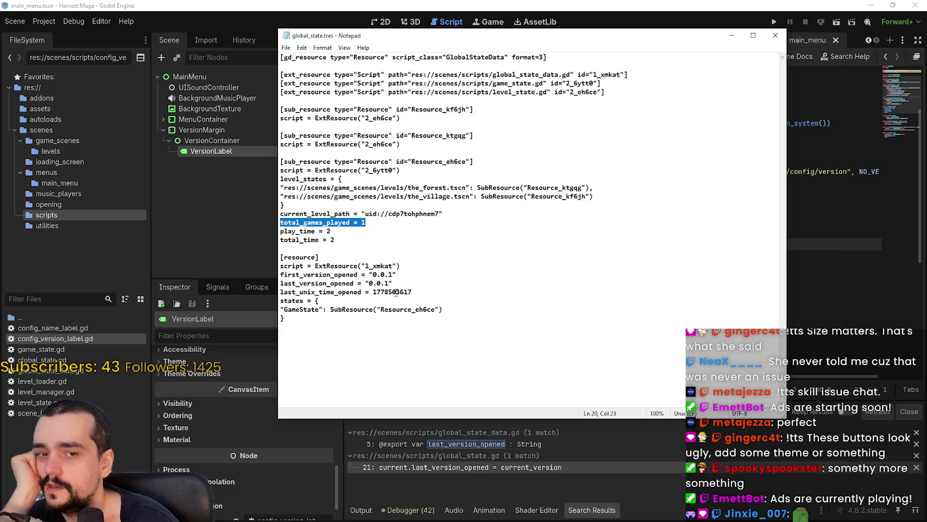
click(365, 222)
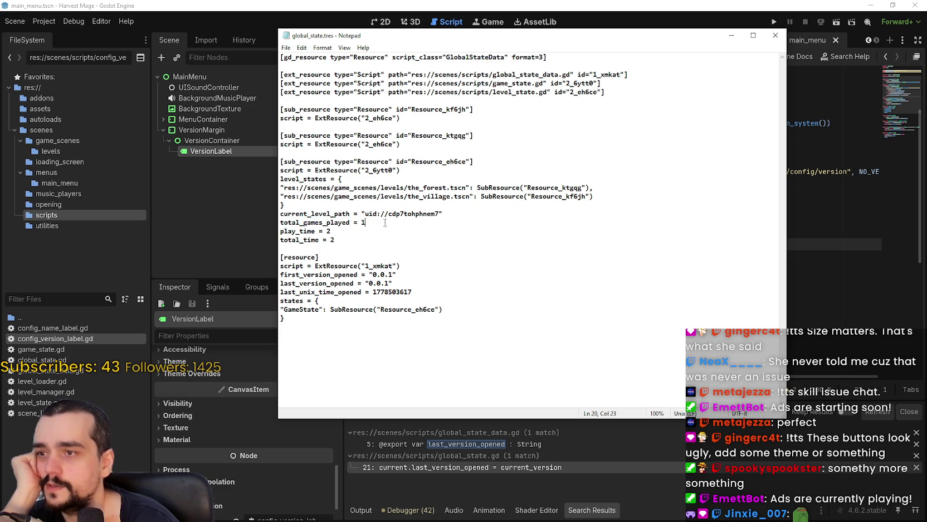
click(774, 32)
click(774, 22)
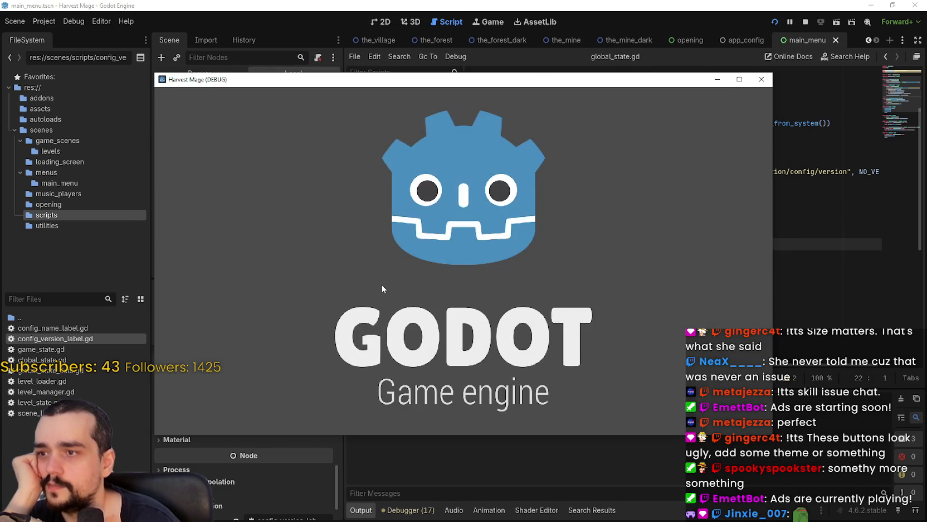
Continue the saved game, travel from The Village into The Dark Forest, then close the game window.
click(271, 268)
click(509, 265)
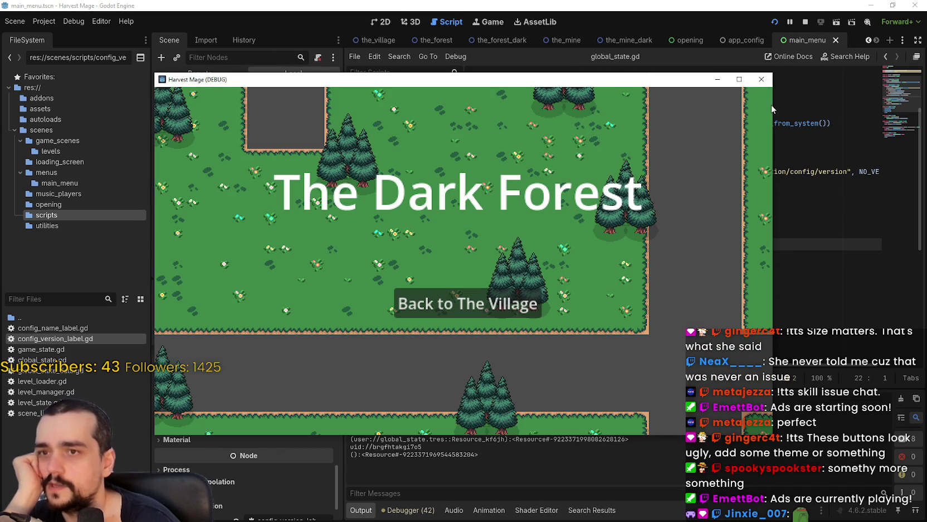
click(761, 79)
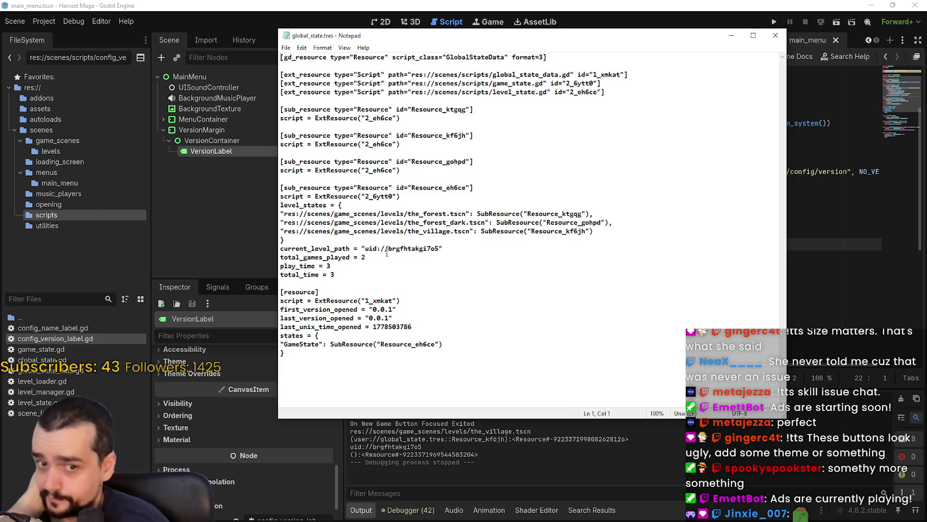
Compare the forest entry in level_states with the saved current_level_path uid in global_state.tres.
click(443, 282)
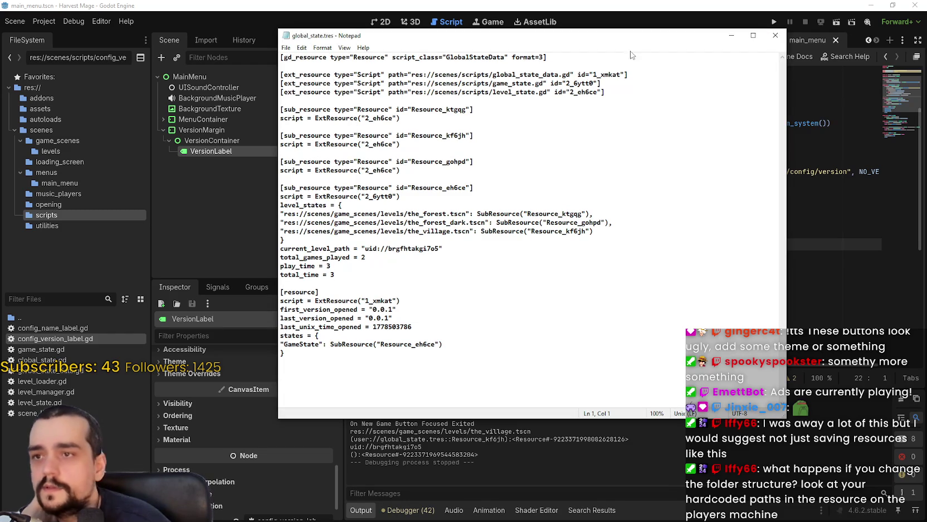
click(892, 112)
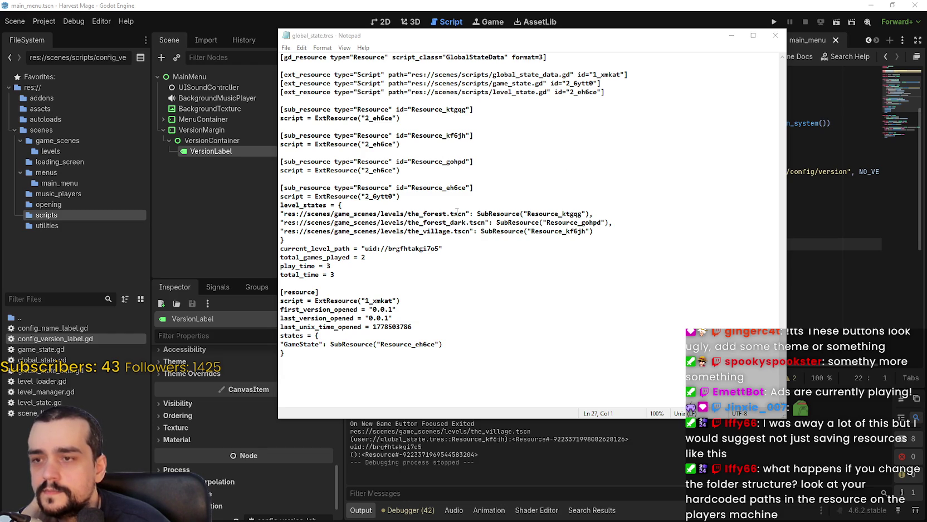
double_click(549, 215)
click(548, 214)
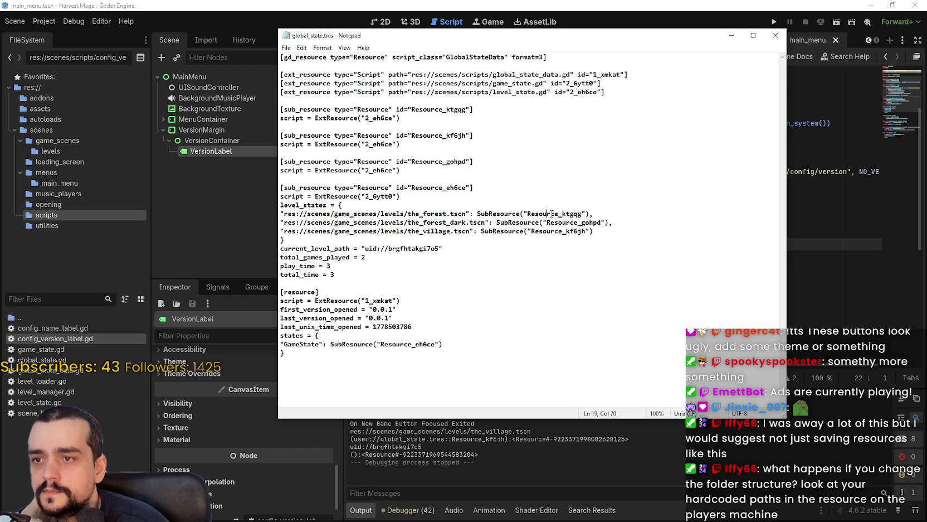
mouse_move(581, 212)
mouse_down()
mouse_move(523, 210)
mouse_move(530, 214)
mouse_up()
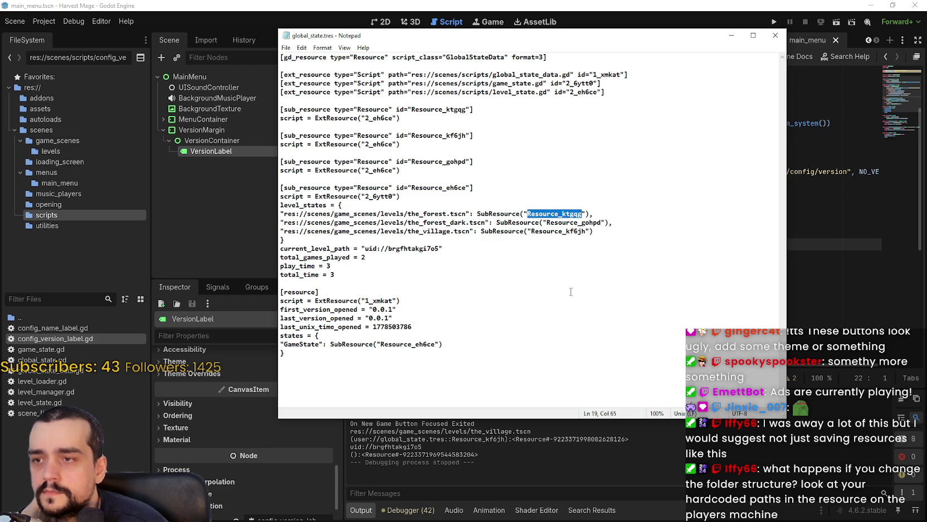
click(540, 238)
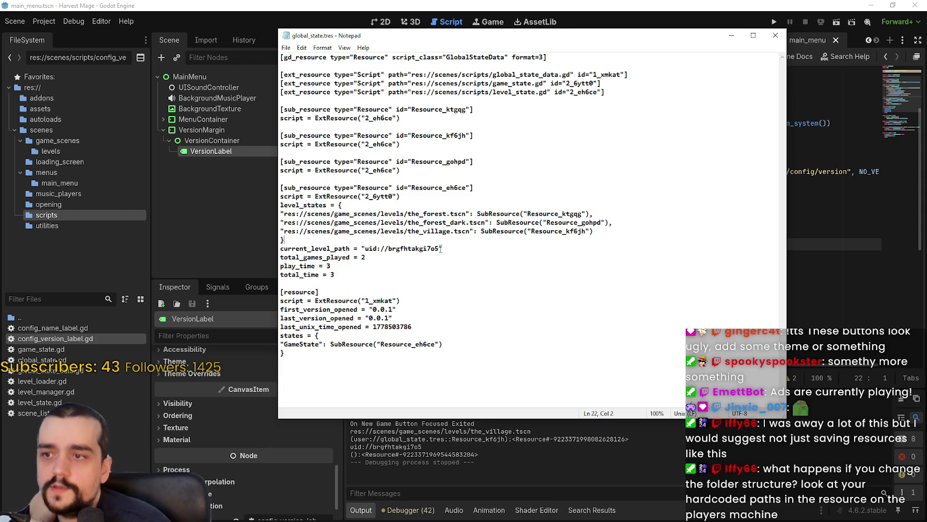
drag(440, 248, 385, 248)
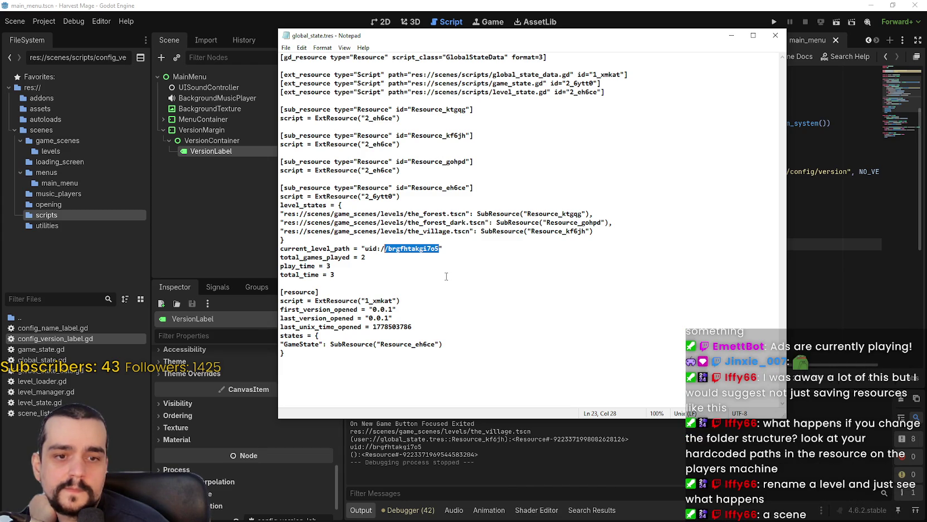
Close Notepad, switch to the_village scene, and browse FileSystem to scenes/game_scenes/levels.
click(776, 35)
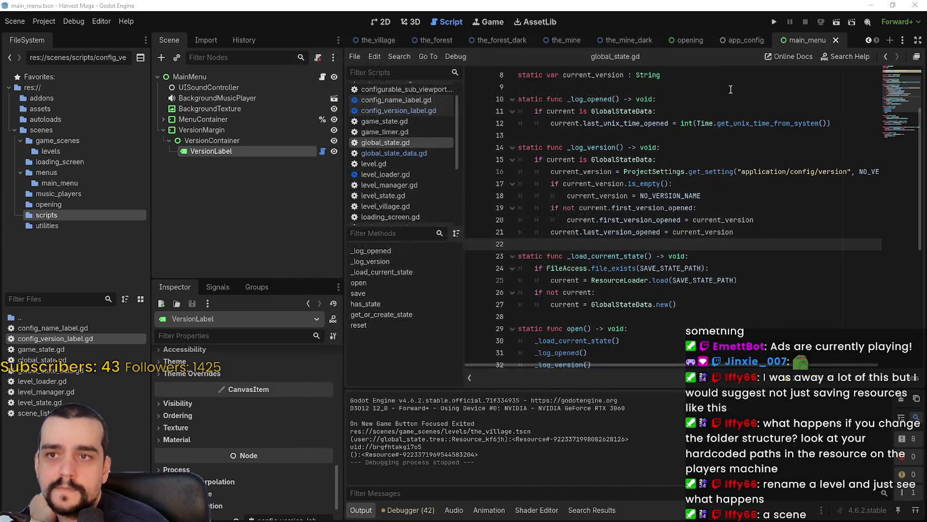
click(679, 130)
click(699, 98)
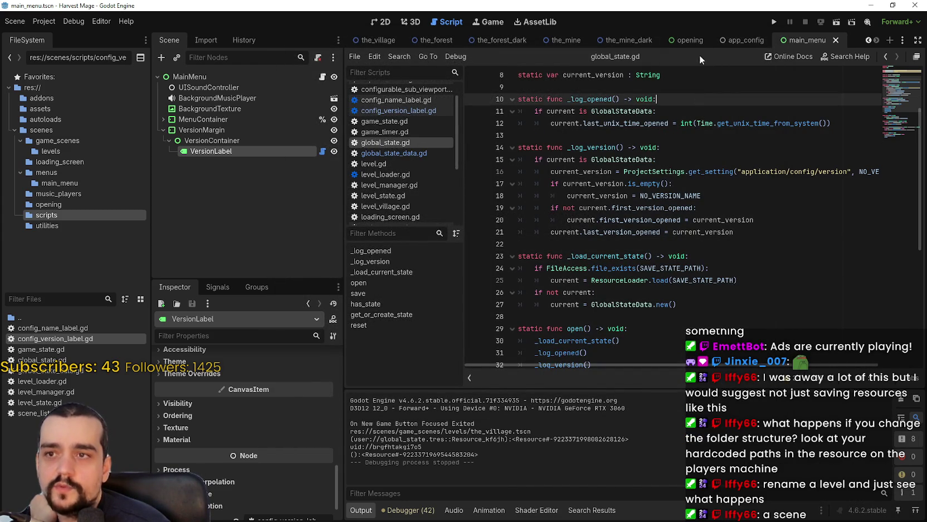
mouse_move(418, 35)
click(381, 40)
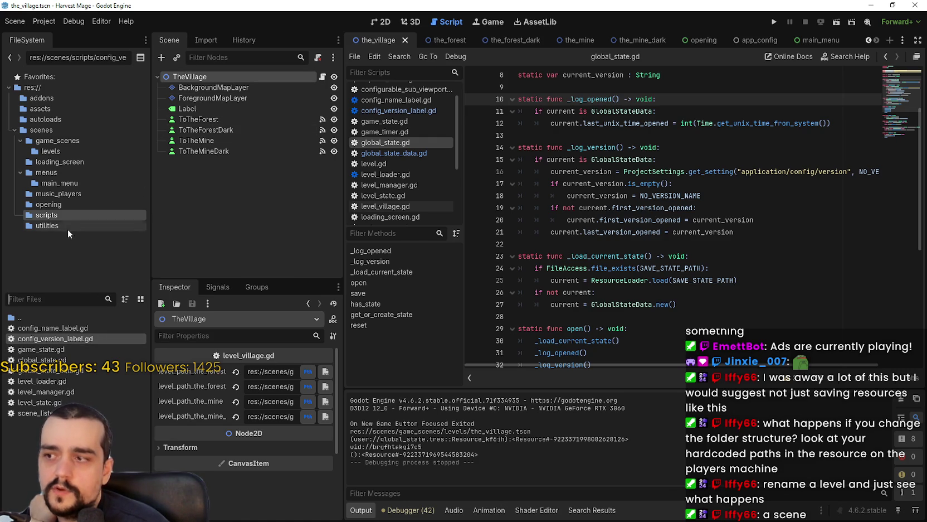
click(79, 140)
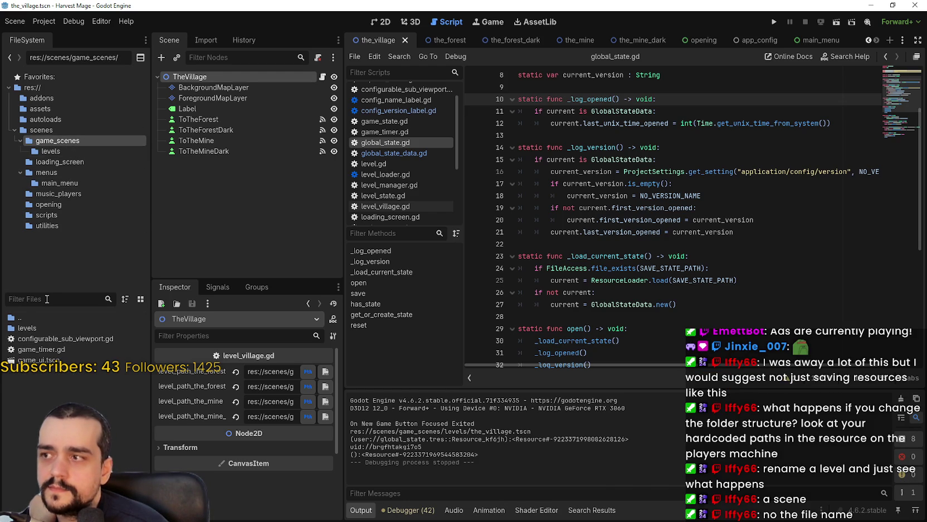
double_click(46, 326)
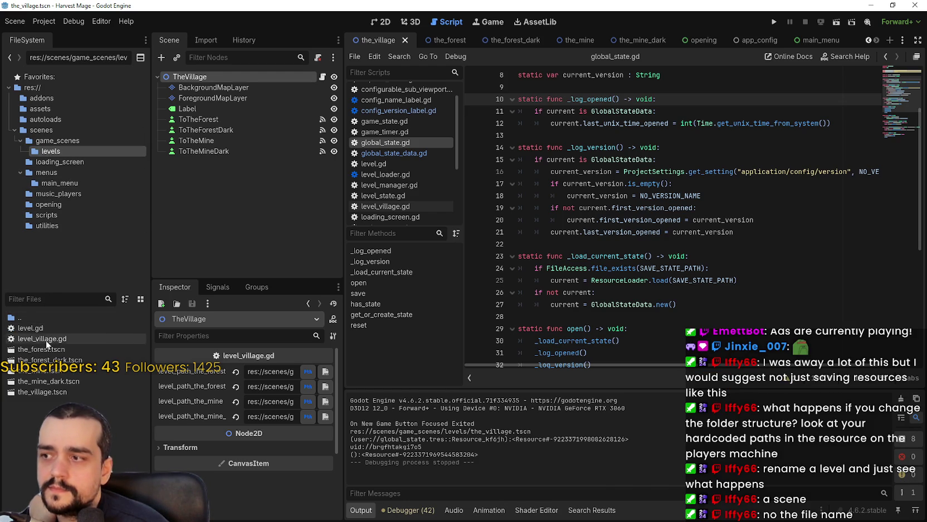
Rename the_village.tscn to the_village_test_7.tscn.
right_click(41, 382)
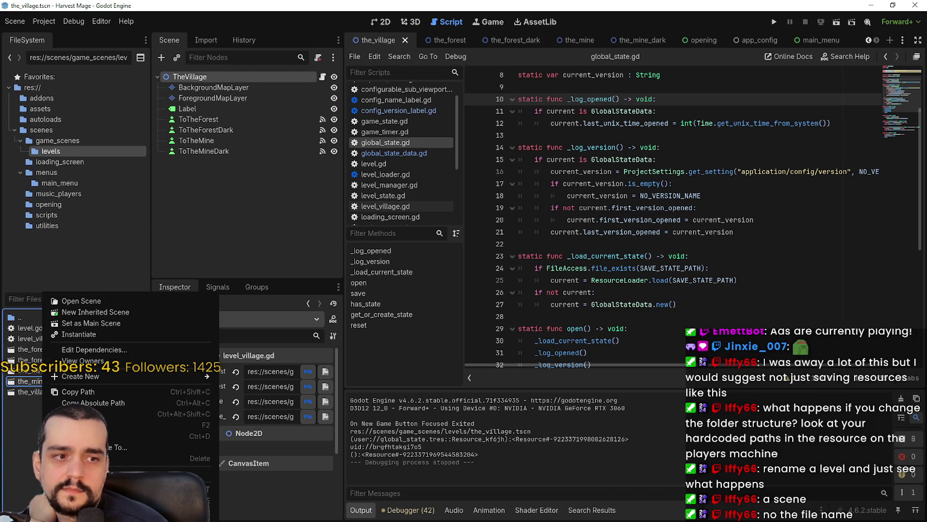
key(F2)
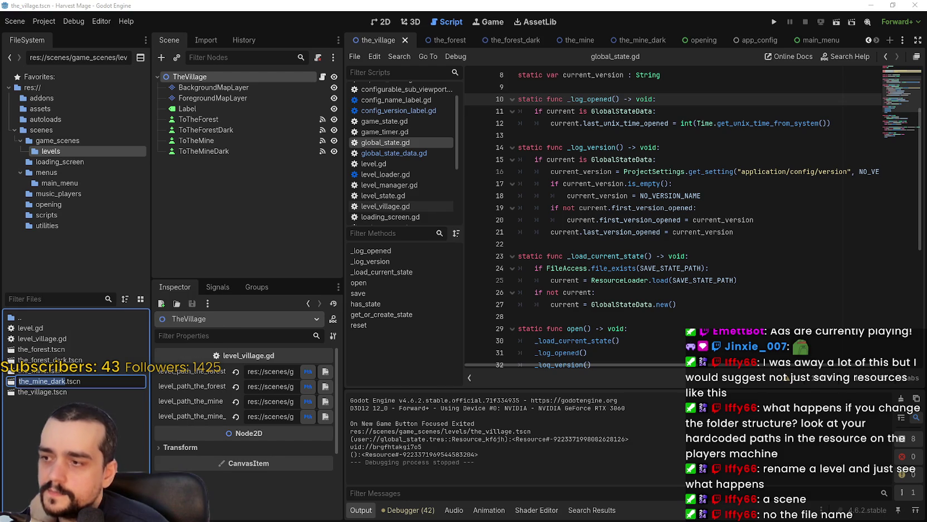
click(57, 394)
right_click(16, 395)
right_click(33, 395)
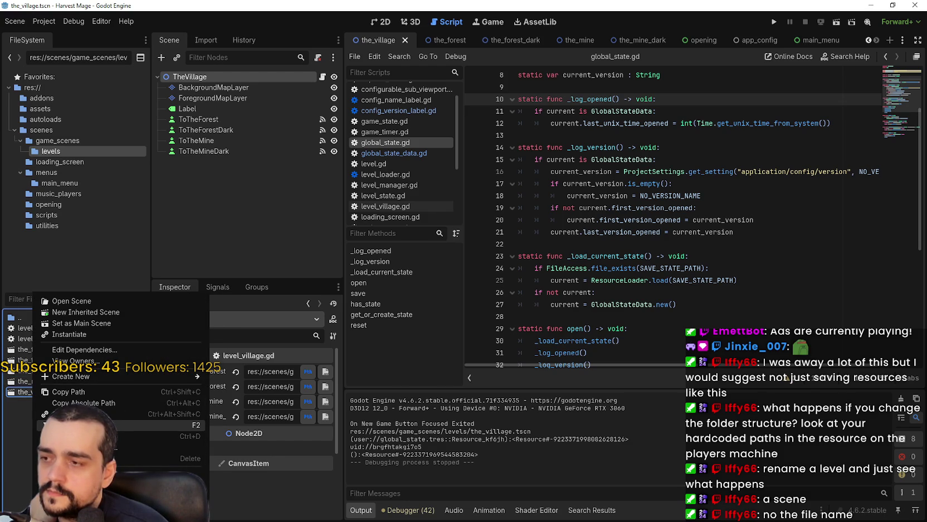
key(Escape)
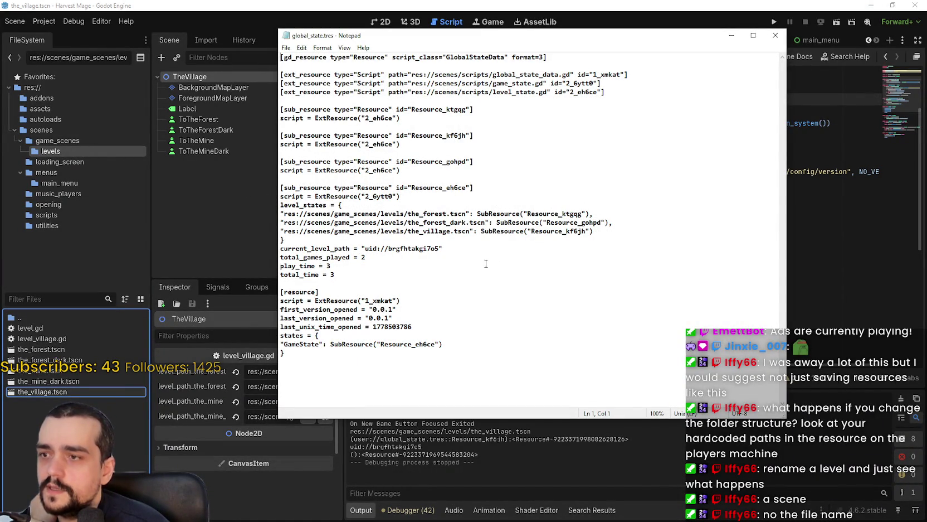
click(775, 35)
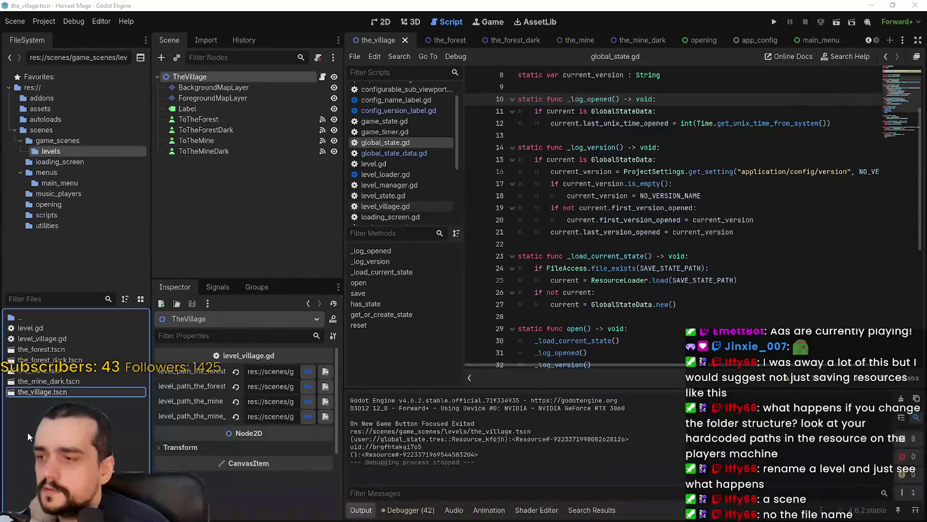
right_click(42, 391)
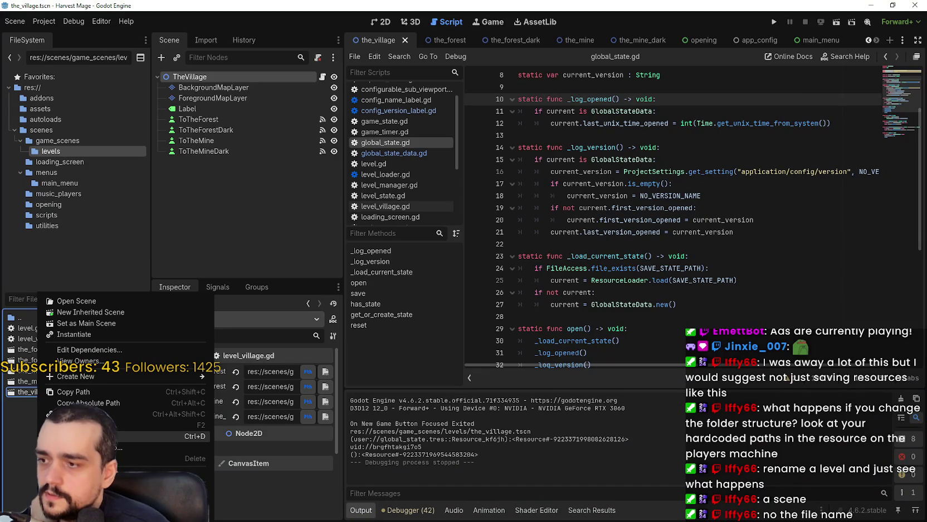
click(140, 424)
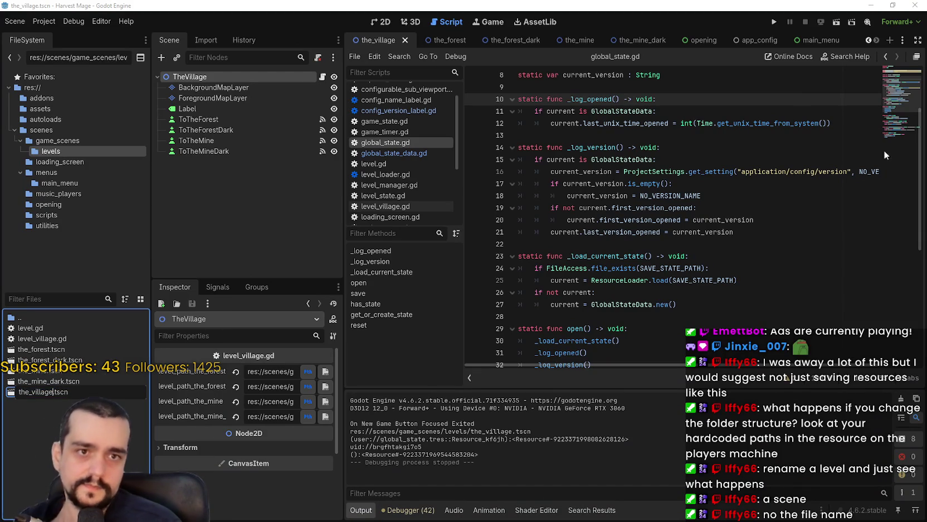
key(Right)
key(Right)
key(Right)
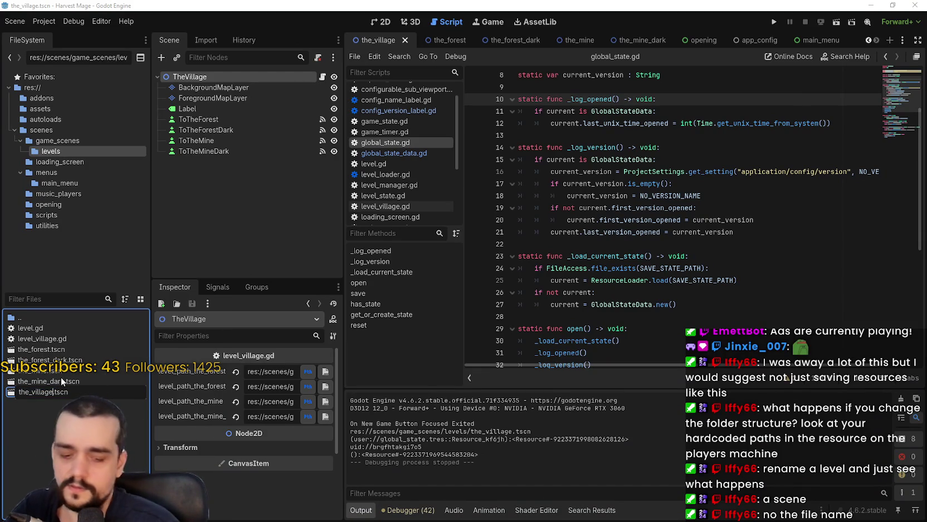
text(est_)
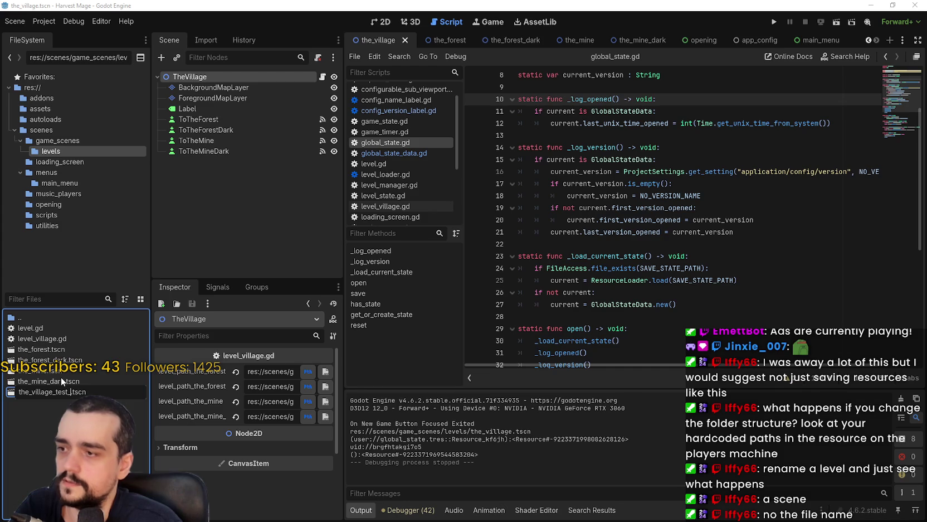
text(7)
key(Return)
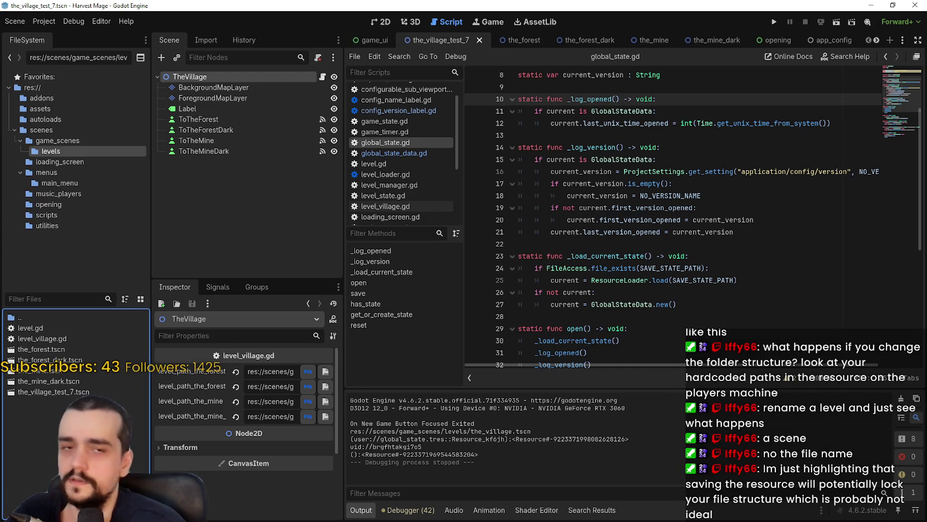
Widen the Scene and Inspector panels and switch to the app_config scene.
click(657, 171)
click(605, 111)
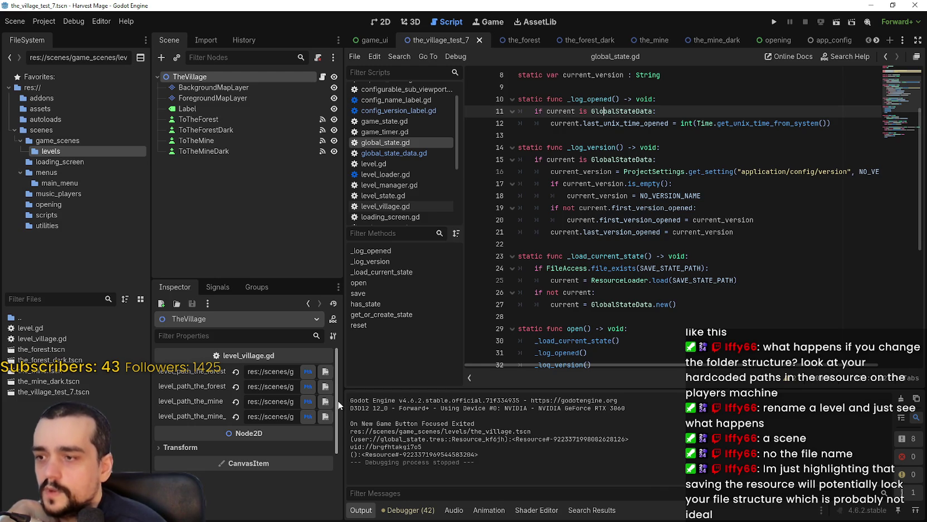
mouse_move(350, 395)
mouse_down()
mouse_move(671, 390)
mouse_move(501, 391)
mouse_up()
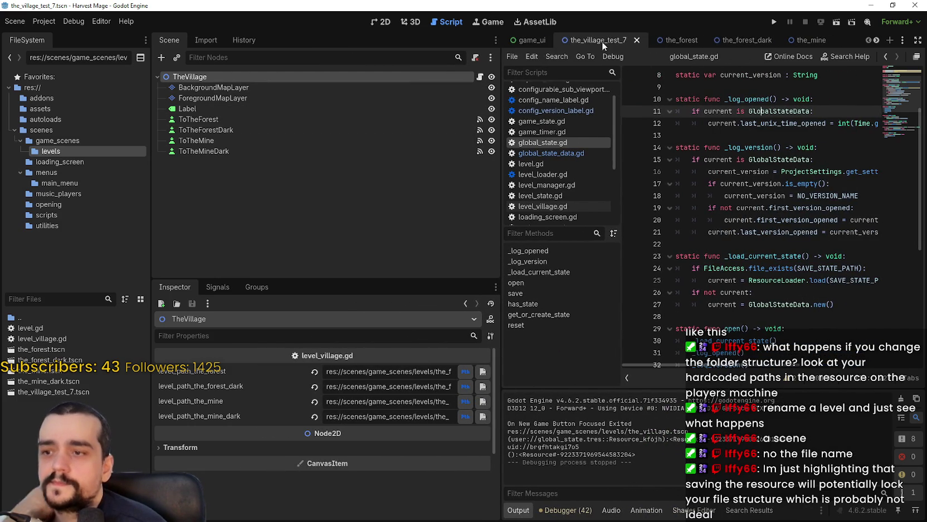
click(875, 40)
click(878, 40)
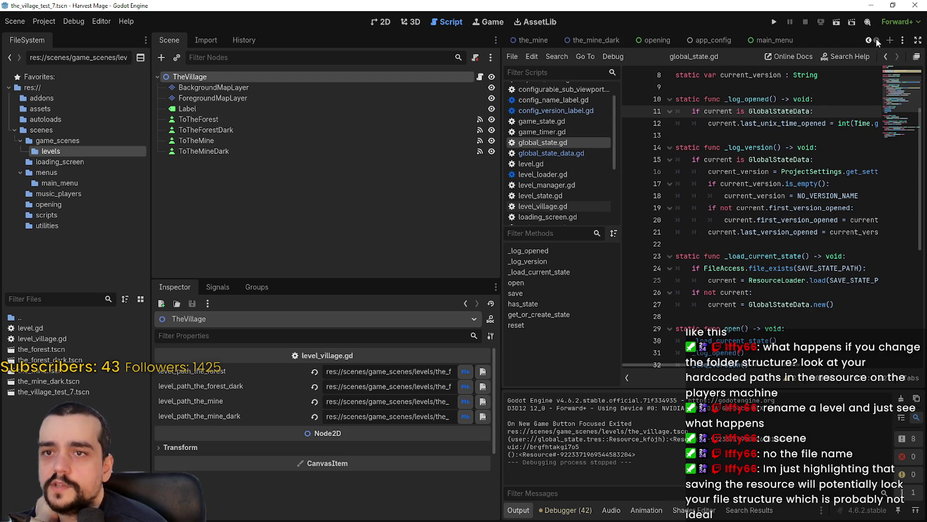
click(877, 41)
click(877, 41)
click(772, 40)
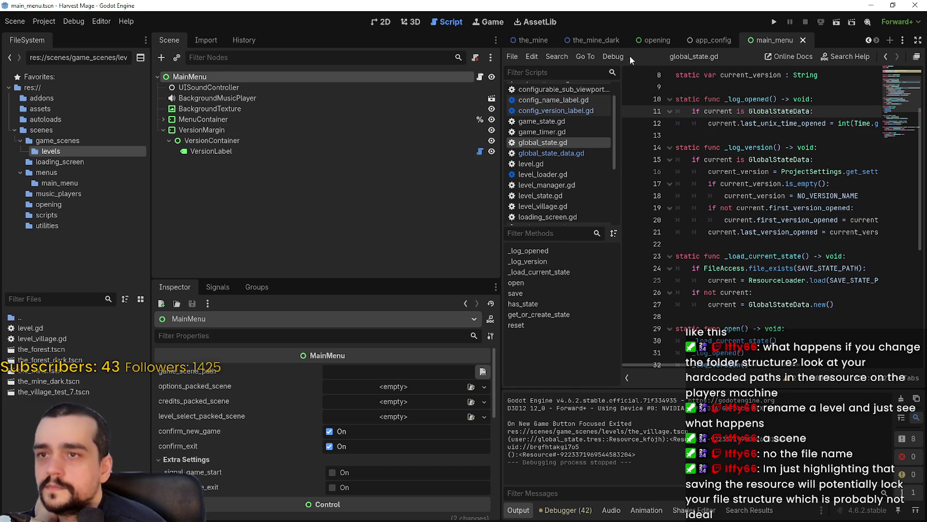
click(711, 40)
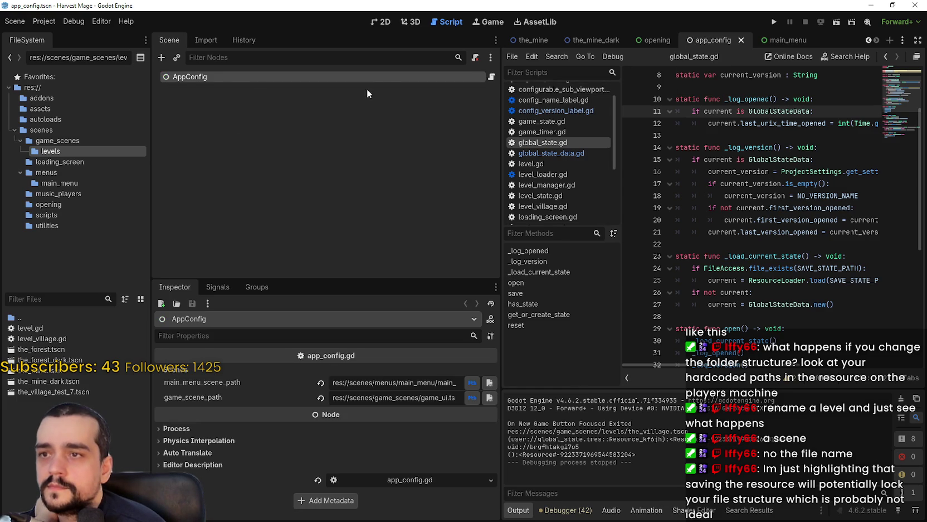
Re-commit app_config's main_menu_scene_path and game_scene_path values in the Inspector.
click(491, 76)
drag(387, 383, 494, 388)
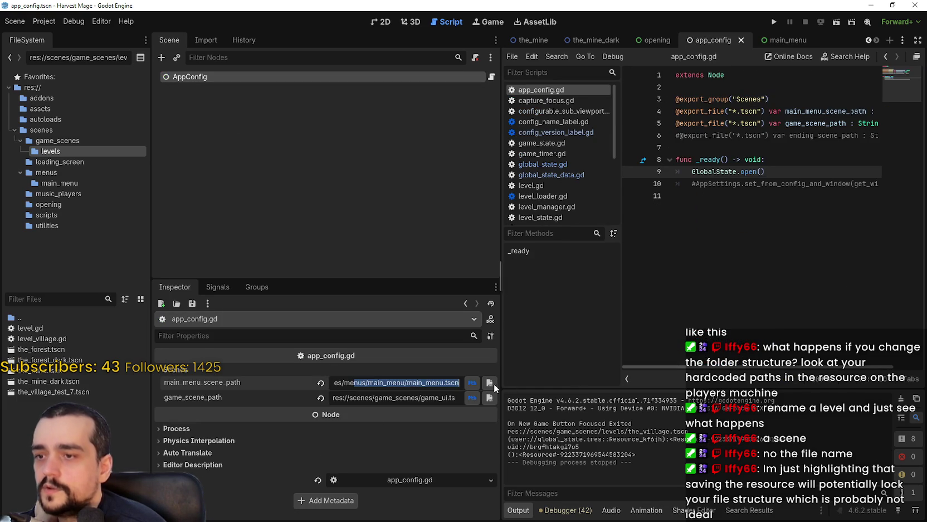
click(816, 220)
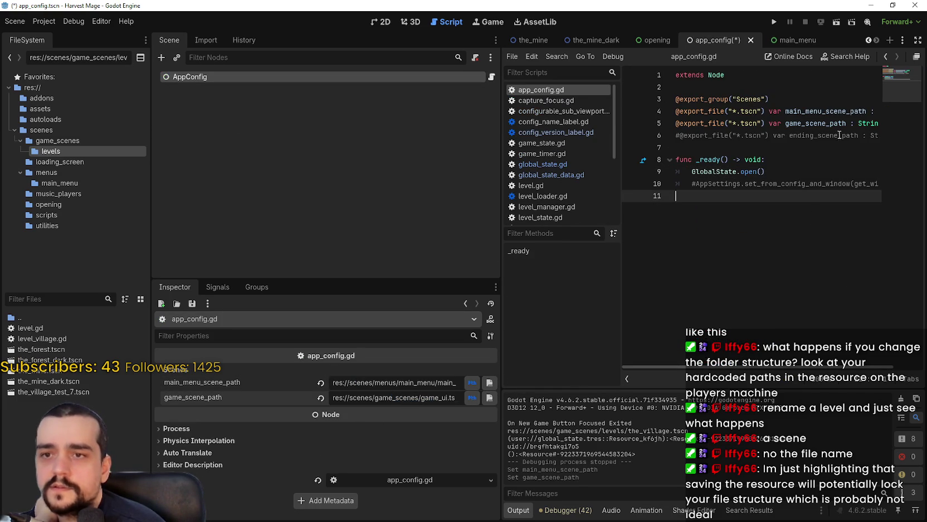
drag(839, 135, 881, 123)
click(811, 124)
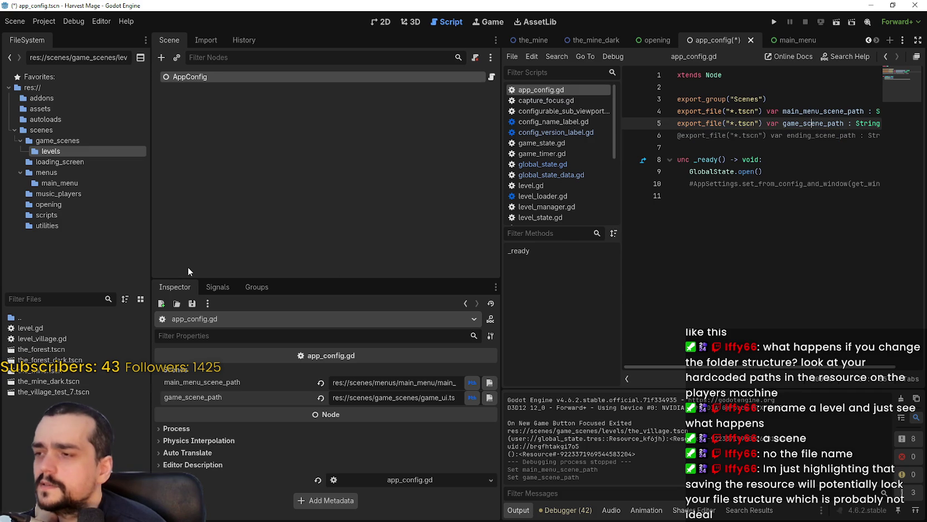
click(761, 144)
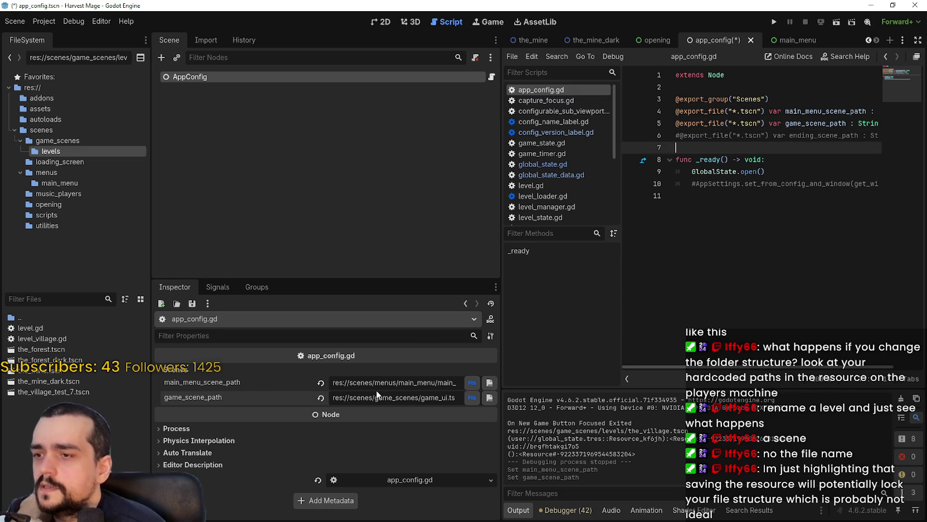
click(421, 397)
click(371, 176)
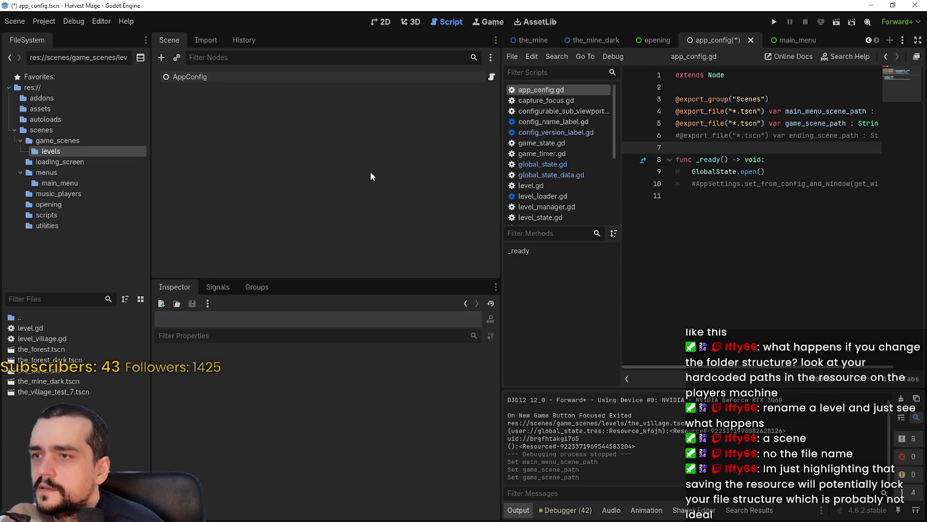
In game_ui, show LevelManager's starting_level_path, now pointing to the_village_test_7.tscn.
click(808, 40)
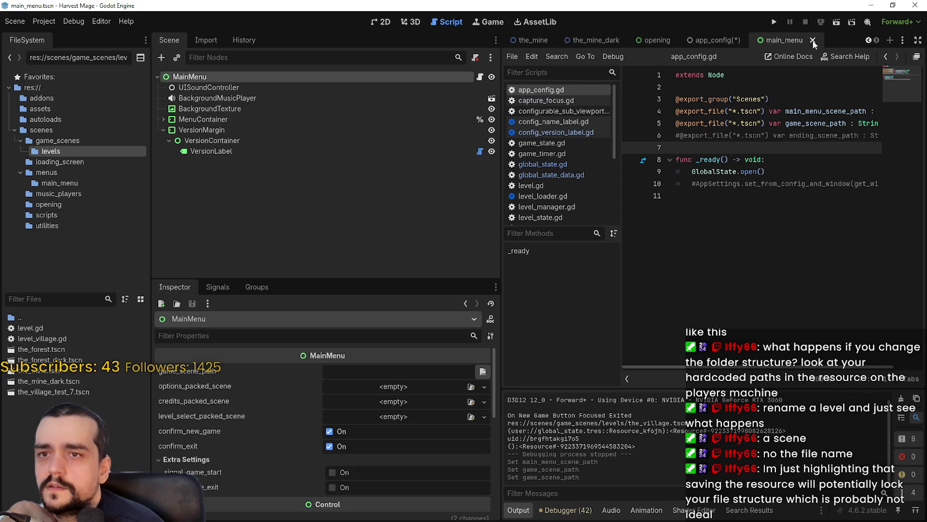
click(868, 40)
click(868, 40)
click(868, 40)
click(868, 40)
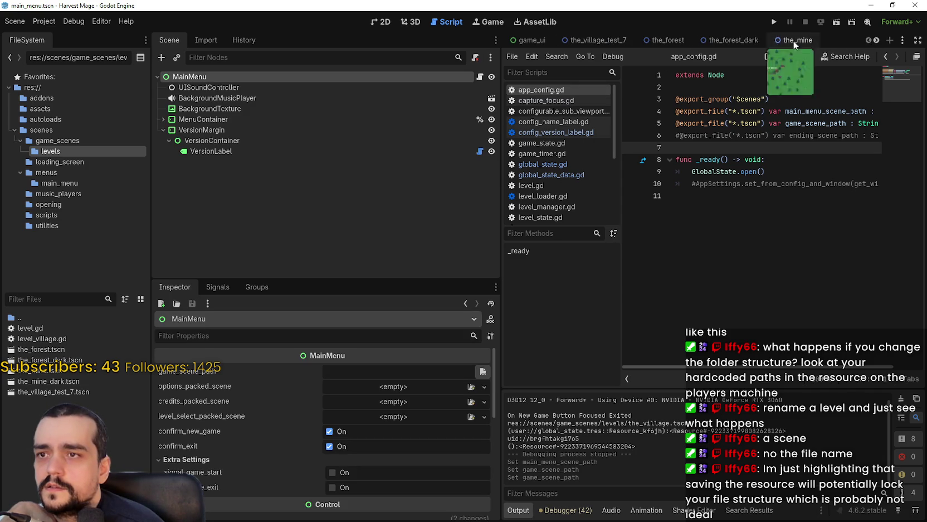
click(525, 42)
click(215, 119)
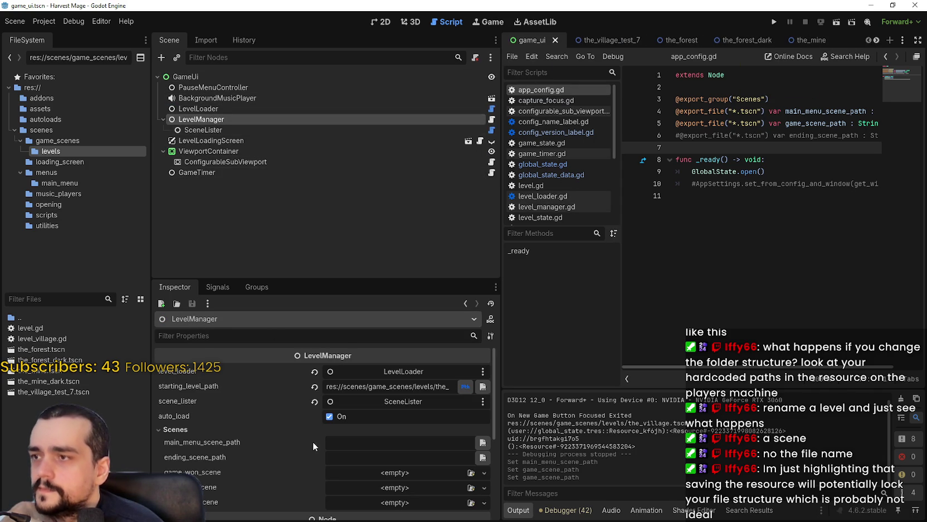
click(378, 385)
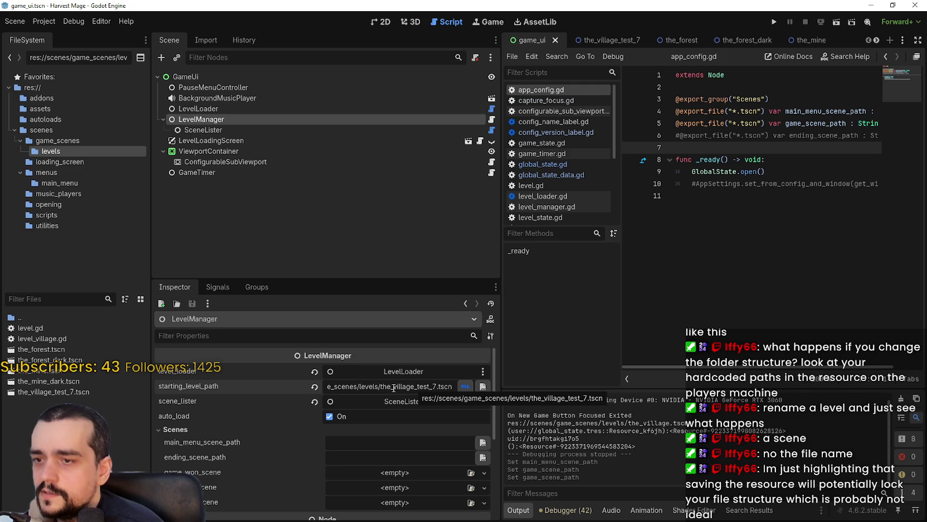
Run a new game and expand the 'Cannot open file' error for the_village.tscn in Debugger.
click(774, 23)
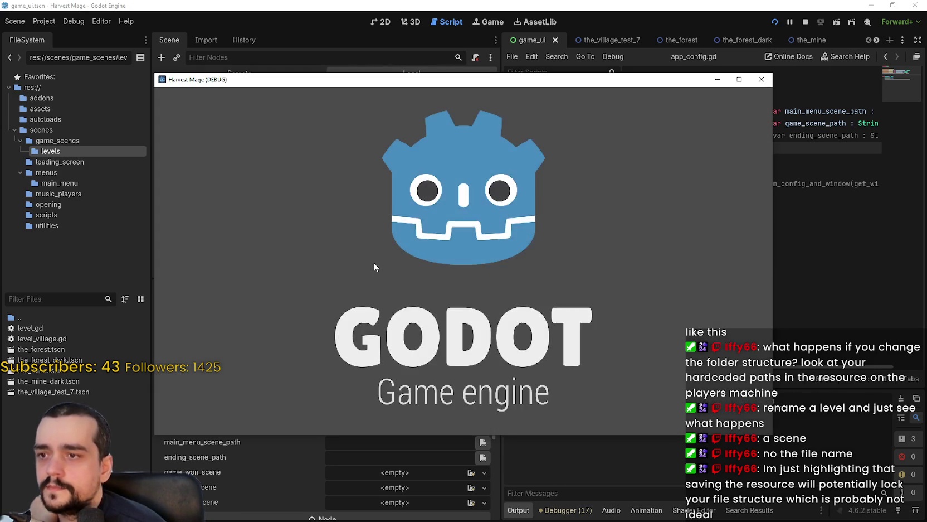
click(236, 282)
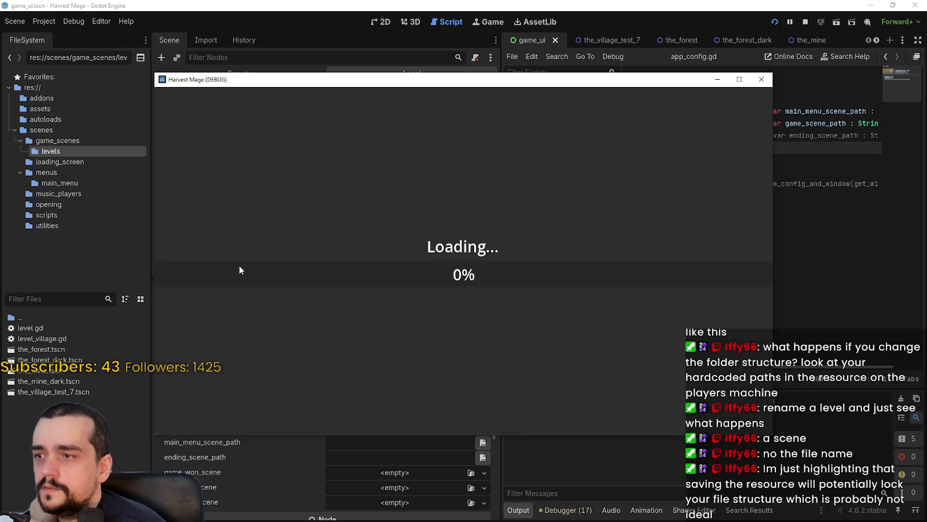
drag(599, 82, 668, 14)
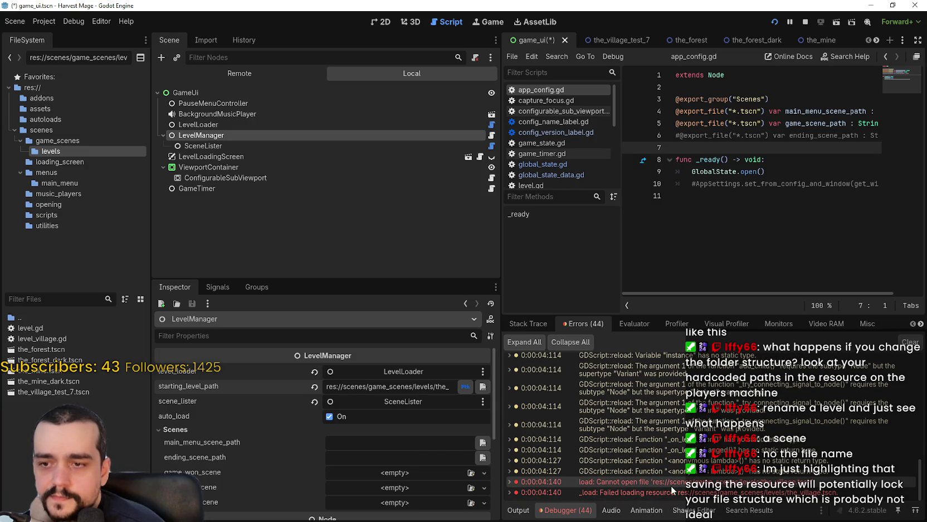
mouse_move(671, 485)
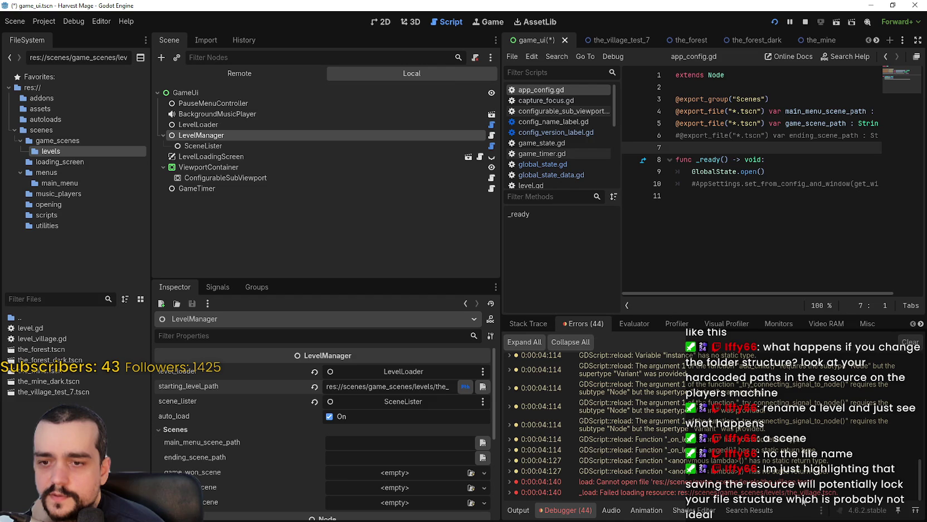
double_click(794, 483)
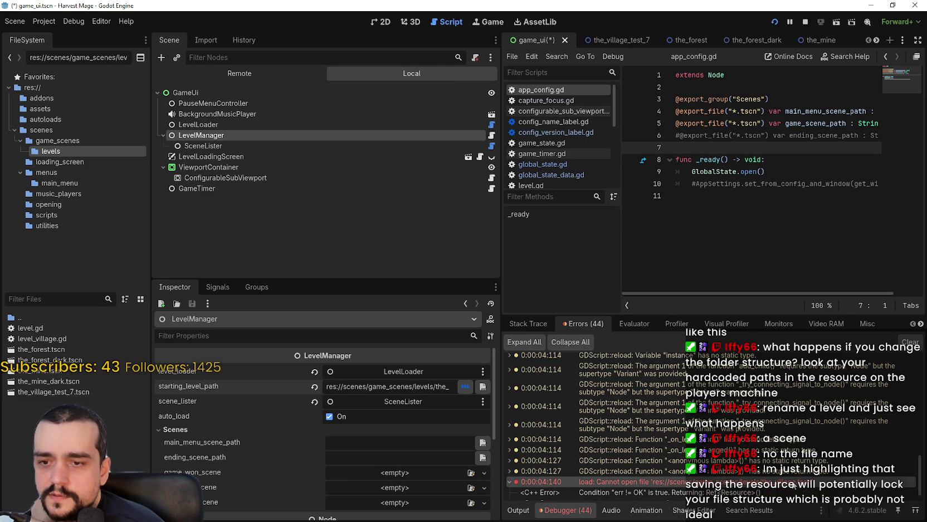
scroll(791, 488, down, 2)
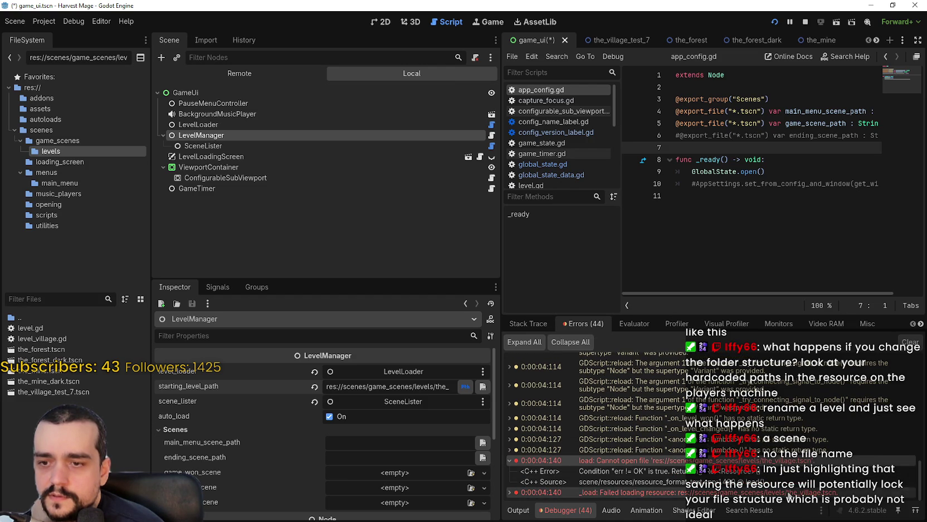
scroll(789, 485, down, 2)
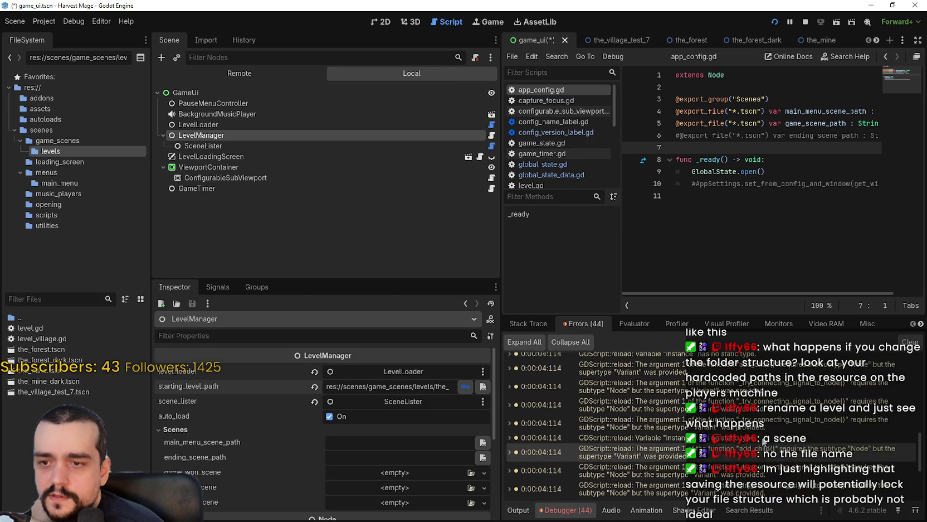
scroll(912, 491, up, 1)
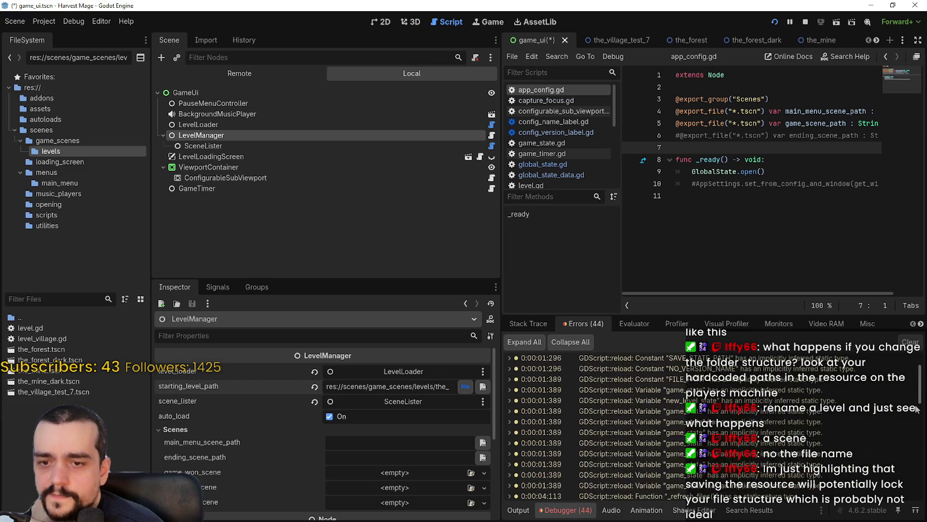
scroll(912, 492, down, 1)
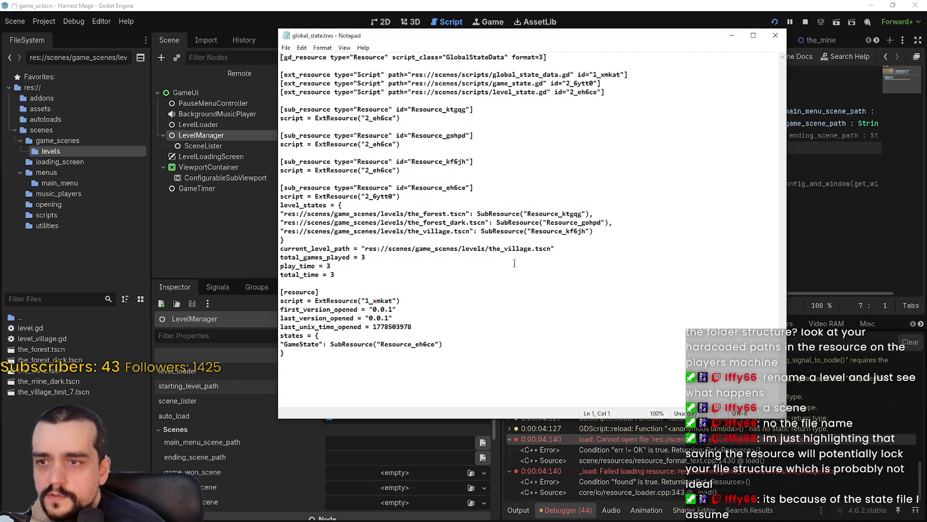
mouse_move(452, 230)
mouse_down()
mouse_move(407, 231)
mouse_move(453, 230)
mouse_up()
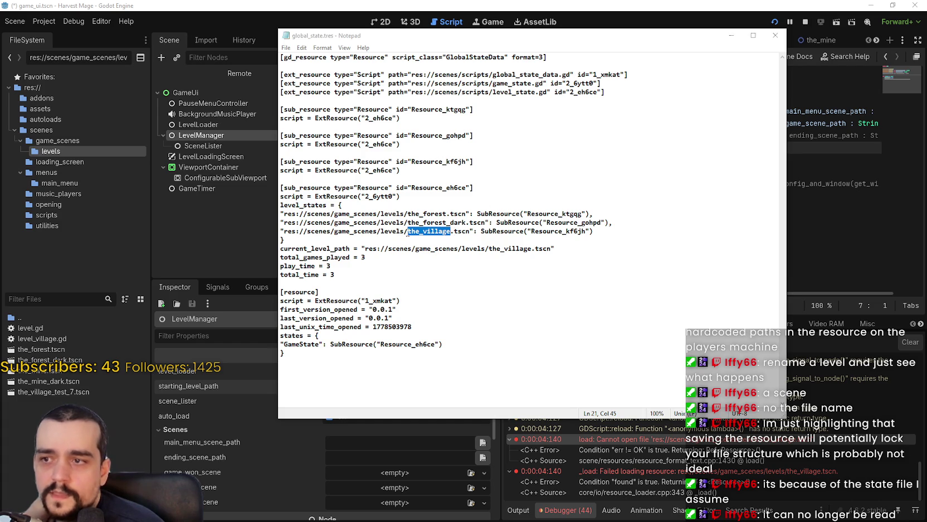
mouse_move(407, 232)
mouse_down()
mouse_move(468, 223)
mouse_move(446, 232)
mouse_move(471, 231)
mouse_up()
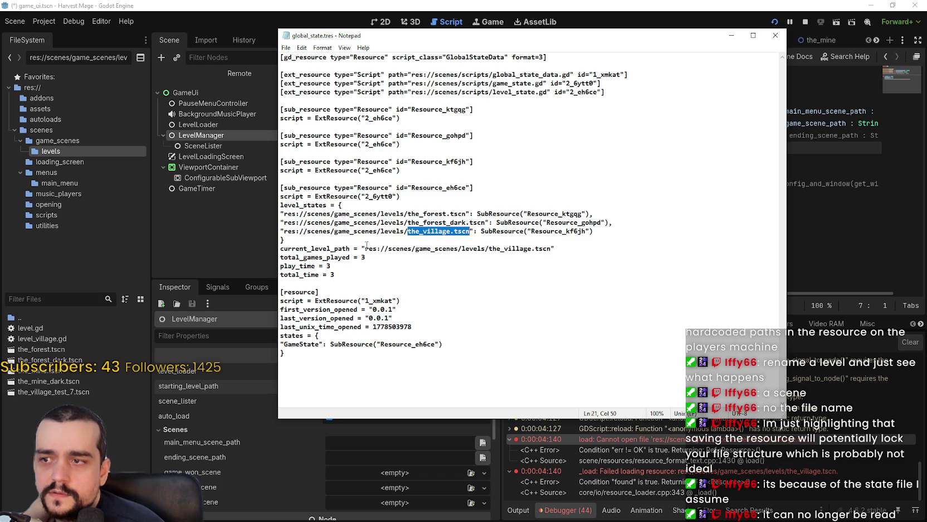
drag(366, 248, 549, 251)
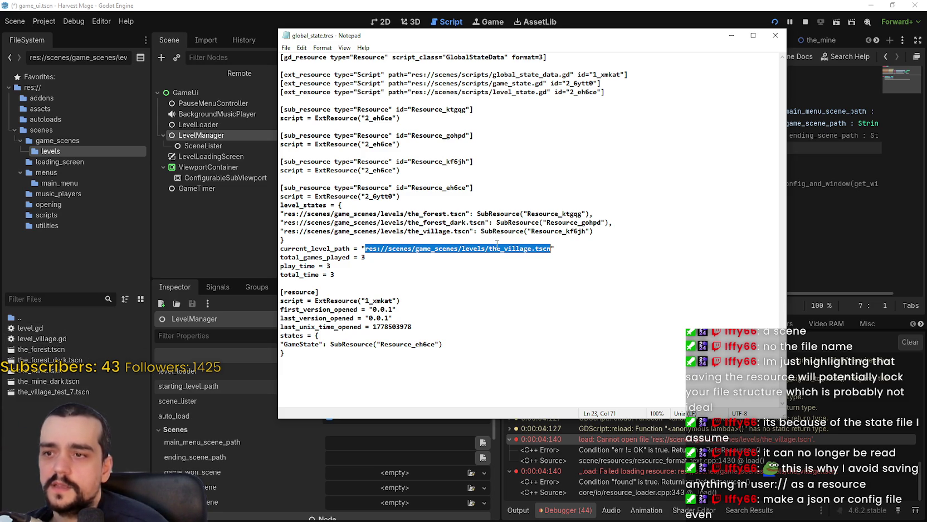
click(516, 244)
mouse_move(534, 247)
mouse_down()
mouse_move(484, 244)
mouse_move(544, 245)
mouse_up()
mouse_move(463, 231)
mouse_down()
mouse_move(319, 230)
mouse_move(360, 222)
mouse_move(352, 231)
mouse_move(451, 230)
mouse_move(380, 231)
mouse_up()
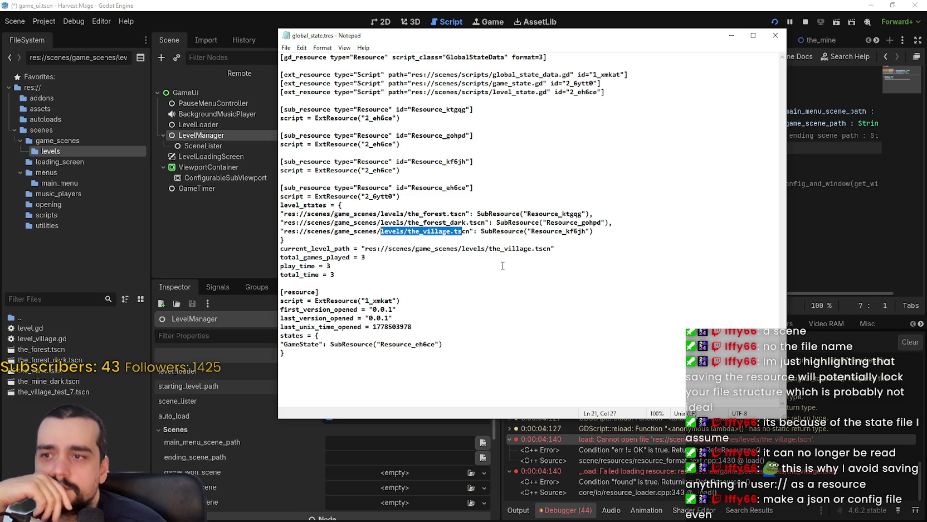
click(453, 222)
mouse_move(467, 223)
mouse_down()
mouse_move(466, 230)
mouse_move(427, 231)
mouse_up()
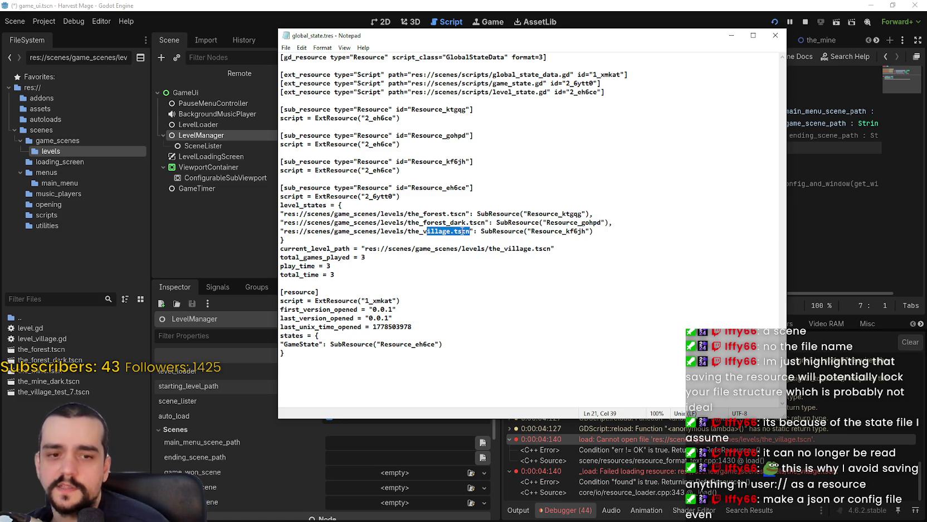
click(463, 231)
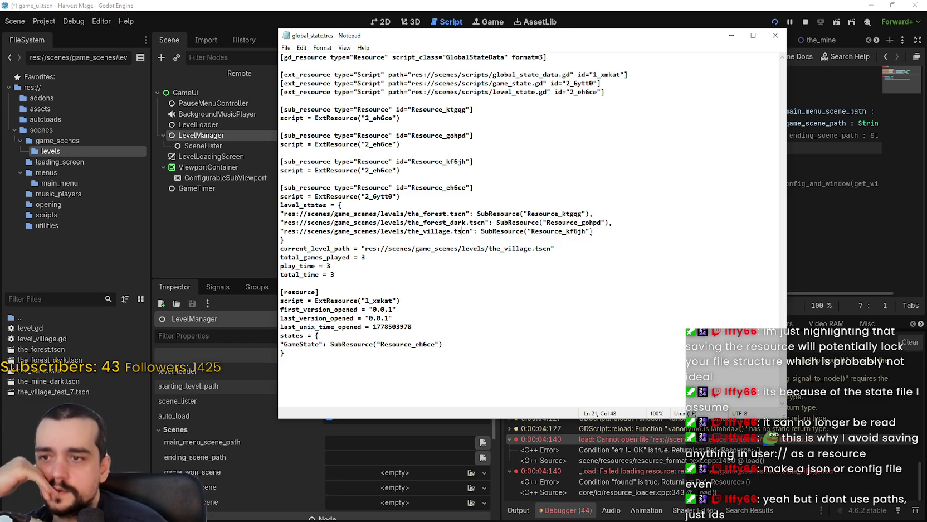
drag(586, 231, 536, 234)
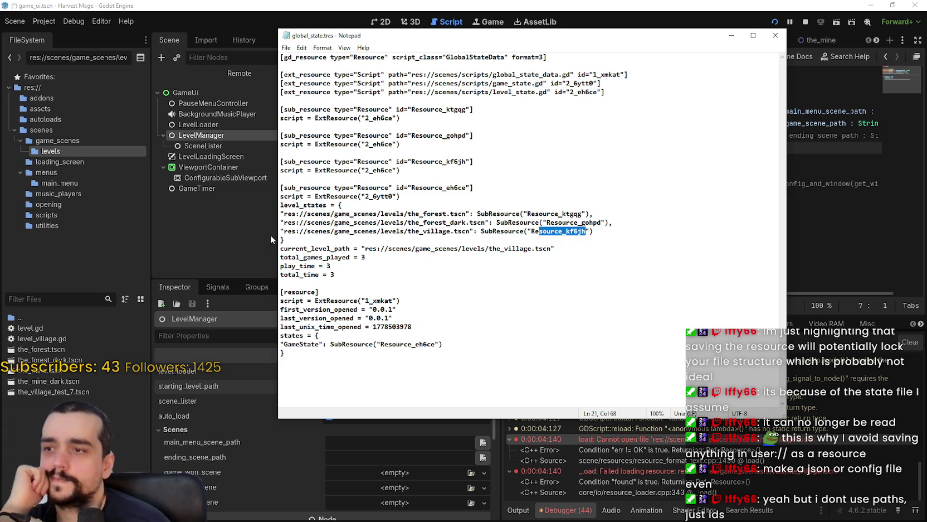
drag(283, 240, 393, 234)
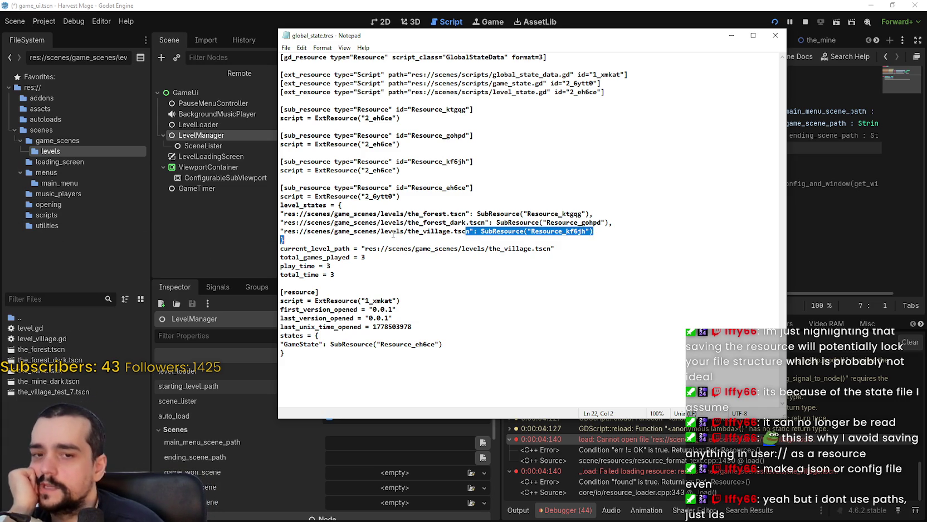
click(484, 230)
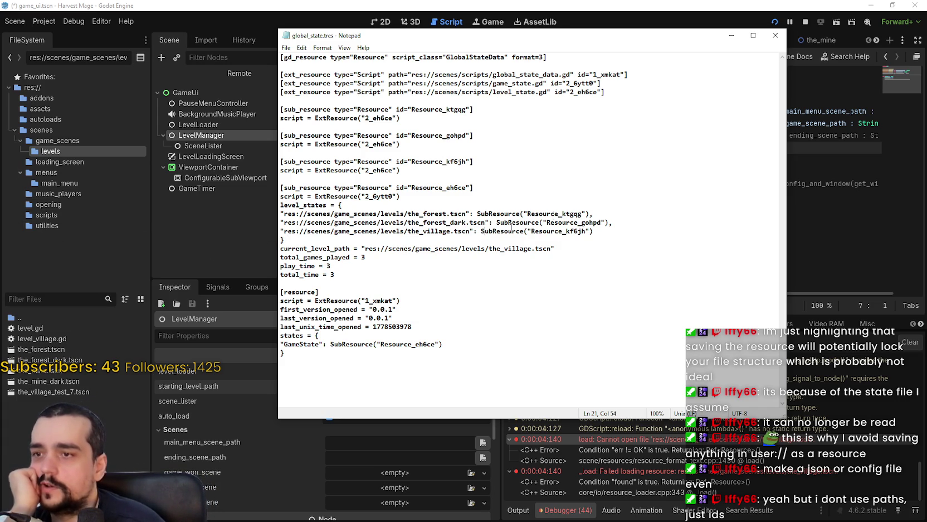
Stop the game and rename the_village_test_7.tscn back to the_village.tscn.
click(805, 23)
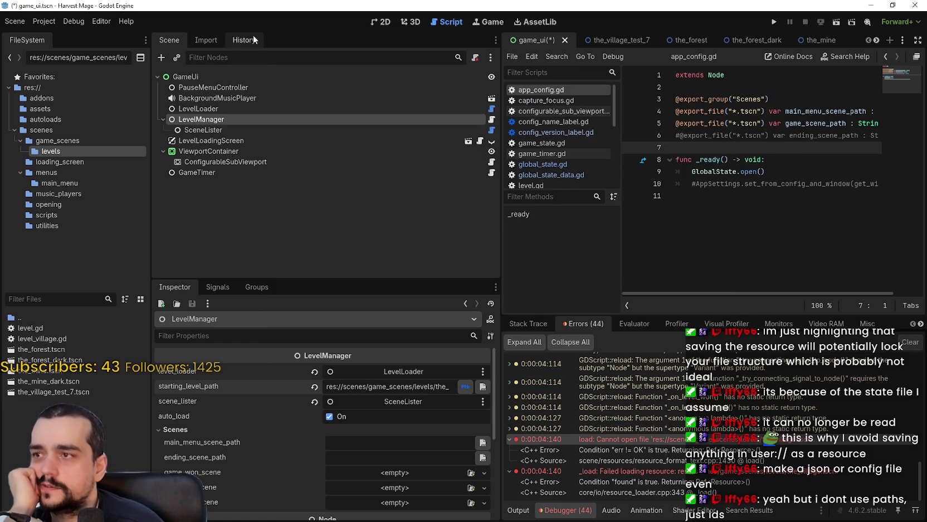
click(616, 38)
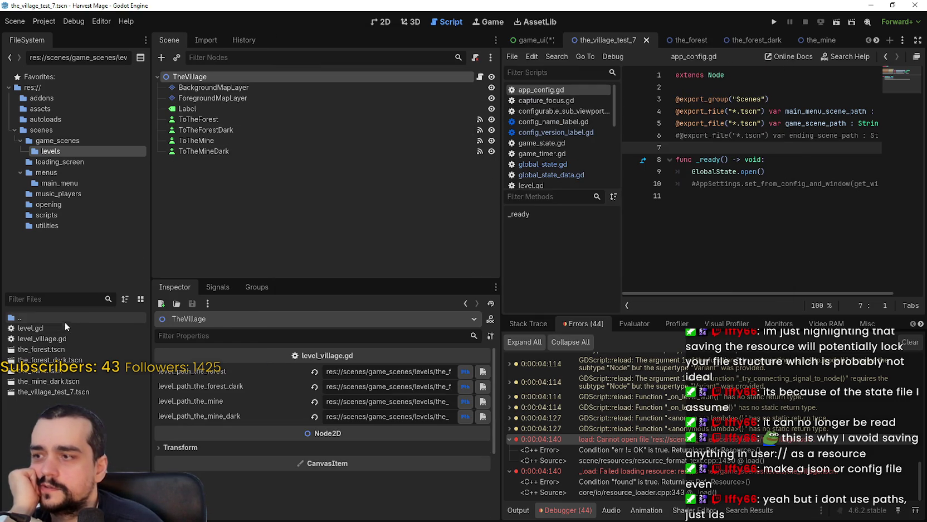
right_click(68, 393)
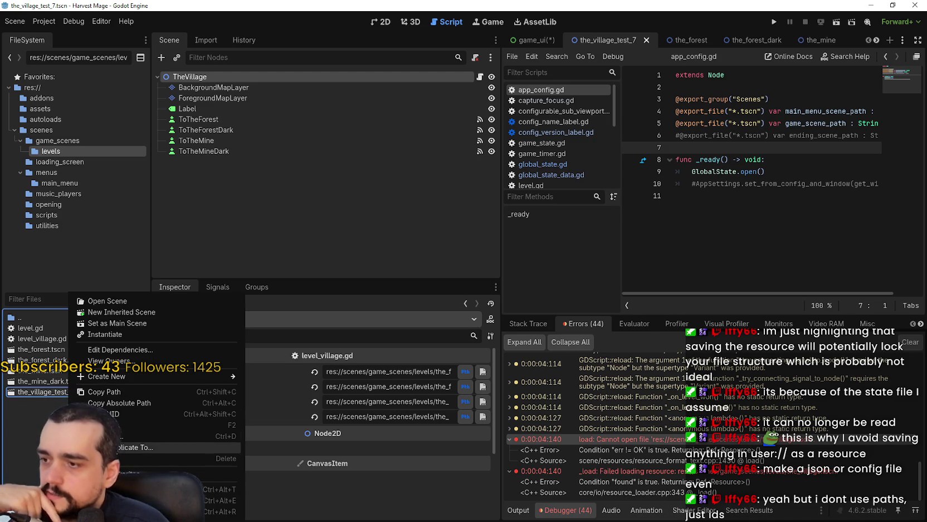
click(145, 425)
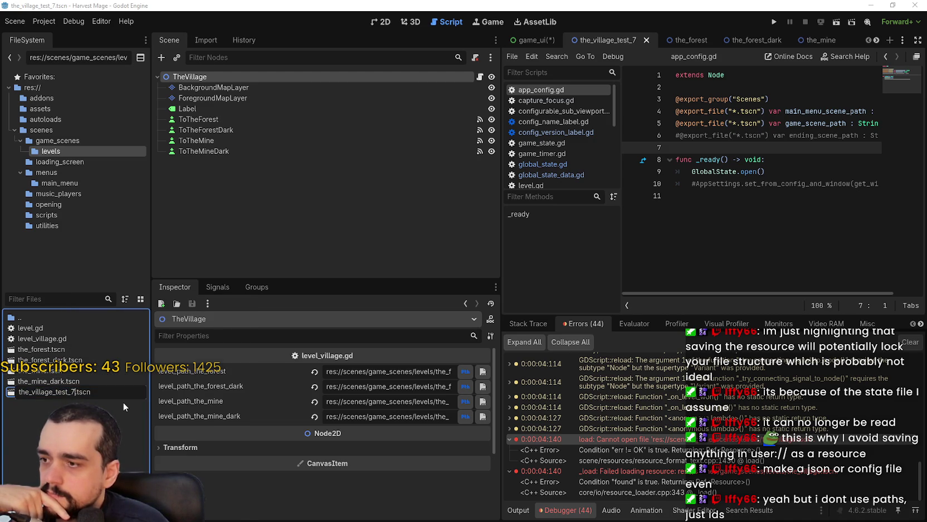
key(BackSpace)
key(BackSpace)
key(BackSpace)
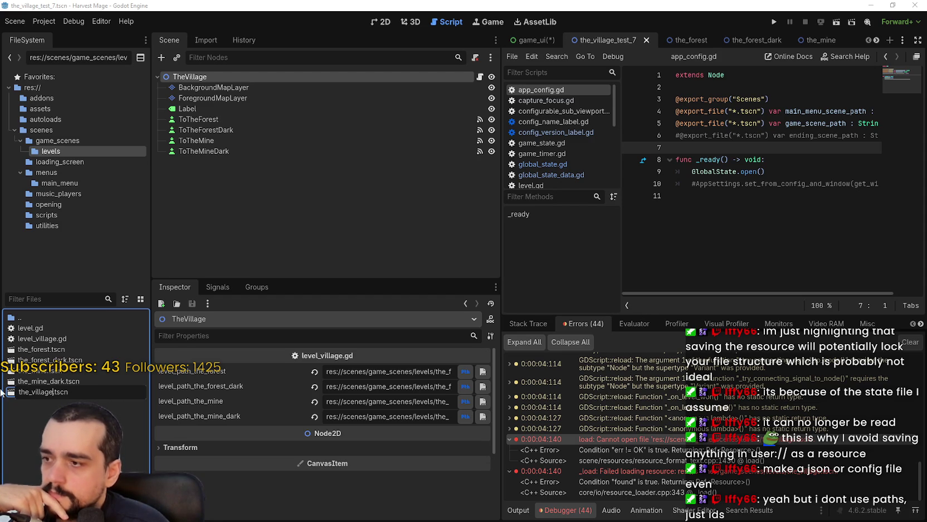
key(Return)
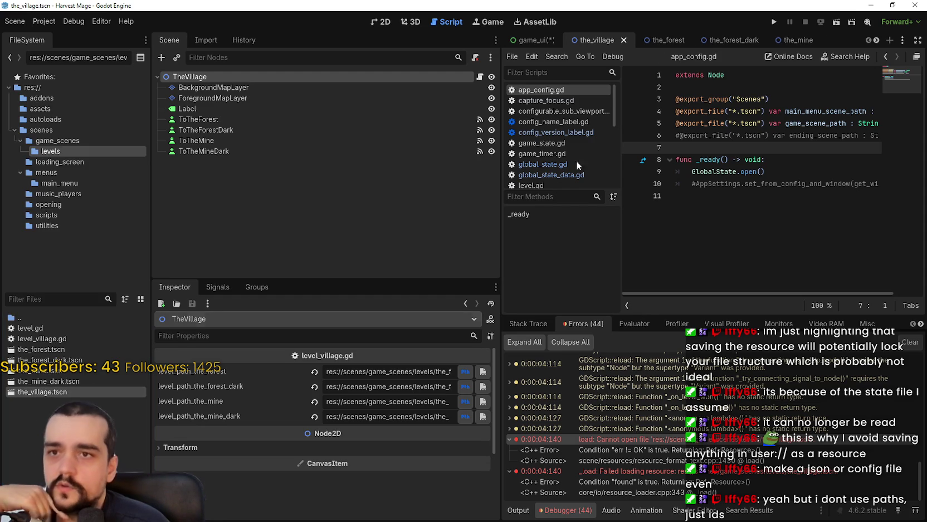
Run the project, continue into The Village, glance at global_state.tres, then stop the game.
click(778, 21)
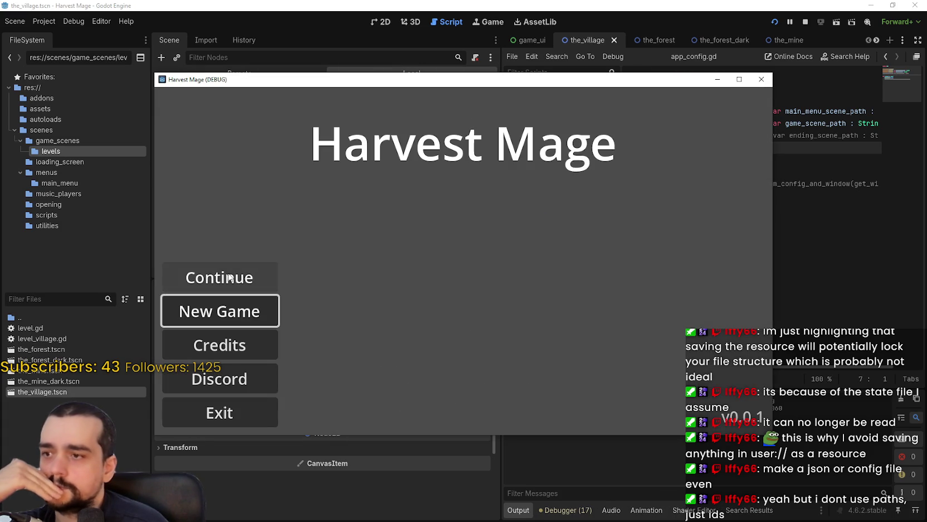
click(246, 275)
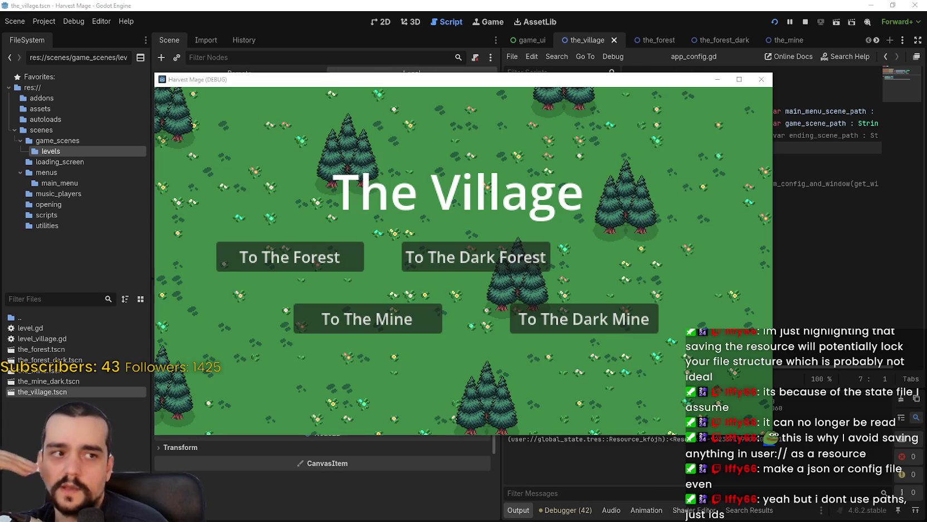
key(Return)
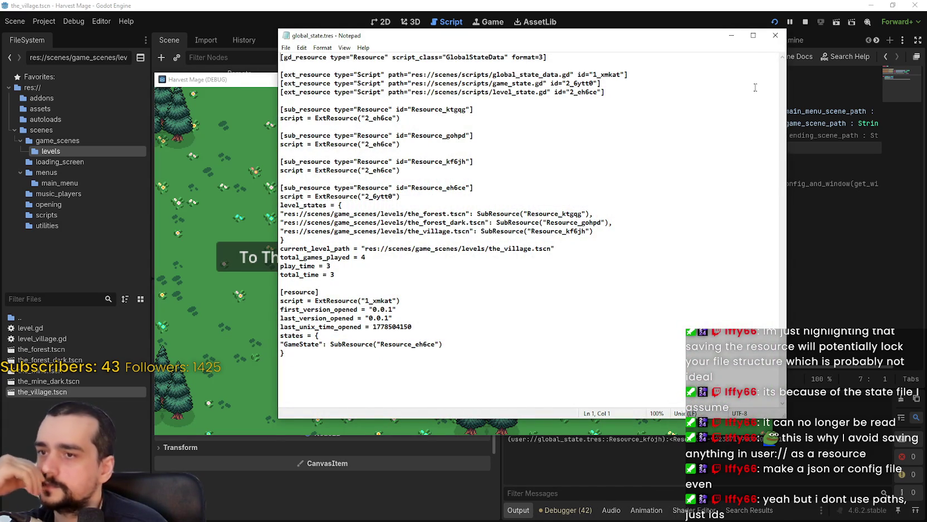
click(775, 35)
click(805, 21)
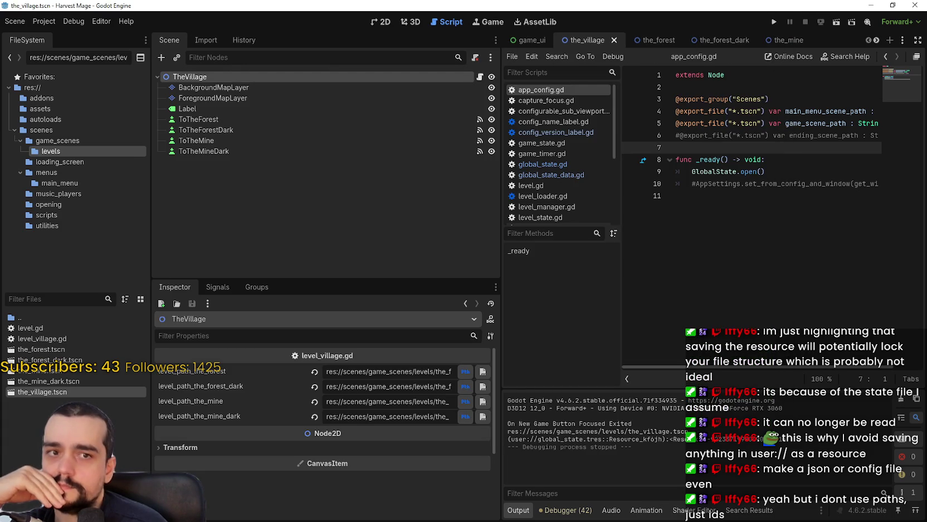
Filter FileSystem for 'global', open global_state.gd, and widen the script editor.
click(743, 248)
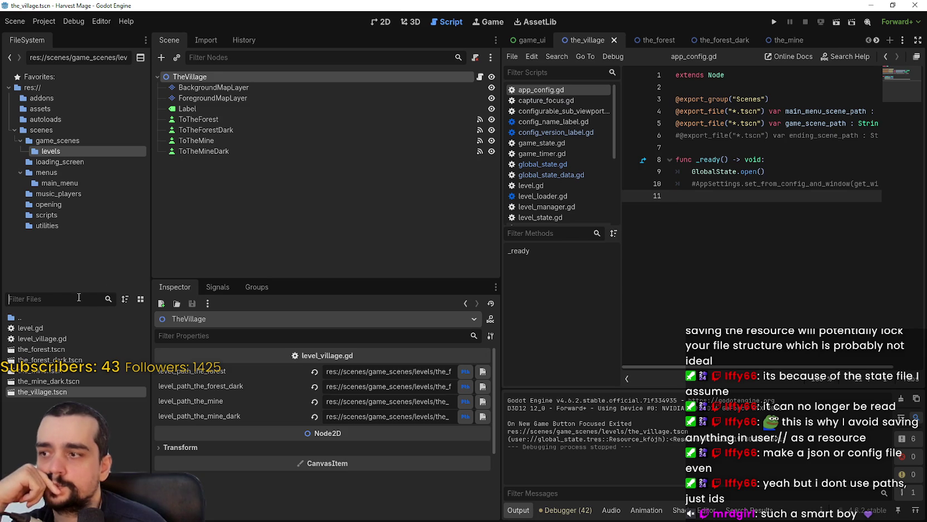
text(global)
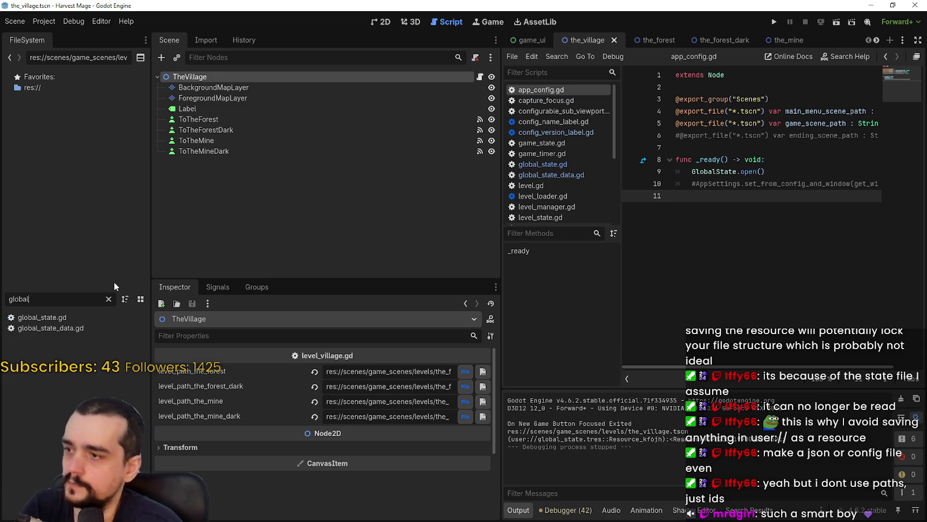
double_click(69, 316)
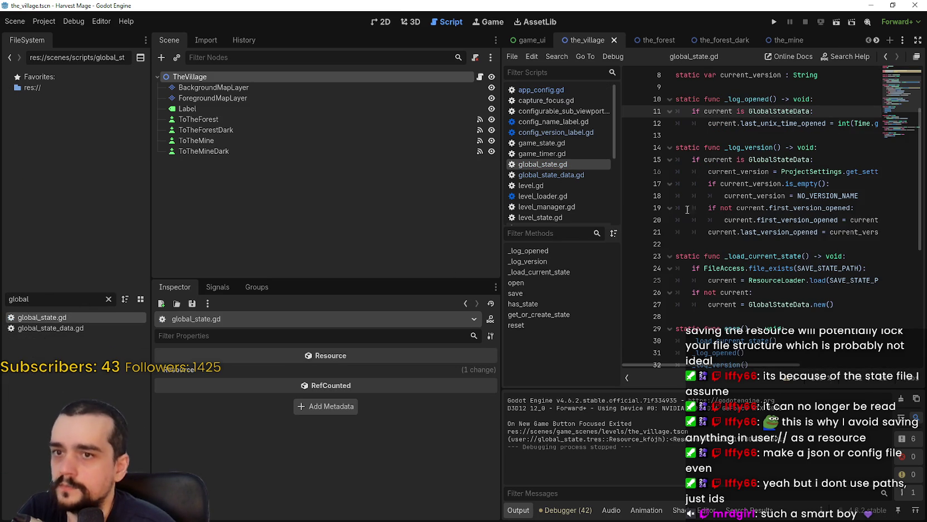
drag(505, 185, 290, 186)
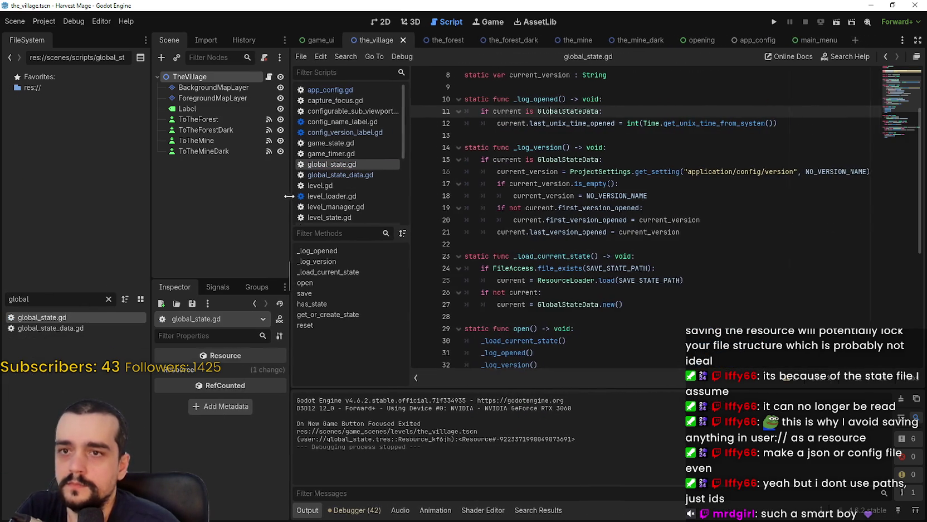
Look up get_or_create_state's definition in global_state_data.gd via Lookup Symbol.
click(670, 220)
scroll(671, 229, down, 6)
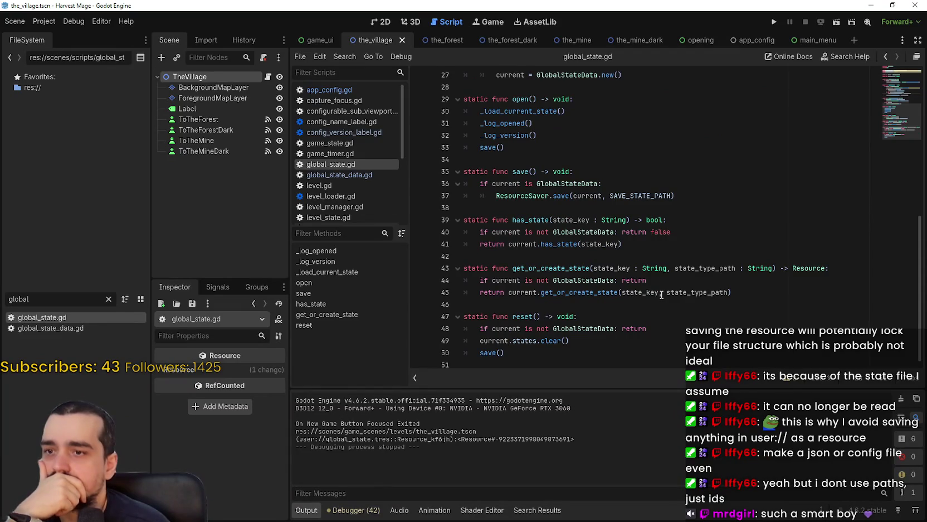
scroll(656, 281, up, 4)
scroll(656, 281, up, 5)
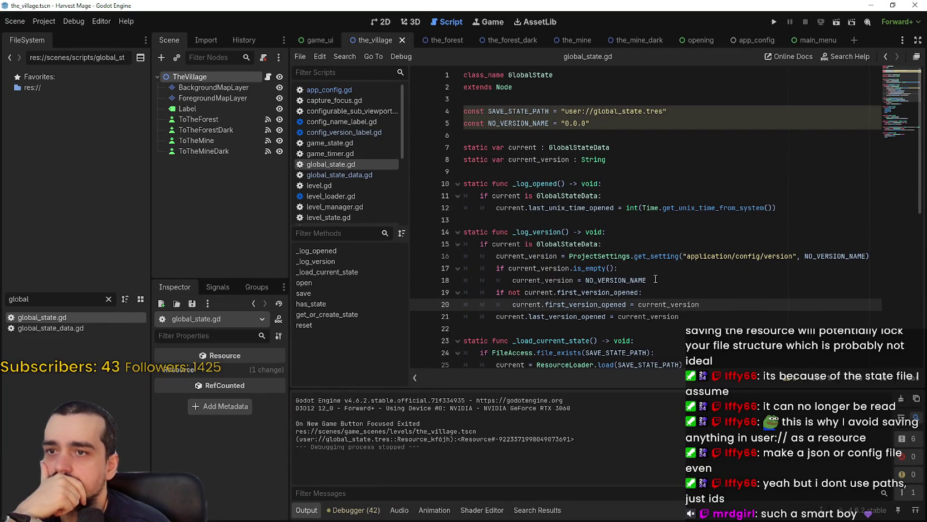
scroll(655, 278, down, 3)
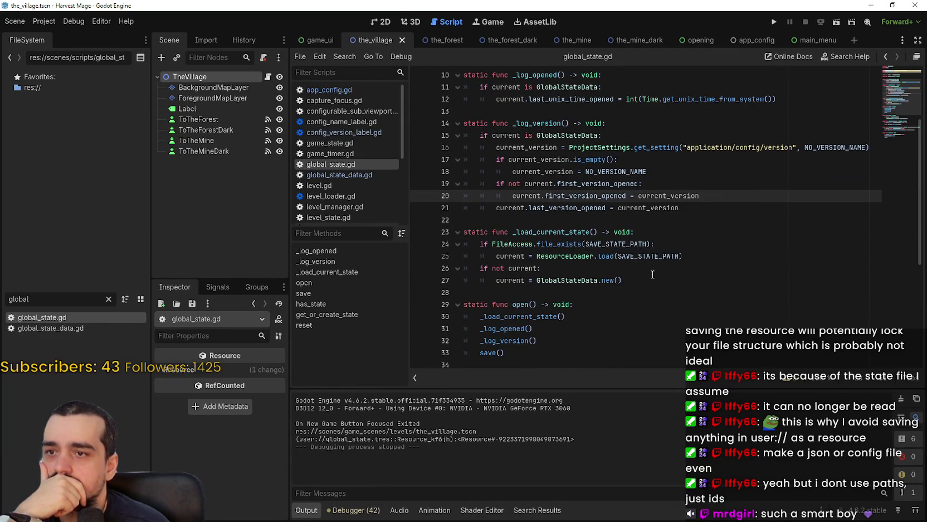
scroll(652, 274, up, 3)
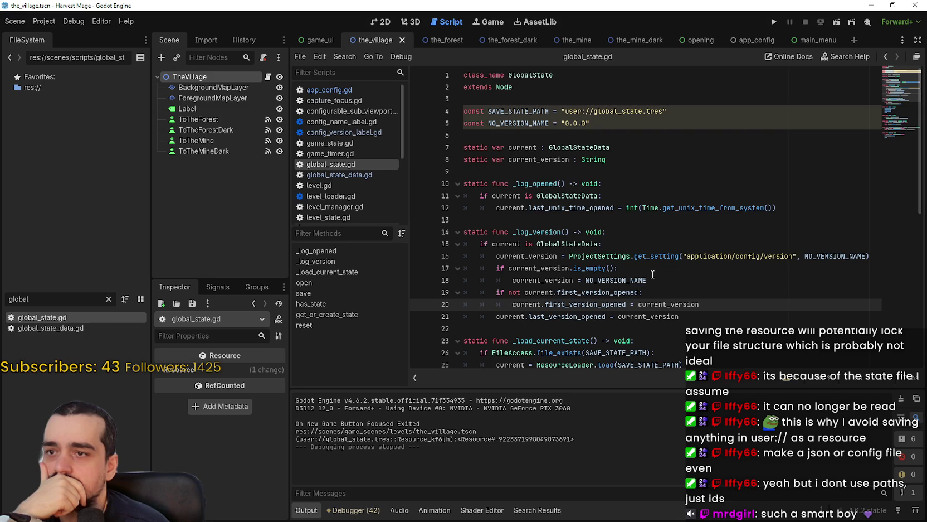
scroll(652, 274, down, 9)
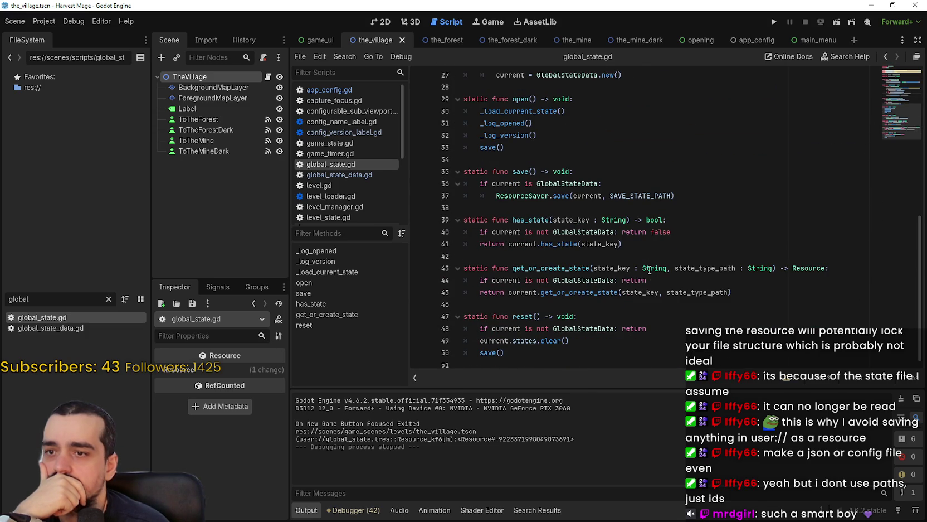
right_click(599, 293)
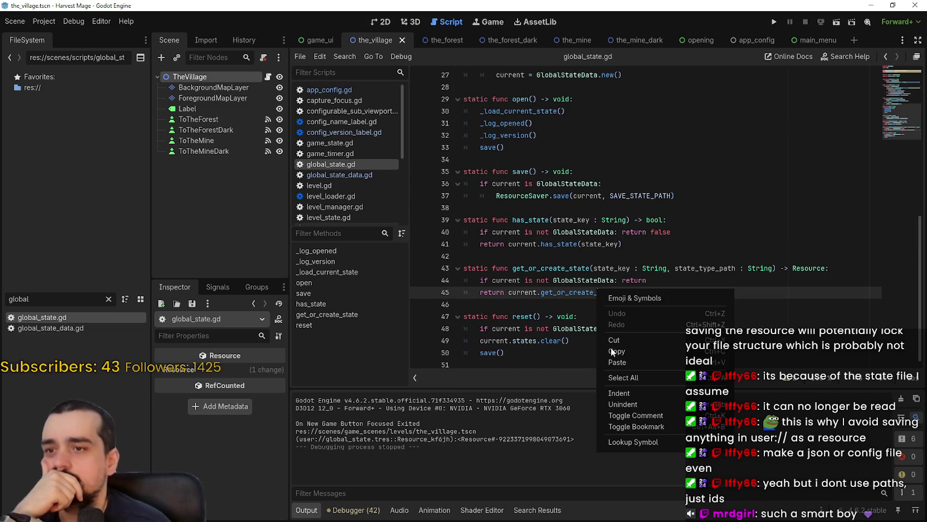
click(667, 440)
click(658, 316)
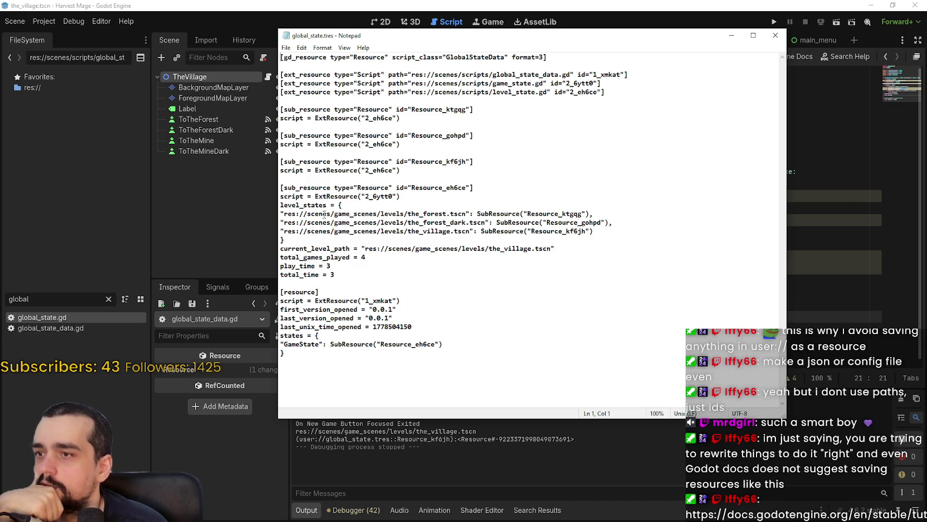
In global_state.tres, select the forest level path, script id, then the current_level_path key.
click(466, 214)
drag(466, 214, 282, 214)
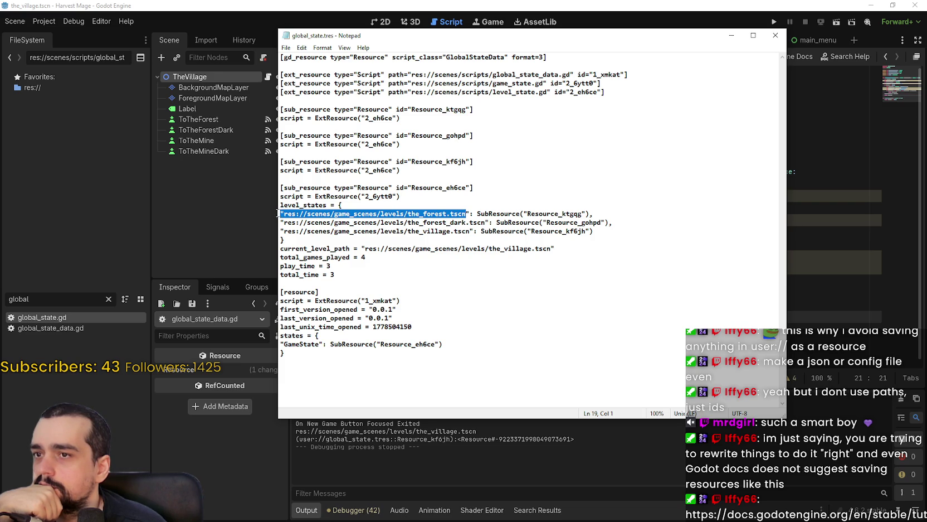
drag(592, 76, 559, 83)
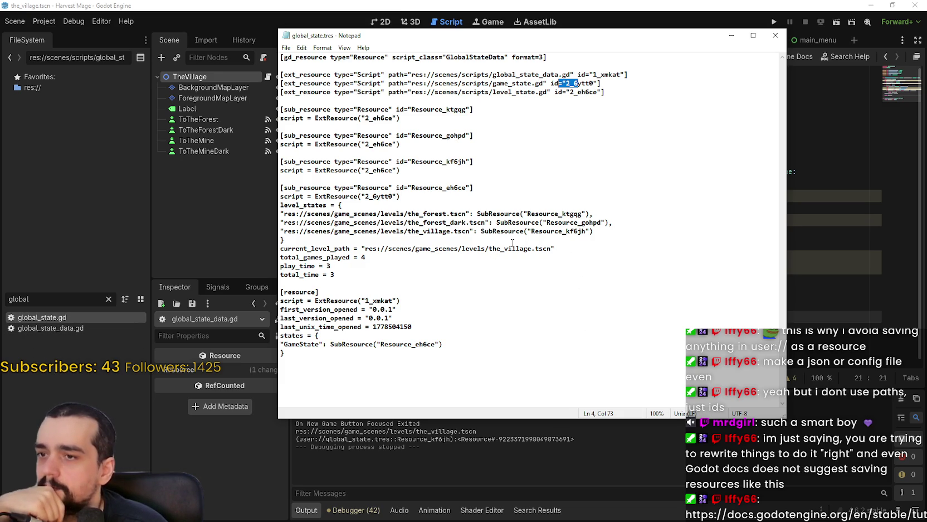
drag(350, 249, 273, 250)
double_click(313, 248)
key(ctrl+c)
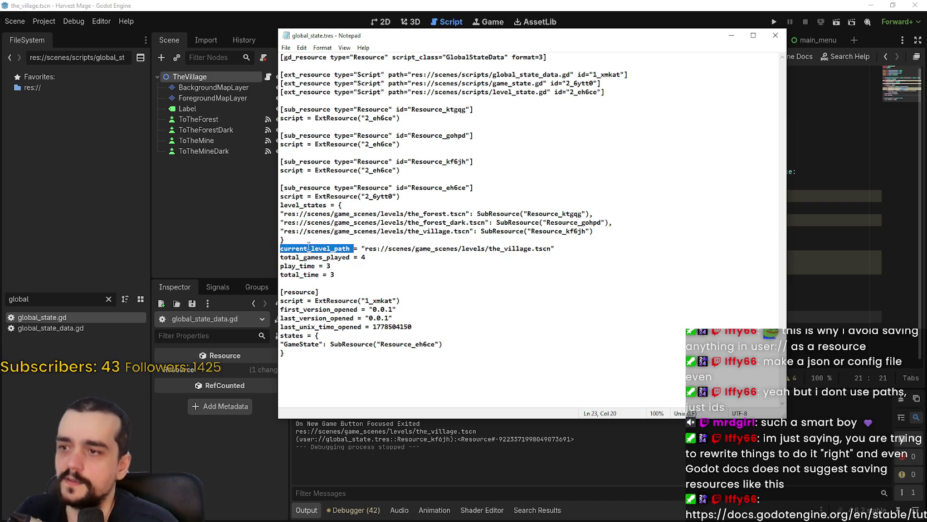
Search the whole project for current_level_path across all files.
key(alt+Tab)
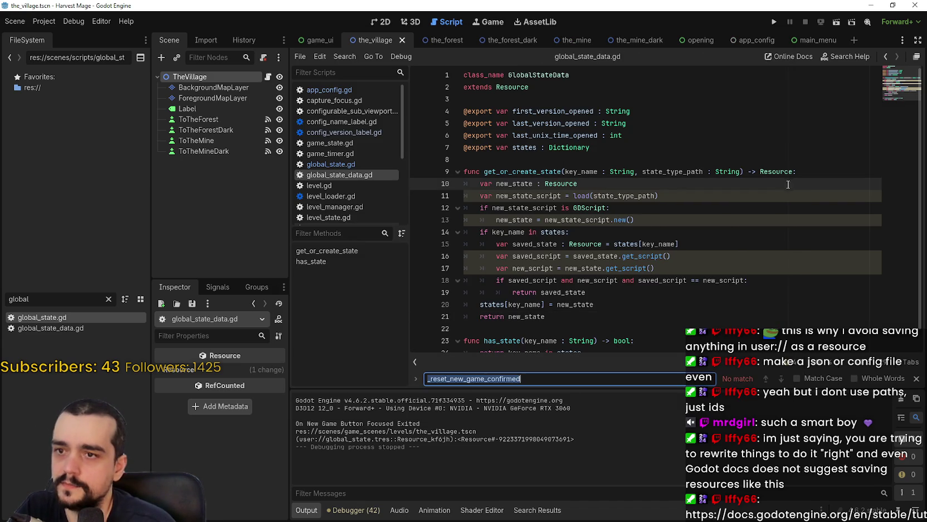
key(ctrl+f)
key(ctrl+v)
key(ctrl+shift+f)
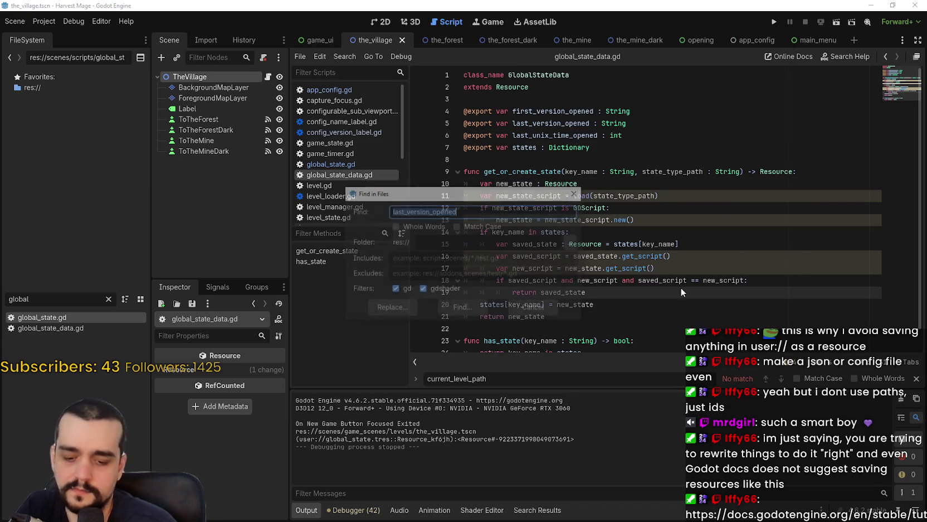
click(446, 313)
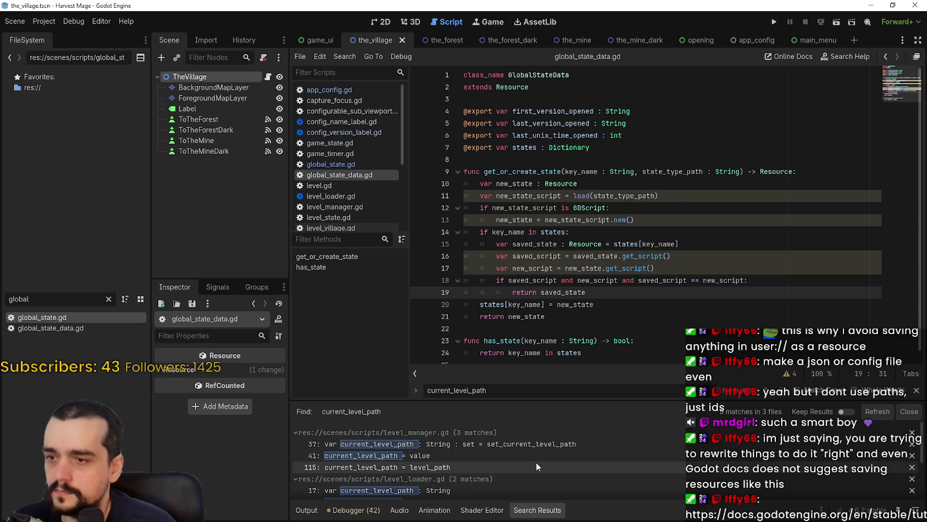
scroll(536, 441, down, 3)
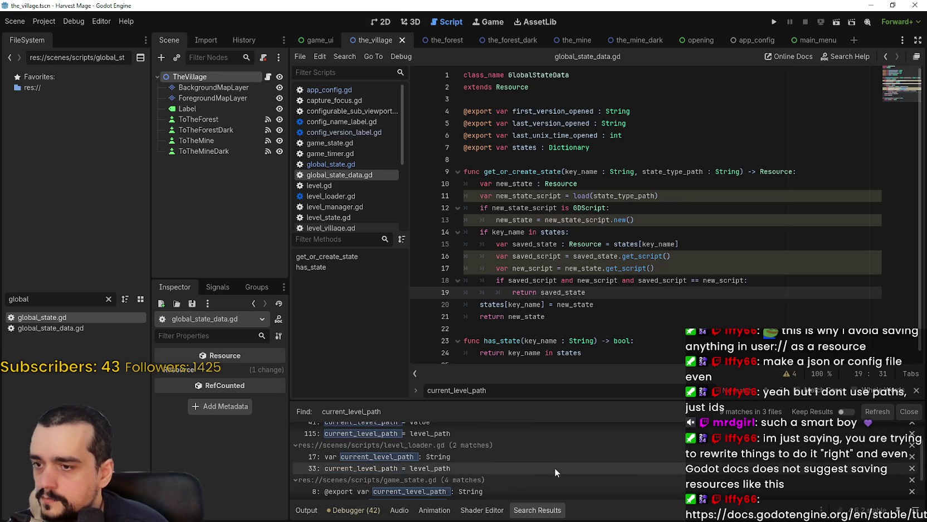
Open the level_loader.gd line 17 match and mark level_path and the load_level function name.
click(551, 456)
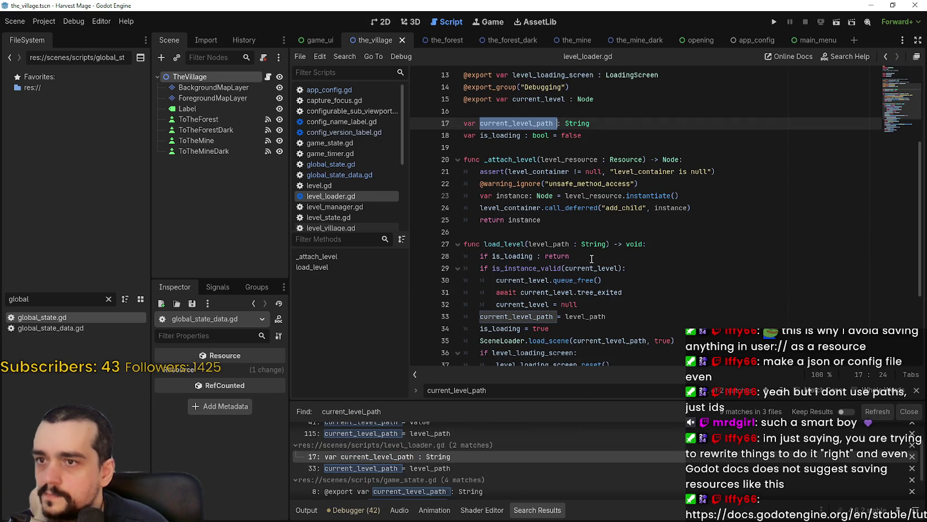
scroll(568, 202, up, 4)
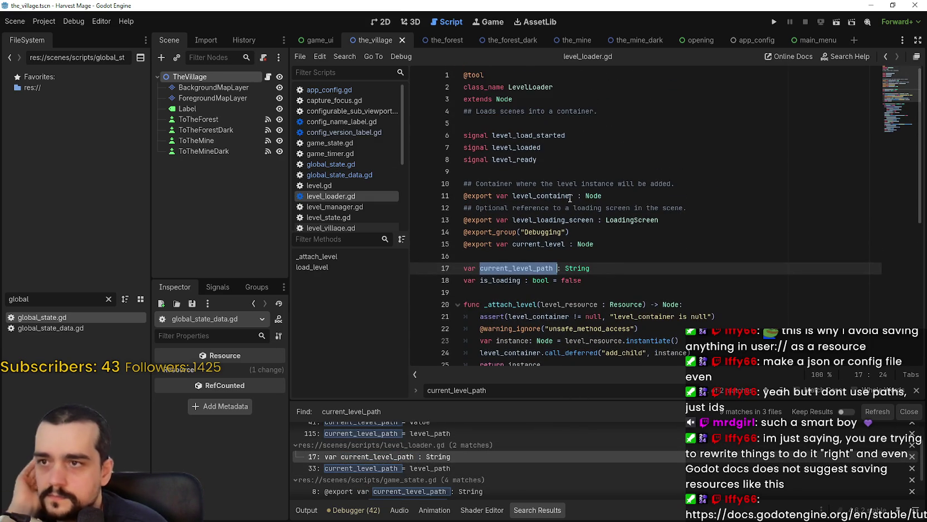
scroll(566, 197, down, 6)
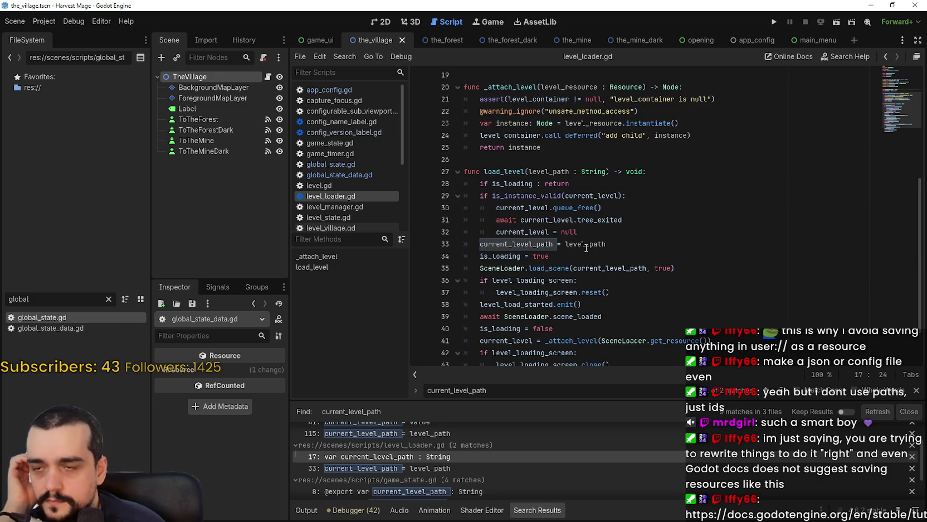
double_click(586, 244)
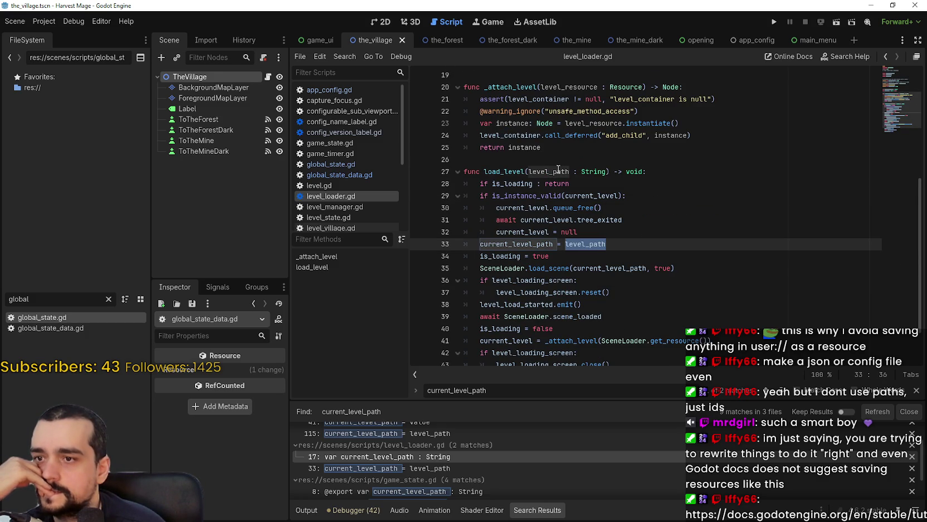
scroll(666, 243, down, 2)
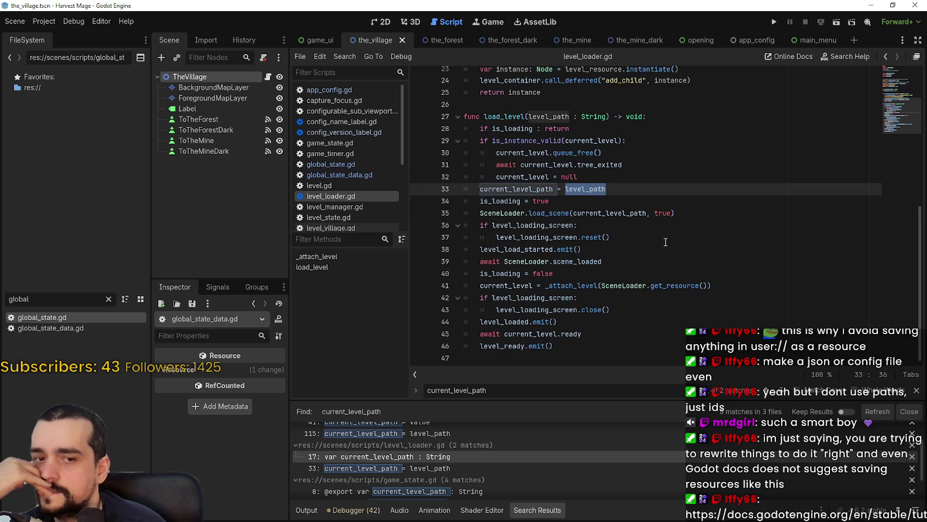
double_click(510, 117)
Jump to the next current_level_path match and dismiss the load_scene documentation popup.
scroll(621, 262, up, 6)
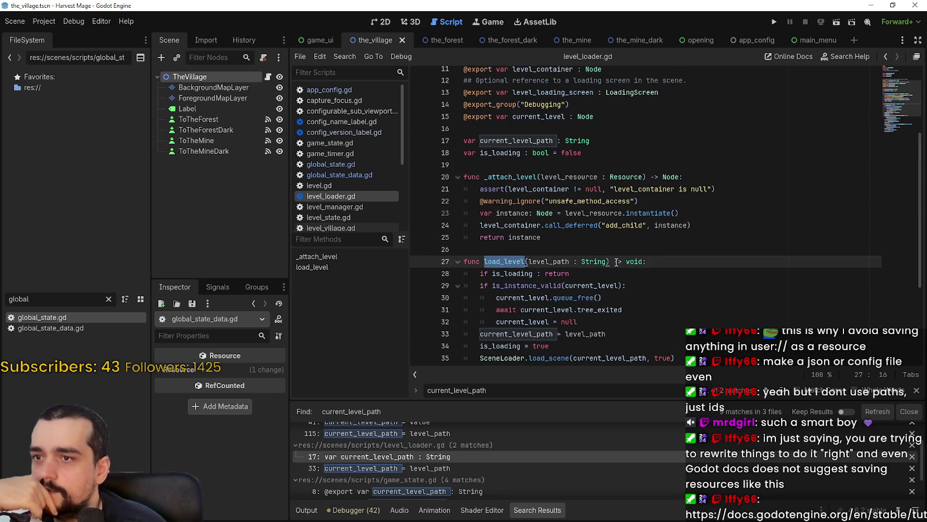
scroll(617, 261, down, 3)
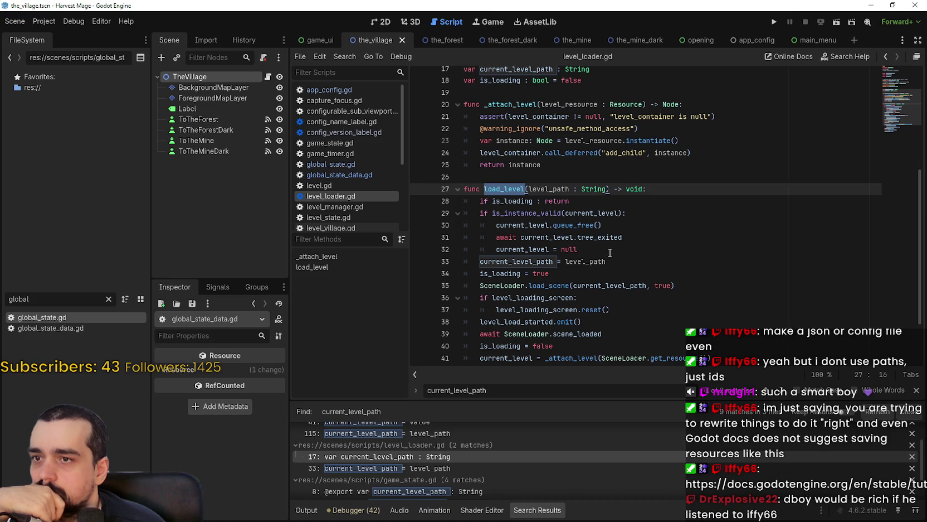
scroll(534, 209, down, 3)
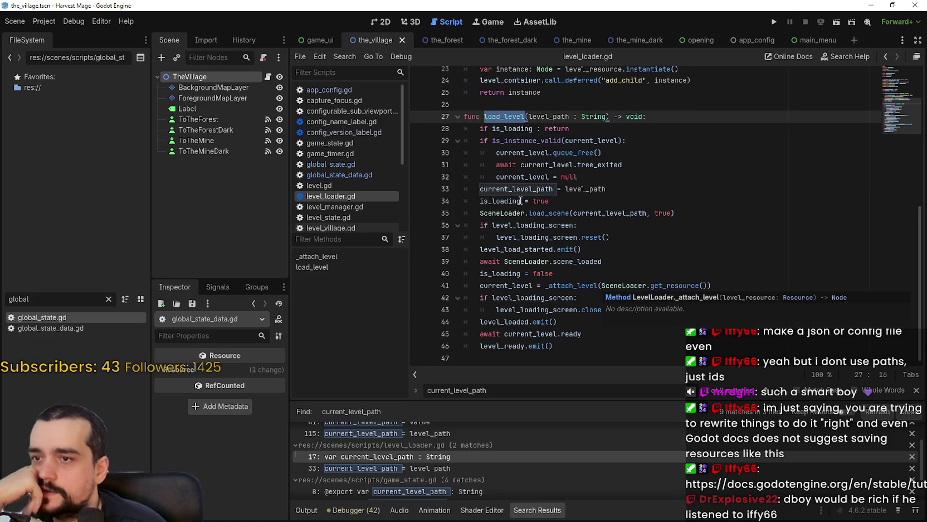
key(F3)
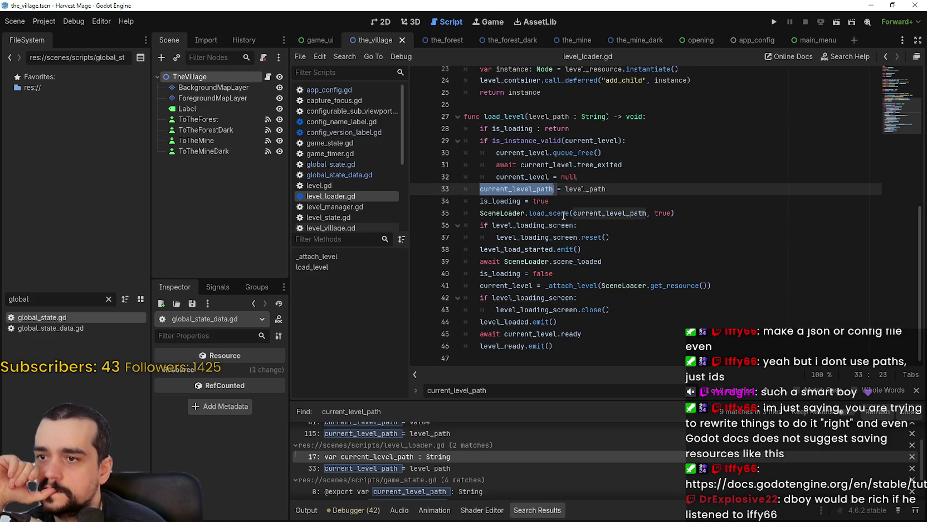
mouse_move(564, 215)
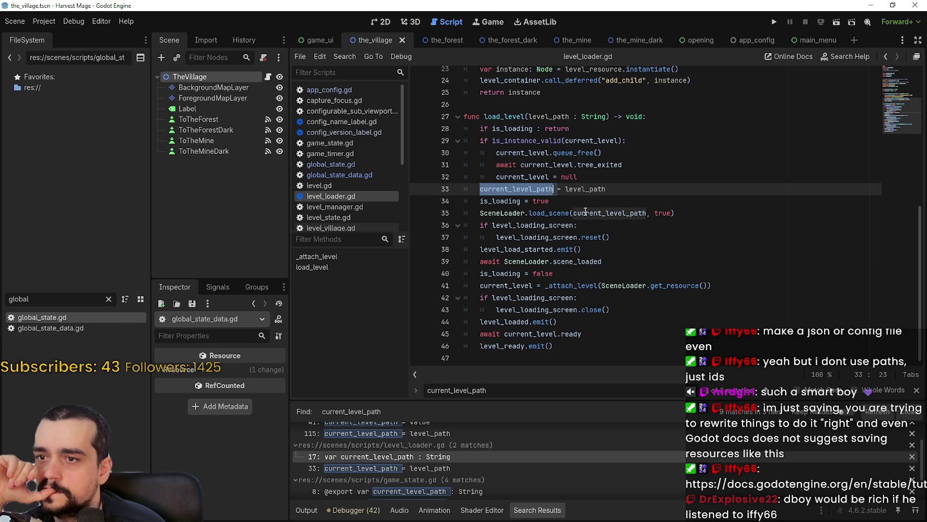
click(558, 213)
Use Lookup Symbol on the line 35 load_scene call to jump to its definition in scene_loader.gd.
right_click(550, 214)
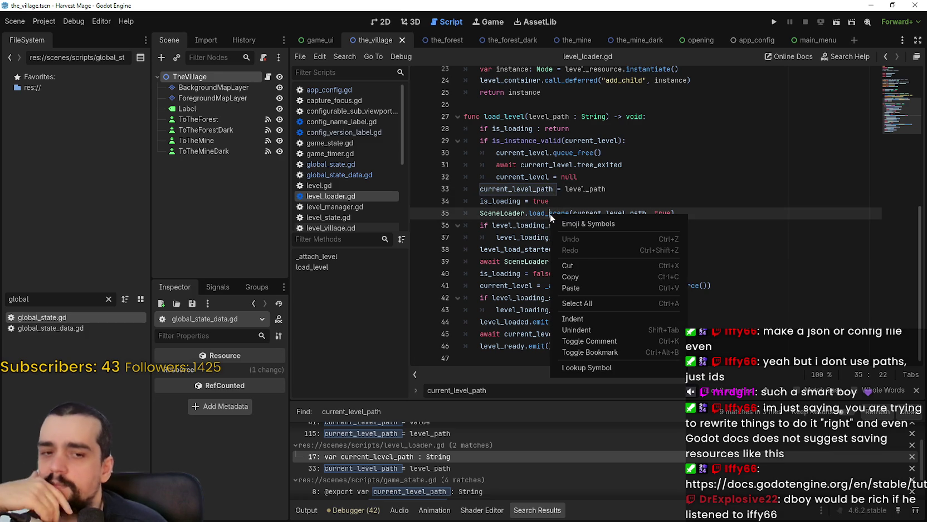
click(611, 368)
scroll(661, 269, up, 2)
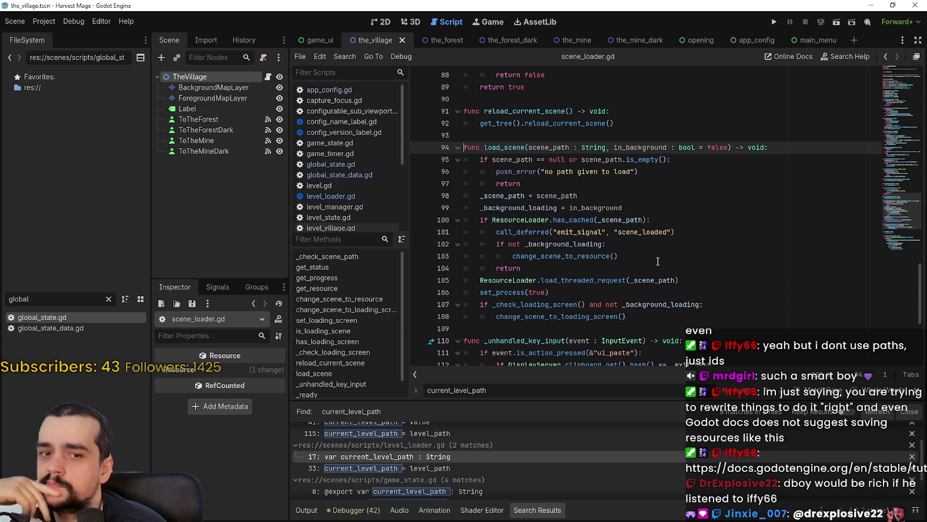
scroll(658, 260, down, 2)
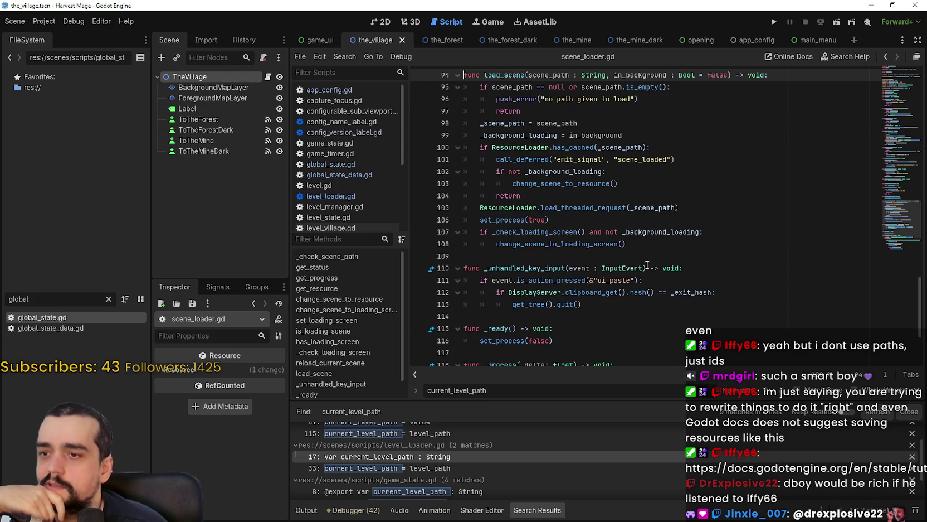
click(586, 256)
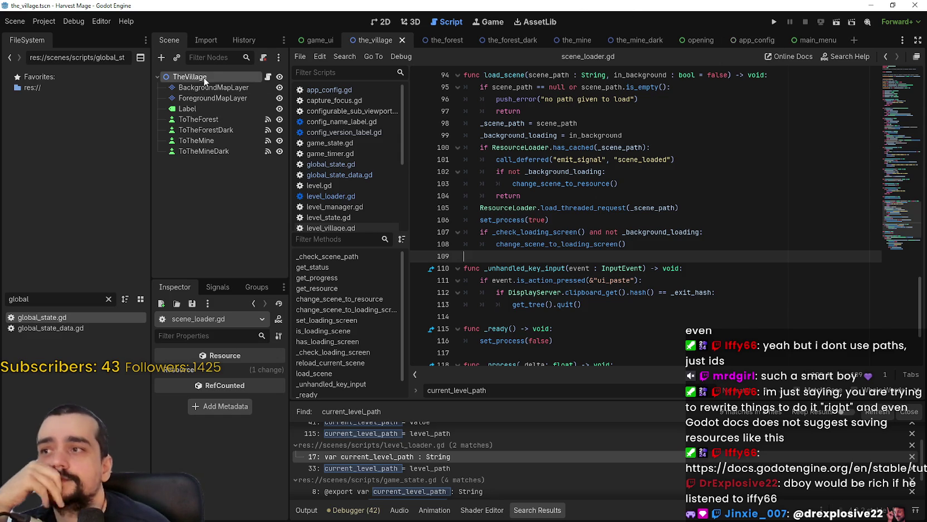
Filter FileSystem for 'loa', open SceneLoader.tscn, and widen the scene and inspector panels.
double_click(29, 298)
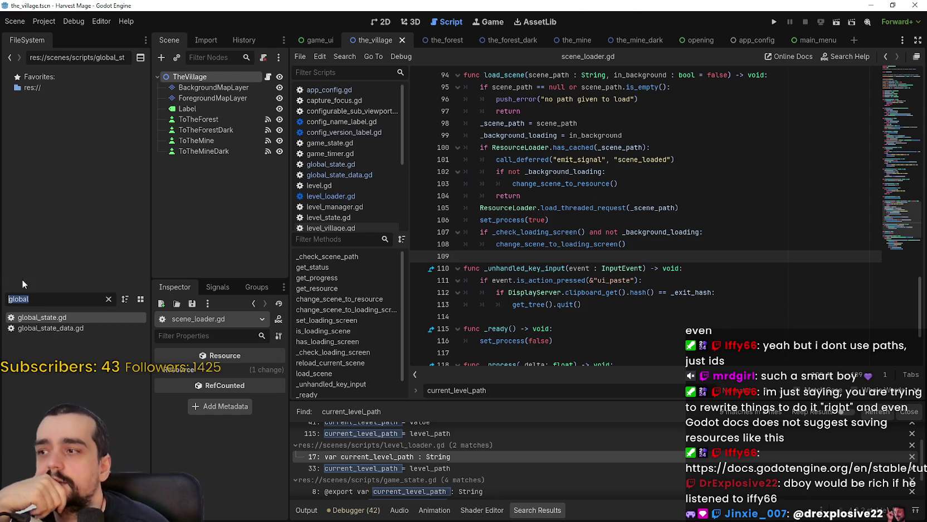
text(loa)
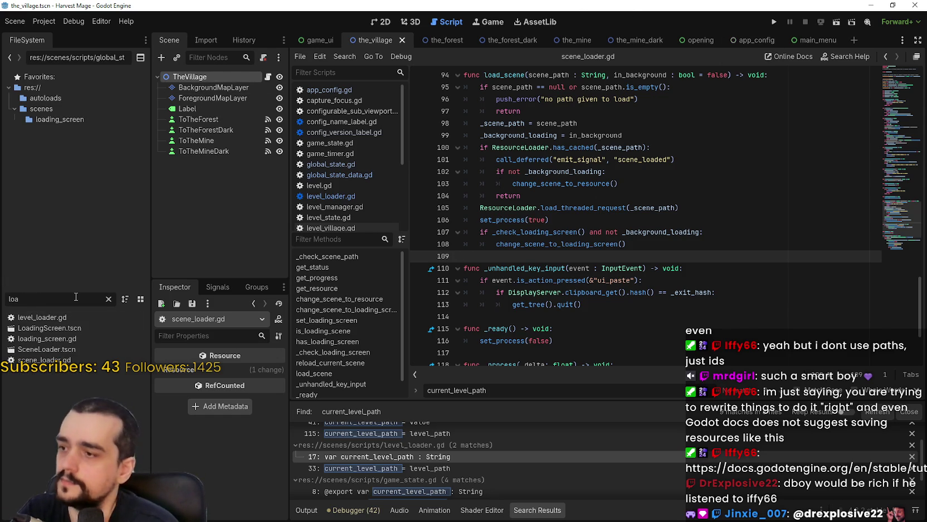
double_click(72, 350)
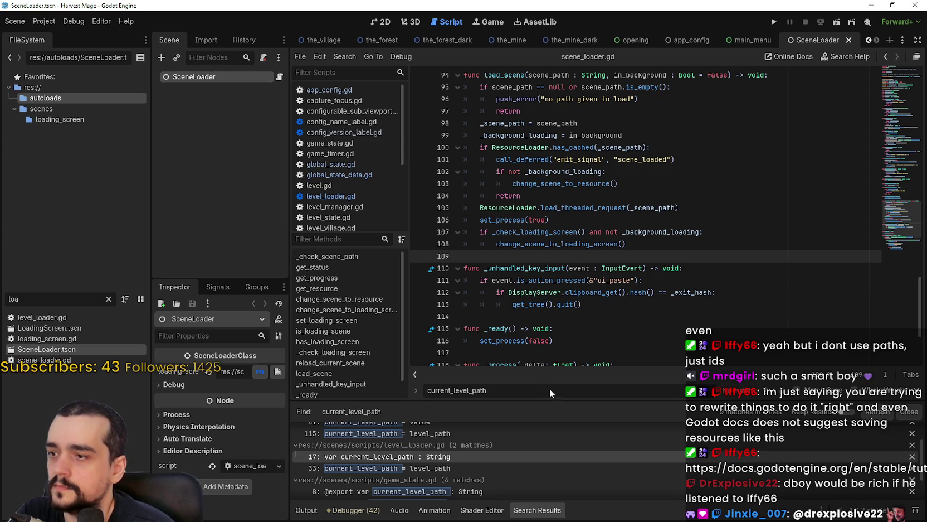
drag(289, 373, 580, 372)
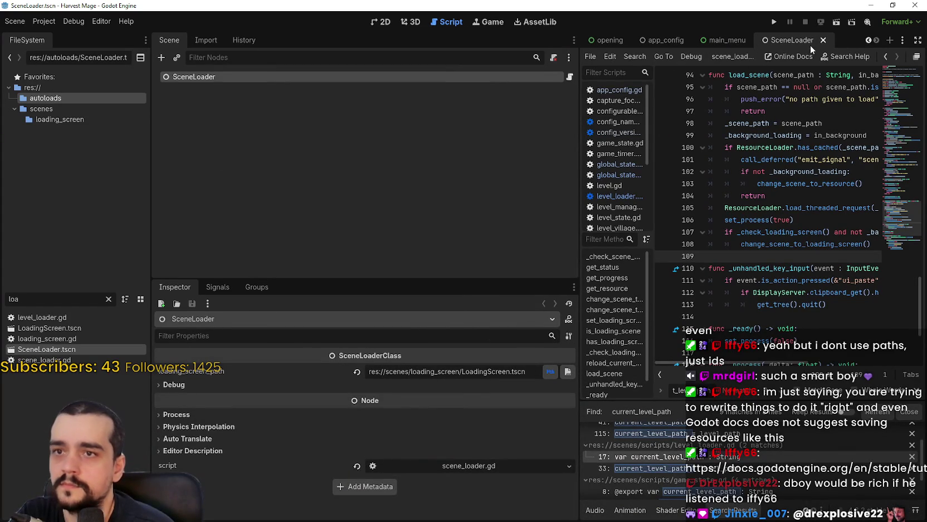
Filter FileSystem for 'Game', open game_ui.tscn, and enlarge the inspector.
double_click(18, 299)
text(Game)
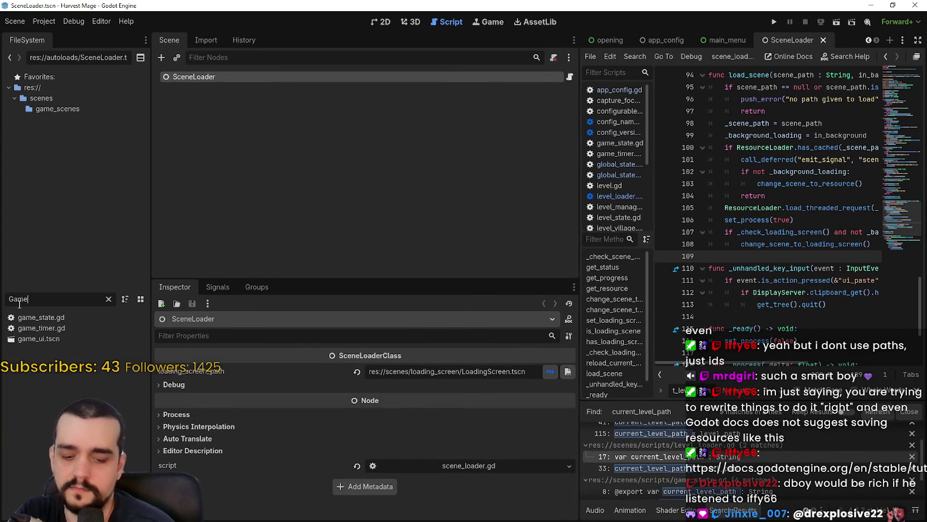
double_click(49, 339)
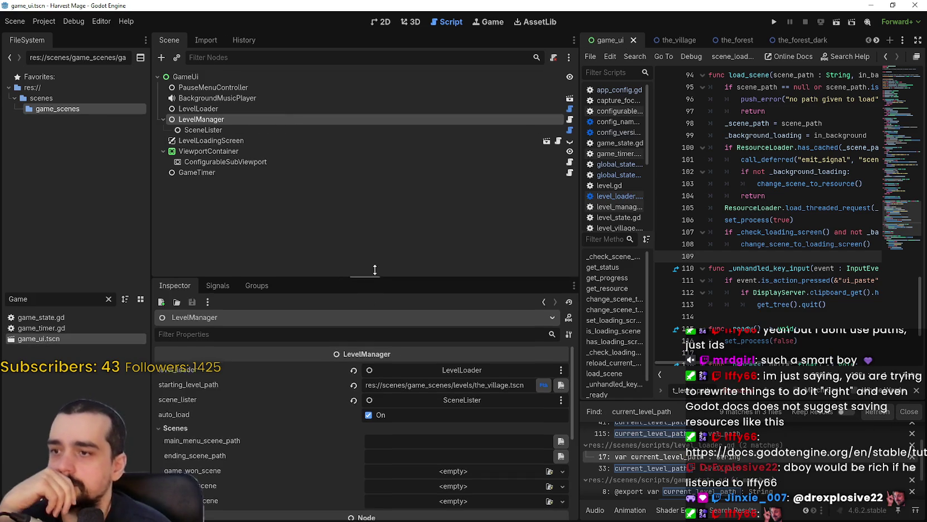
drag(373, 280, 373, 201)
Select SceneLister and highlight the_village, the_forest, forest_dark and mine_dark paths in its files array.
click(199, 130)
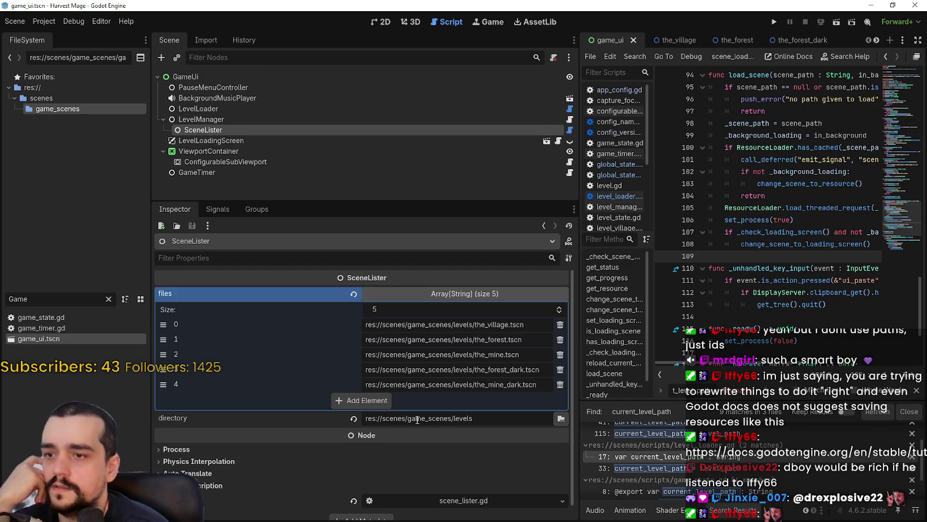
drag(526, 324, 358, 326)
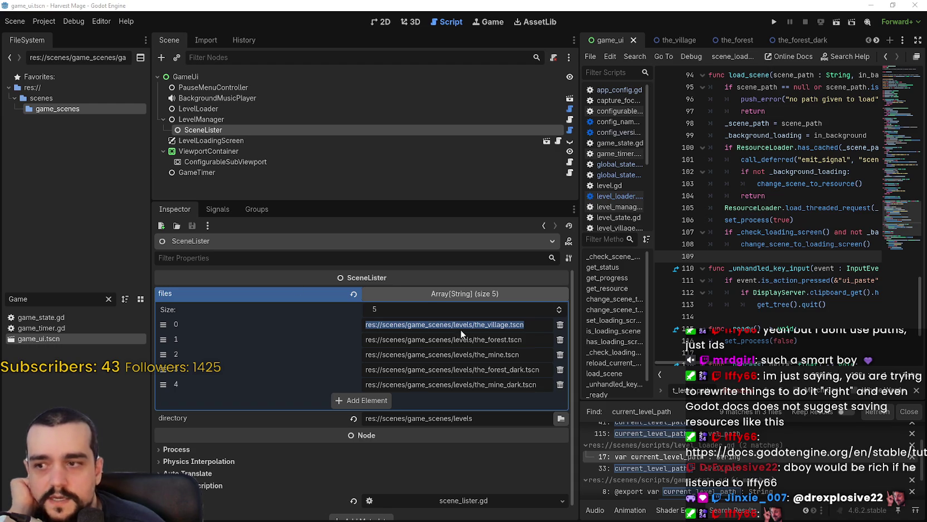
drag(524, 339, 293, 363)
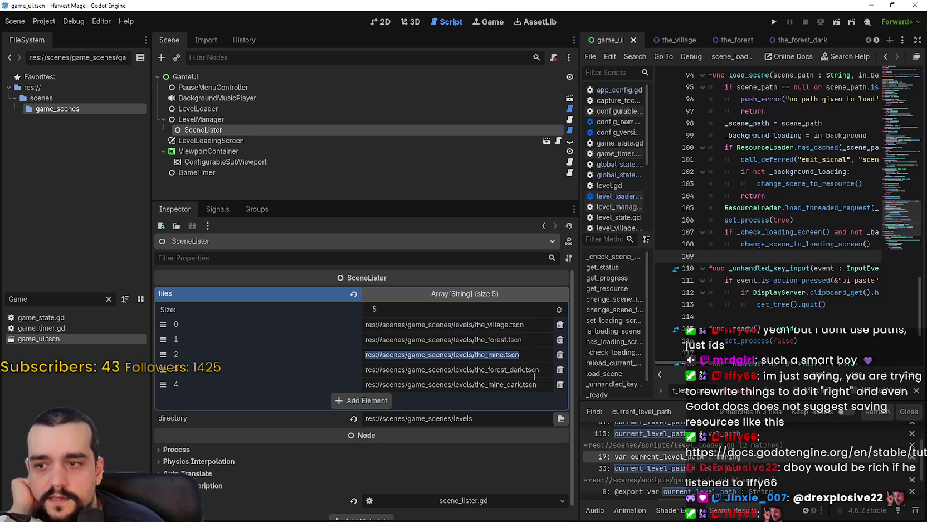
mouse_move(538, 369)
mouse_down()
mouse_move(359, 370)
mouse_move(514, 384)
mouse_move(317, 385)
mouse_up()
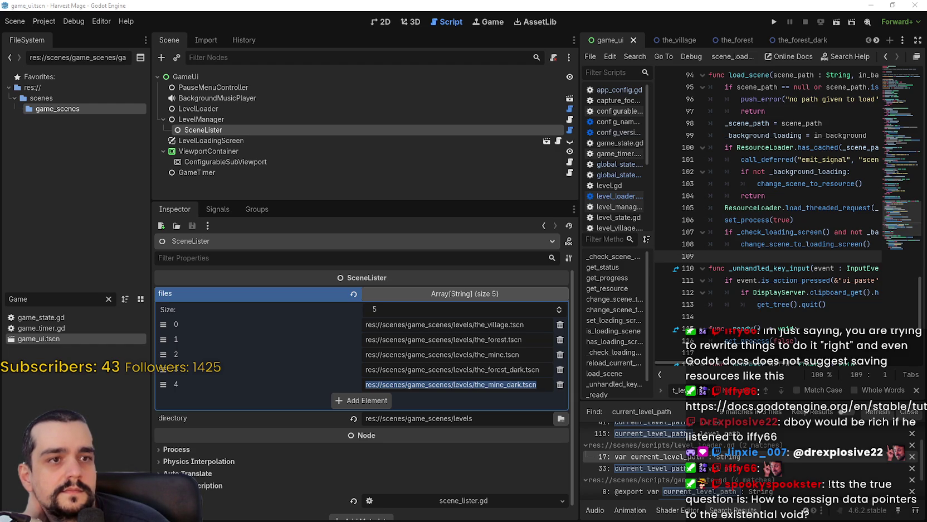
Switch to the Saving games docs and scroll past the JSON versus binary serialization sections.
key(alt+Tab)
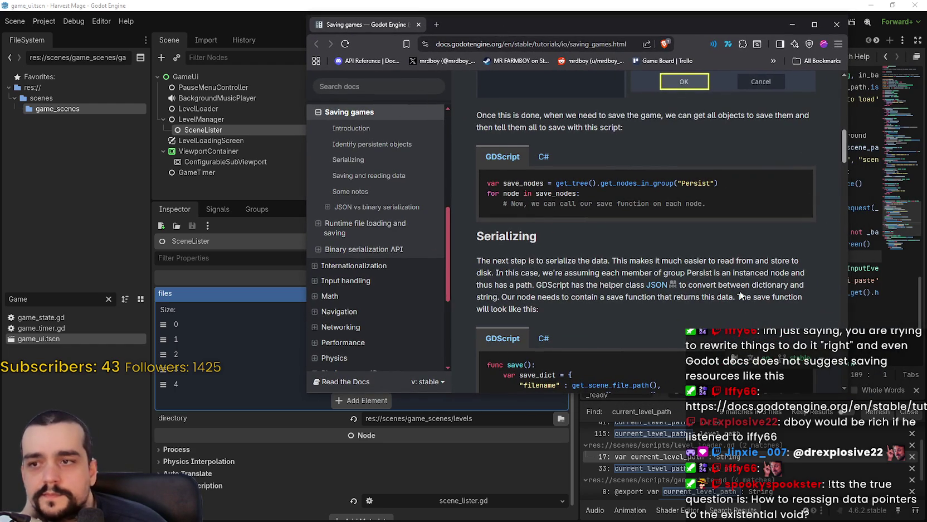
scroll(740, 295, down, 4)
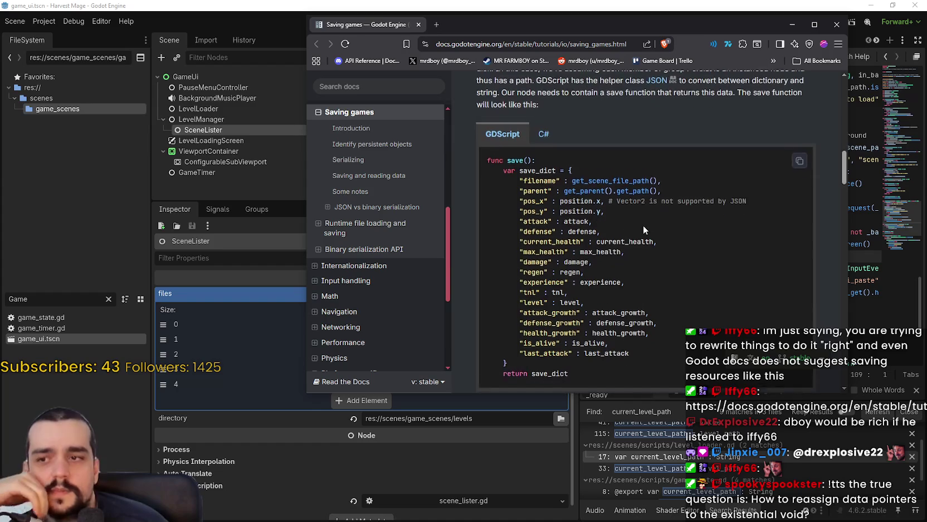
scroll(643, 225, down, 4)
scroll(616, 253, up, 5)
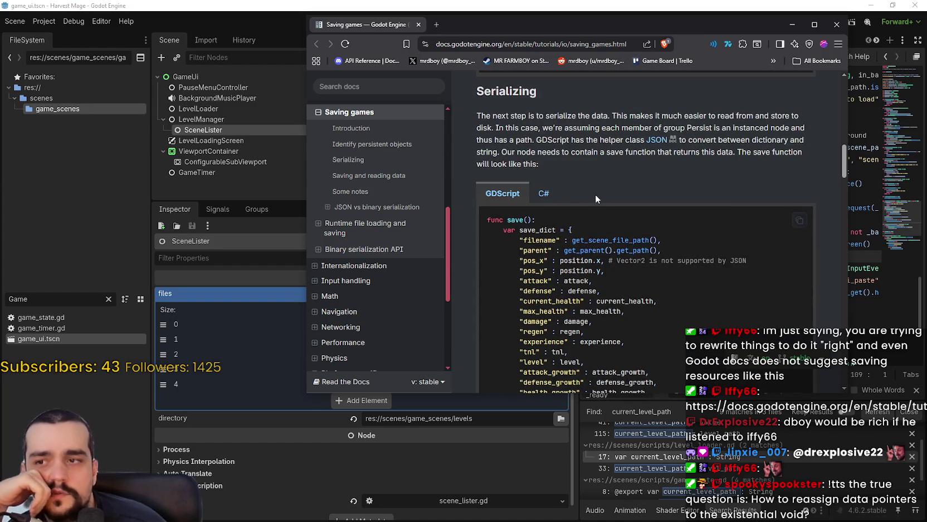
scroll(596, 195, down, 3)
scroll(507, 286, down, 1)
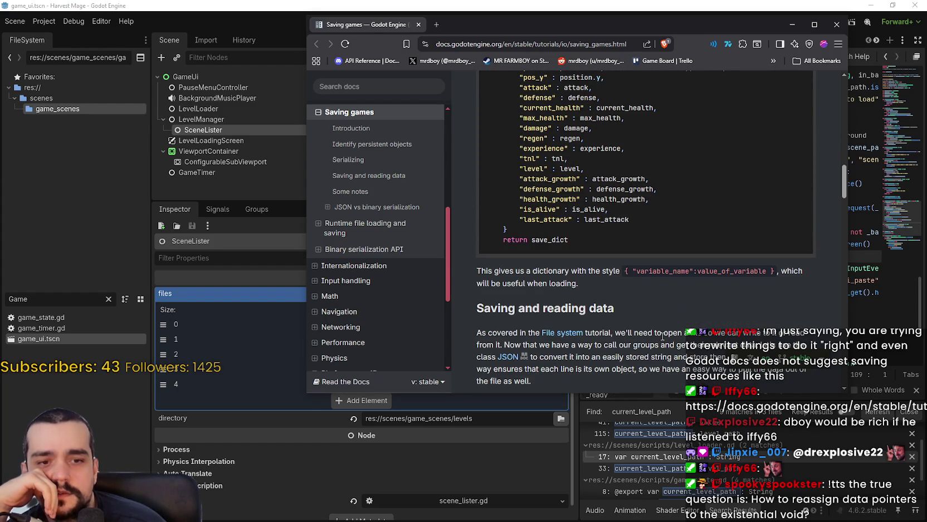
scroll(663, 336, up, 3)
scroll(663, 336, down, 3)
scroll(662, 328, down, 5)
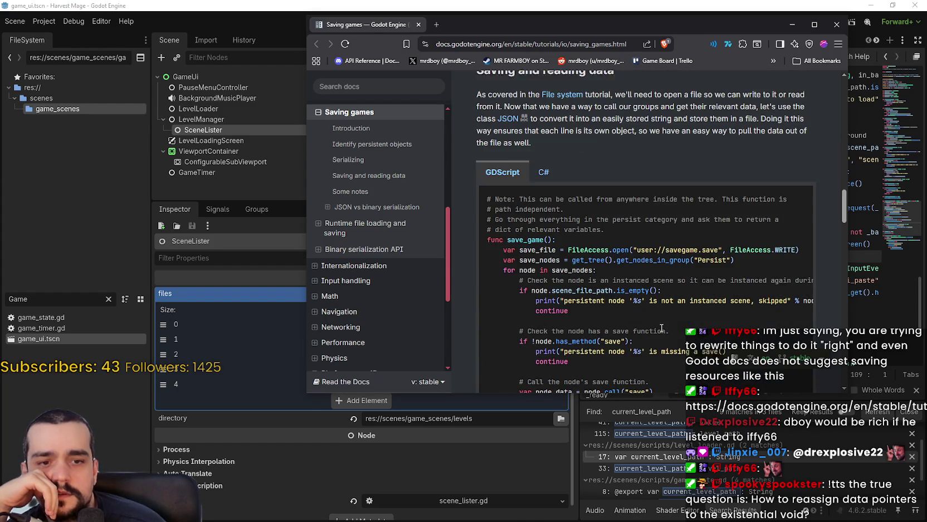
scroll(660, 326, down, 2)
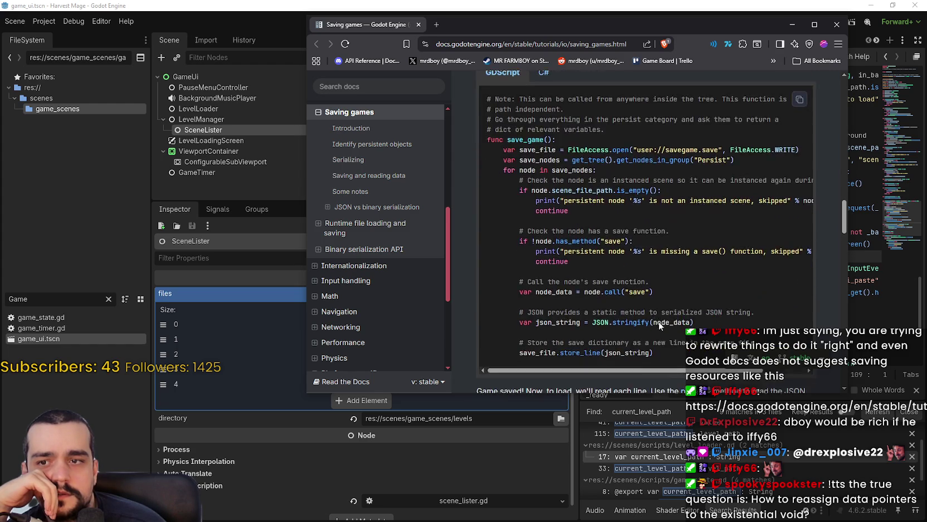
scroll(659, 323, down, 5)
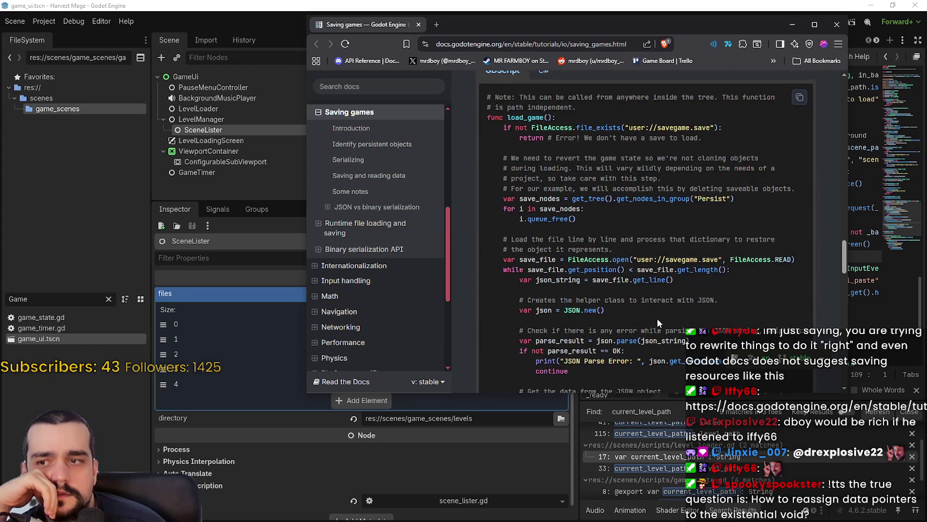
scroll(657, 315, down, 5)
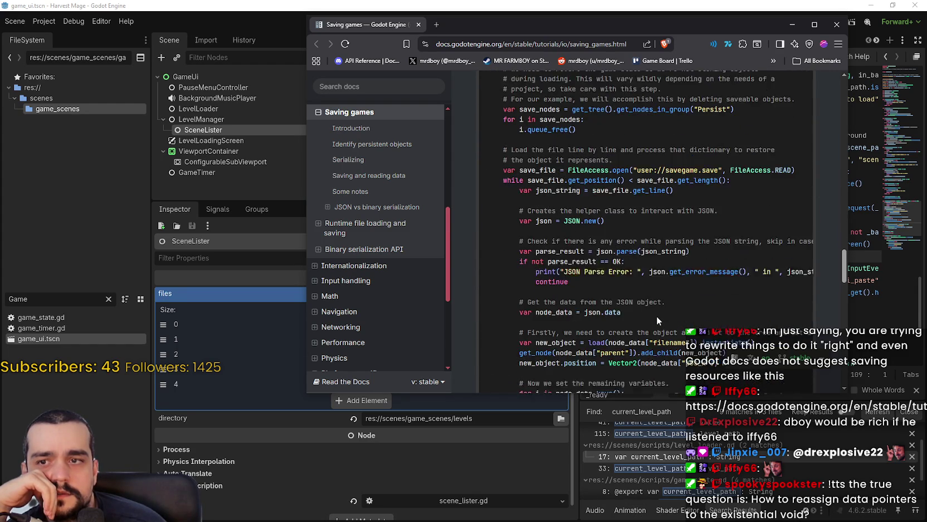
scroll(657, 316, down, 2)
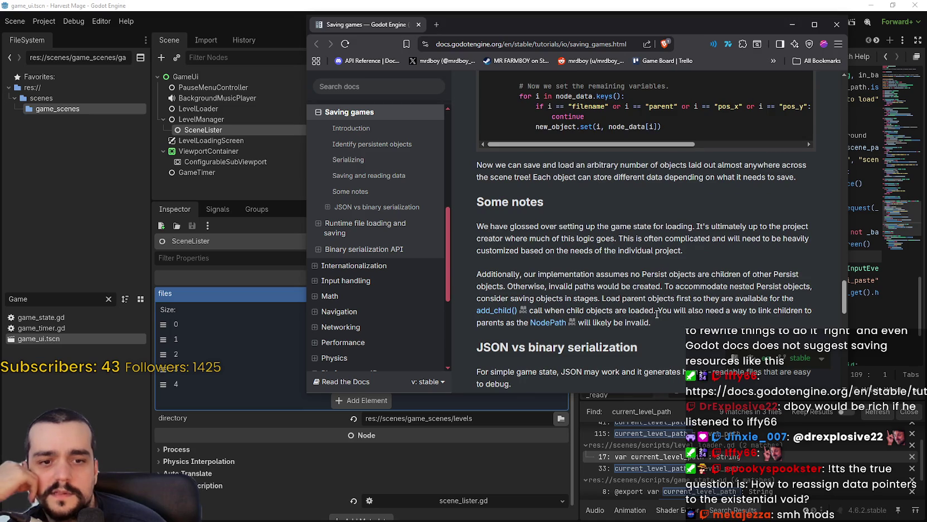
scroll(653, 290, down, 1)
scroll(653, 290, down, 2)
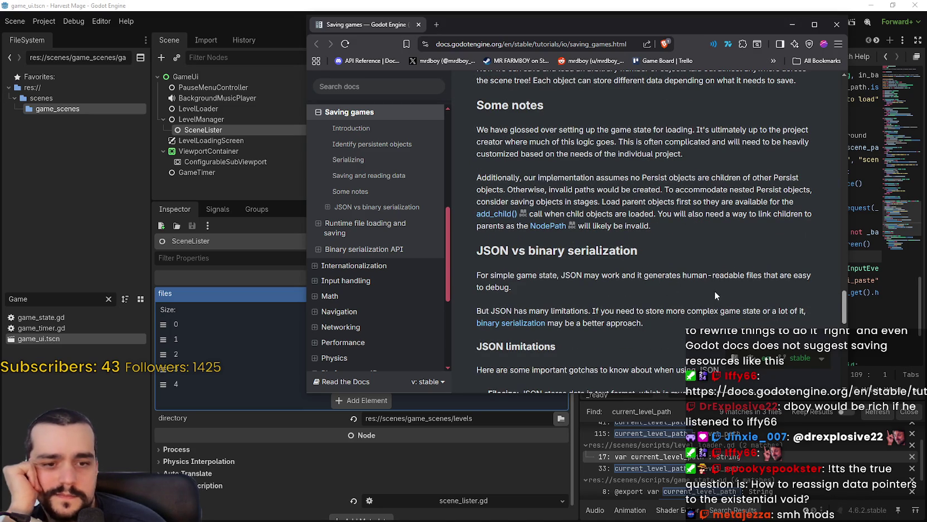
scroll(715, 290, down, 3)
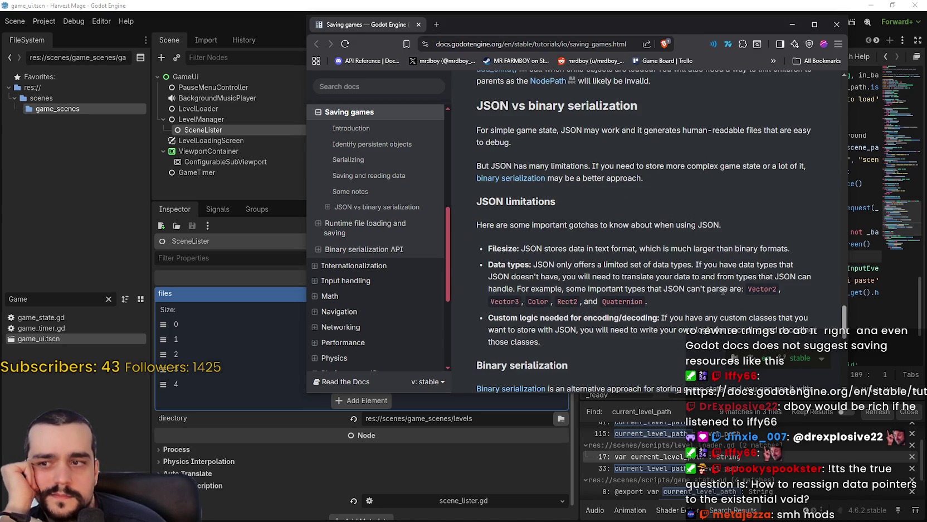
scroll(723, 291, down, 4)
scroll(654, 206, down, 3)
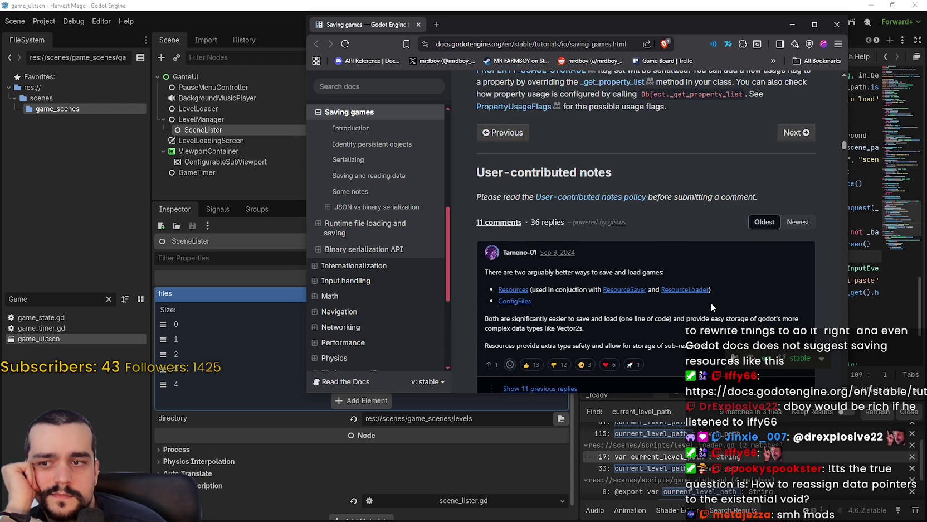
Highlight the first comment's Resources with ResourceSaver/ResourceLoader suggestion, then scroll to the store_var/get_var reply.
scroll(710, 302, down, 1)
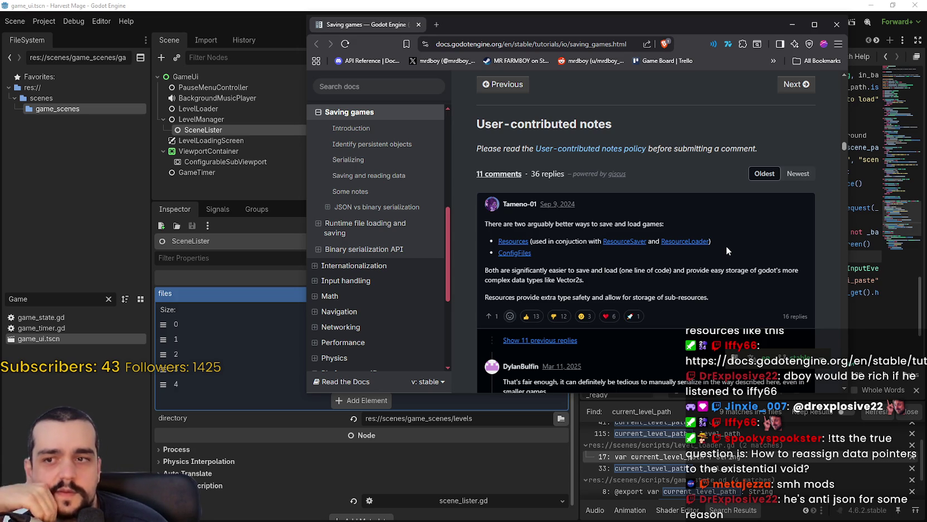
drag(722, 243, 500, 243)
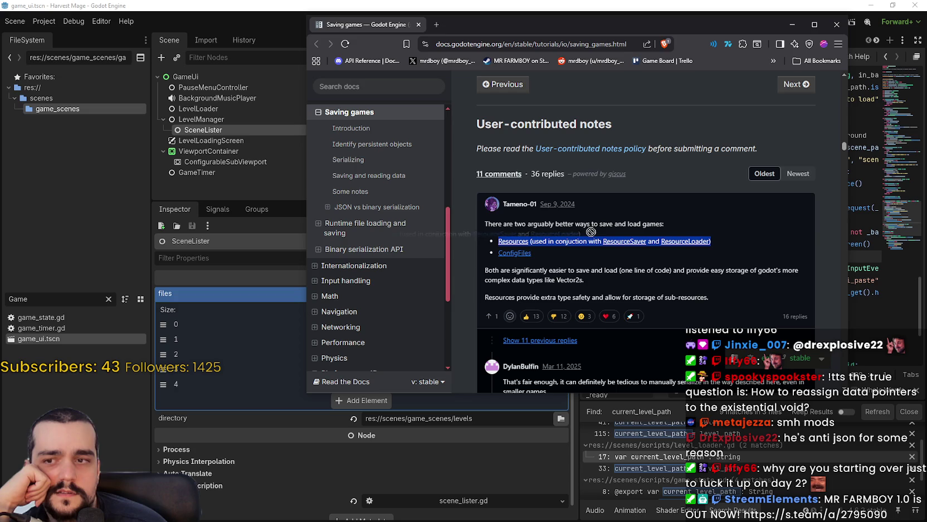
click(741, 254)
drag(719, 237, 502, 244)
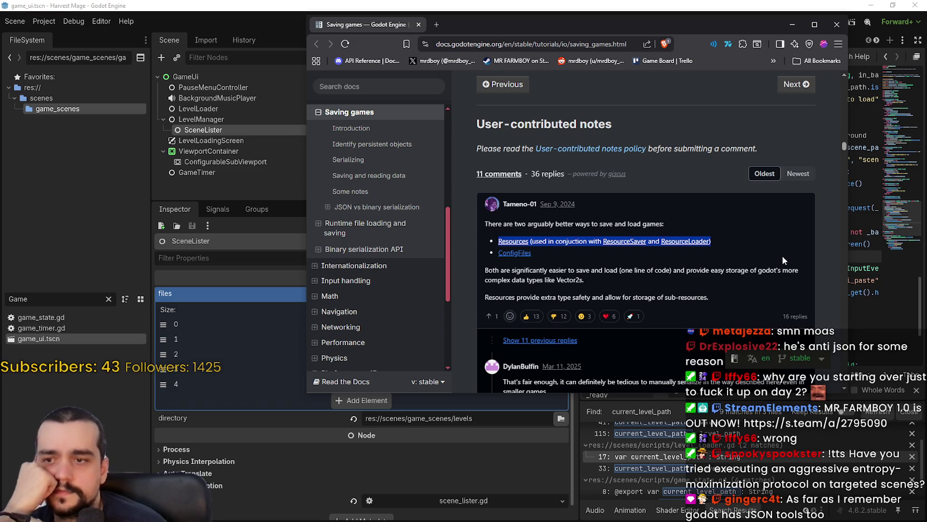
scroll(780, 255, down, 1)
scroll(751, 240, down, 2)
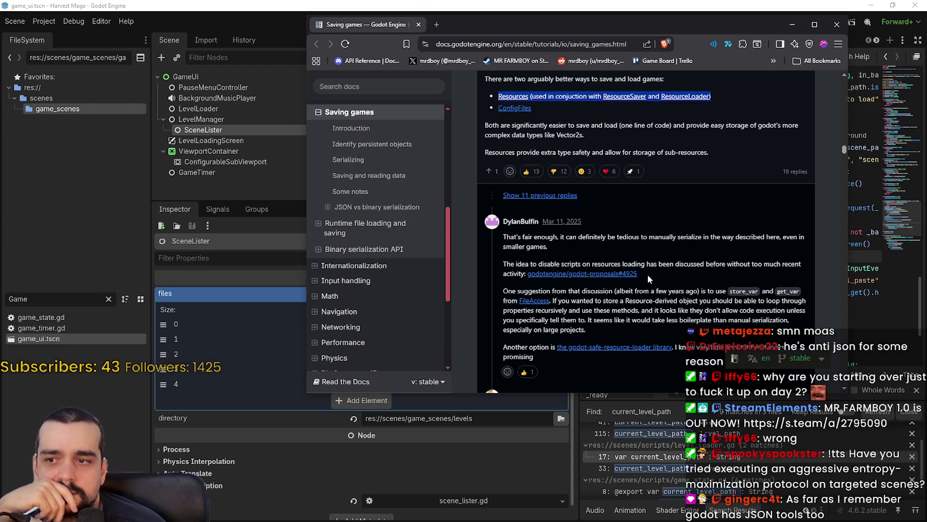
Scroll through the comments on Resource code-injection risks, then back up toward the load_game() sample.
scroll(635, 267, down, 1)
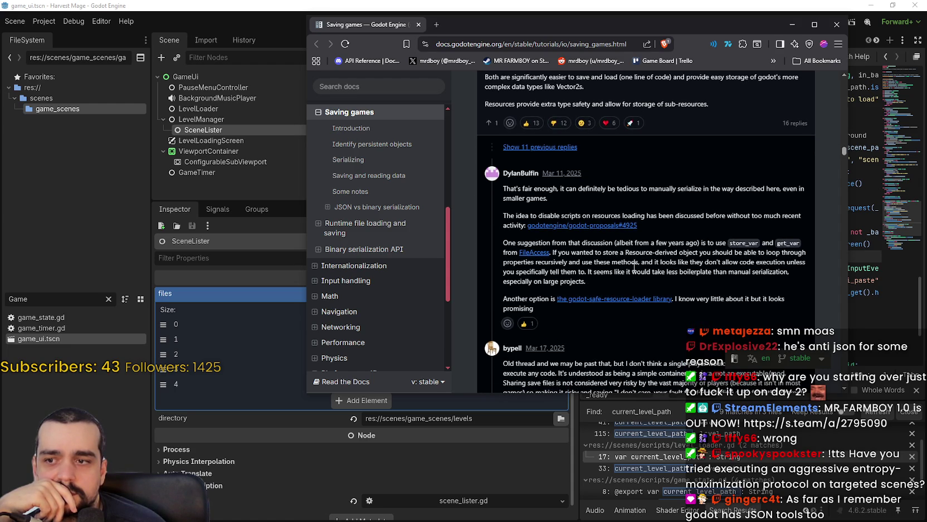
scroll(634, 267, down, 2)
scroll(634, 270, down, 1)
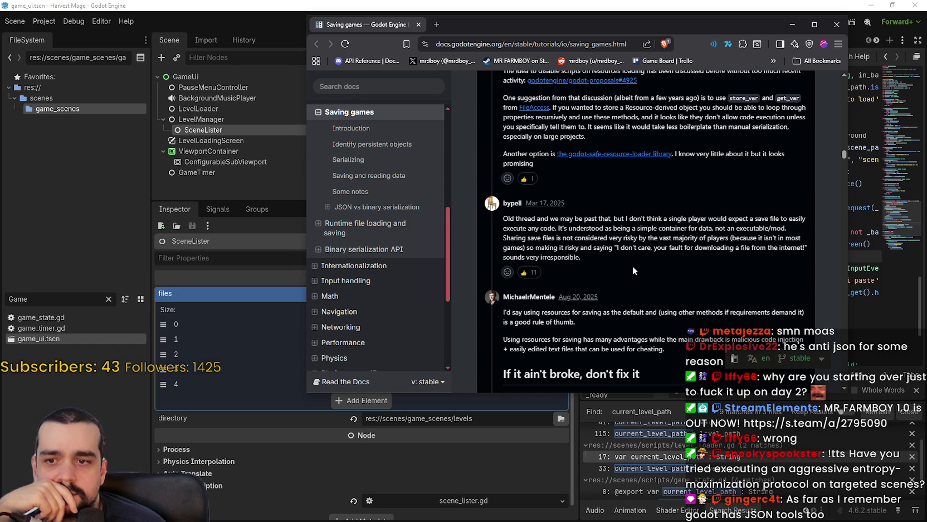
scroll(632, 265, down, 1)
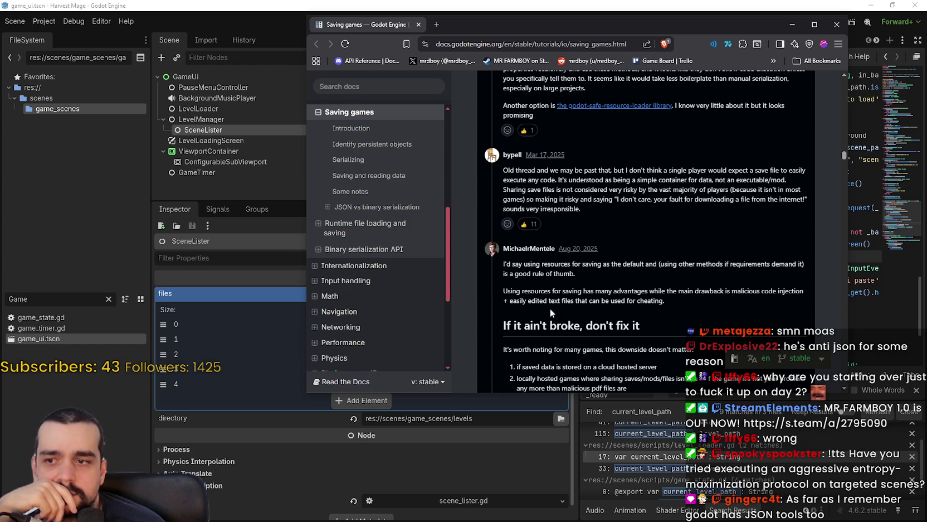
scroll(549, 305, down, 1)
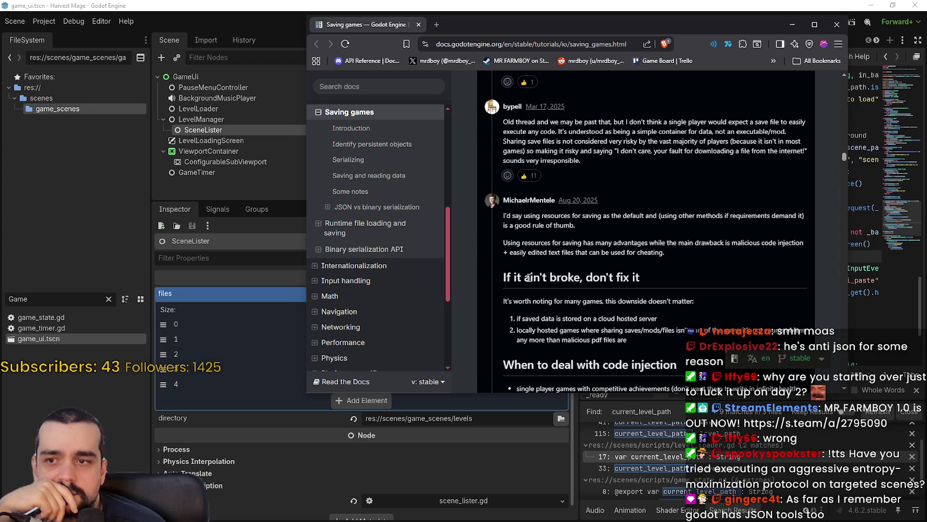
scroll(528, 277, down, 2)
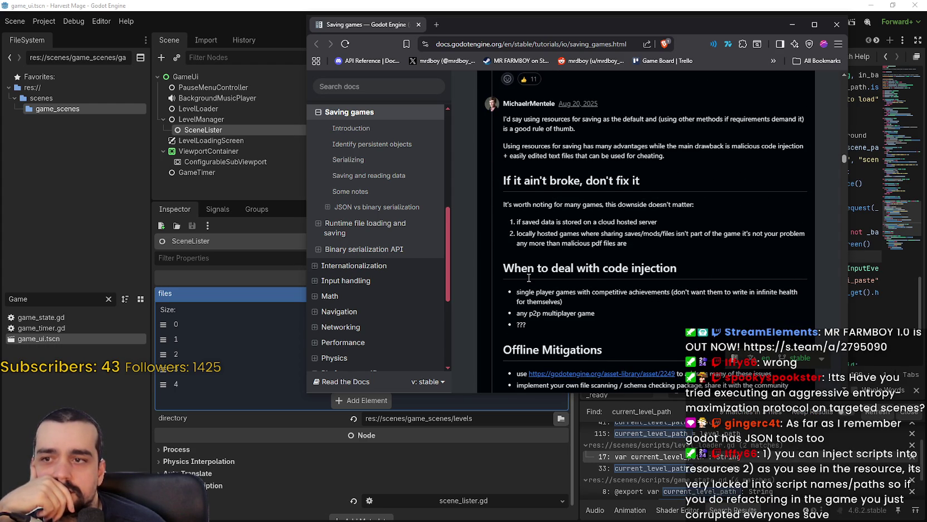
scroll(529, 277, down, 1)
scroll(529, 277, up, 4)
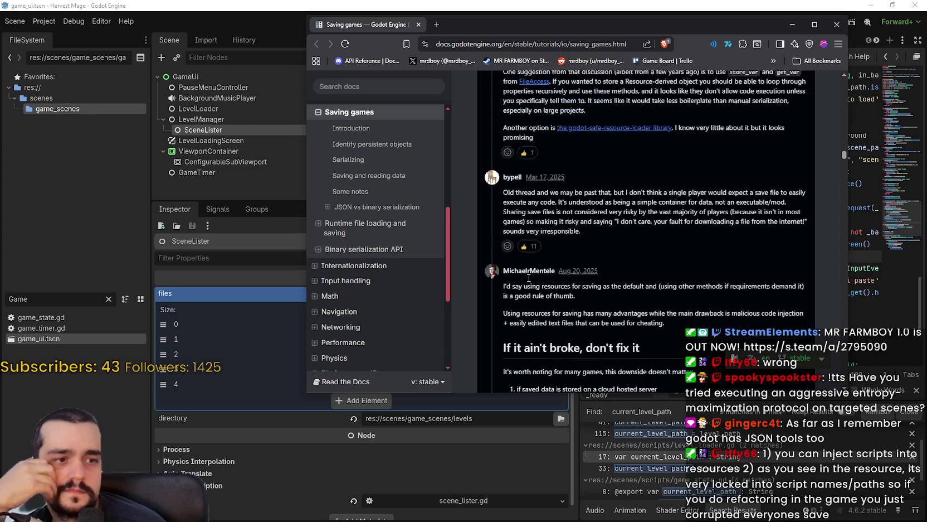
scroll(529, 277, up, 15)
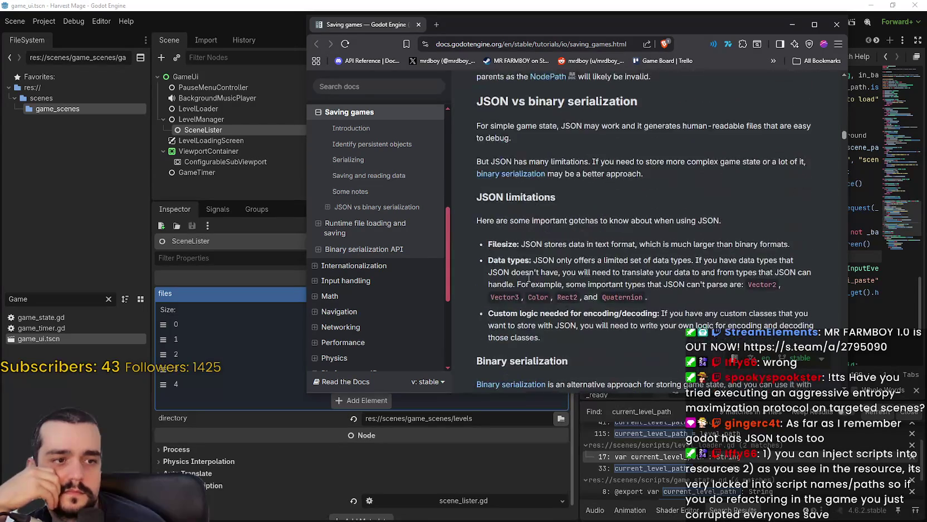
scroll(538, 285, up, 12)
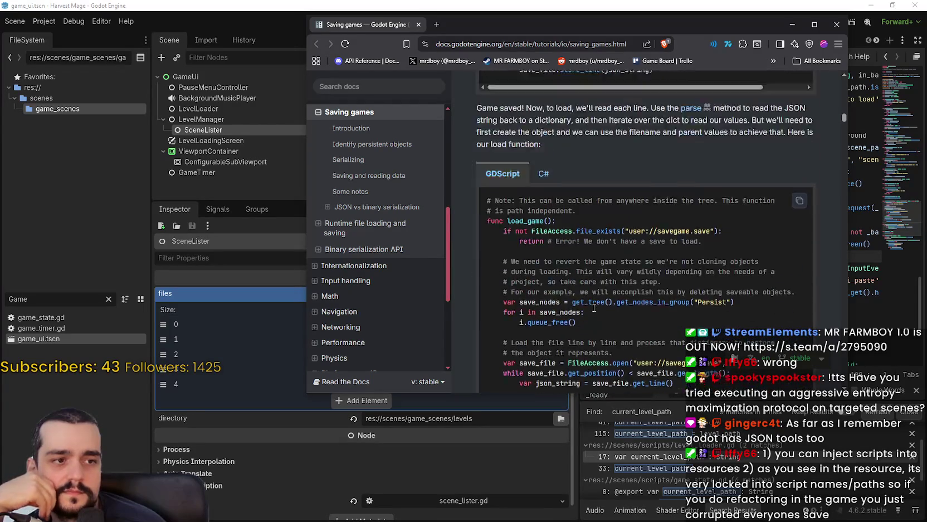
Scroll up to the Identify persistent objects section, then bring the Godot editor back to the front.
scroll(669, 341, up, 8)
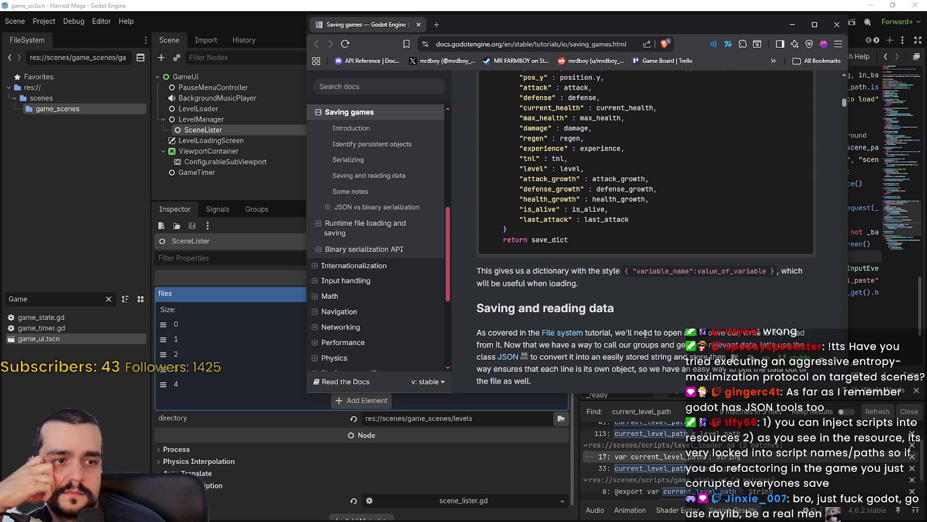
scroll(645, 333, up, 6)
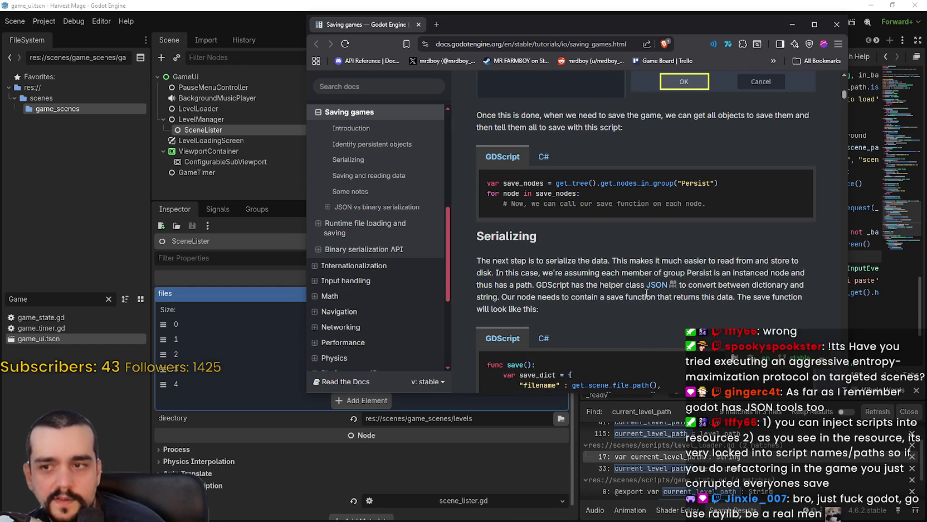
scroll(638, 312, up, 5)
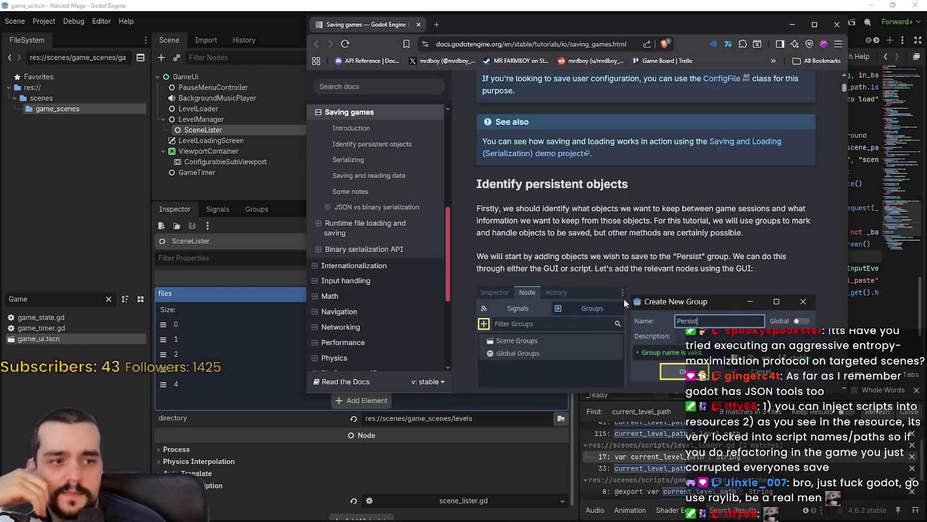
scroll(621, 302, up, 1)
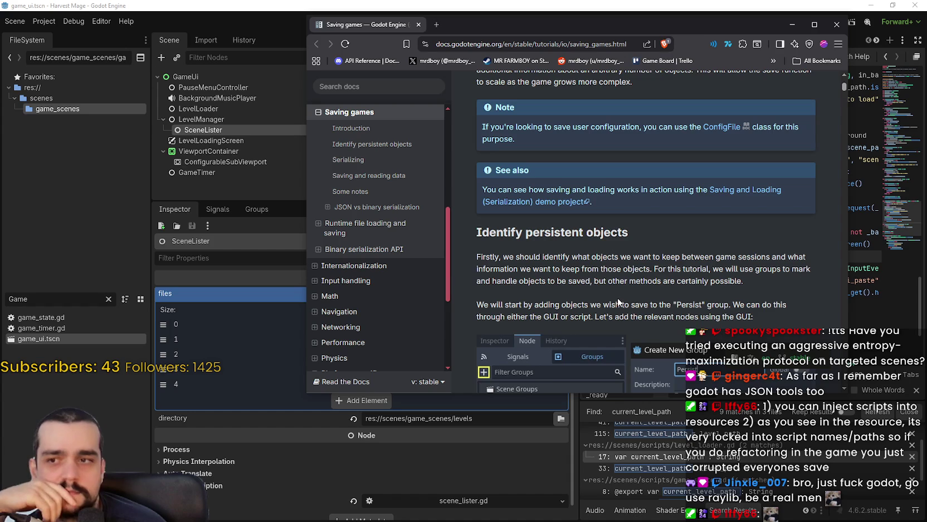
scroll(618, 302, down, 2)
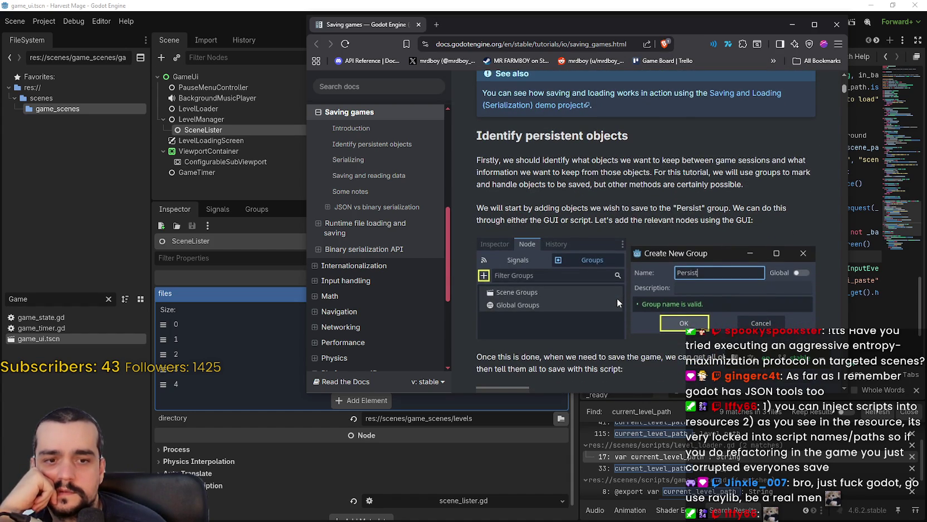
drag(640, 208, 582, 220)
click(636, 212)
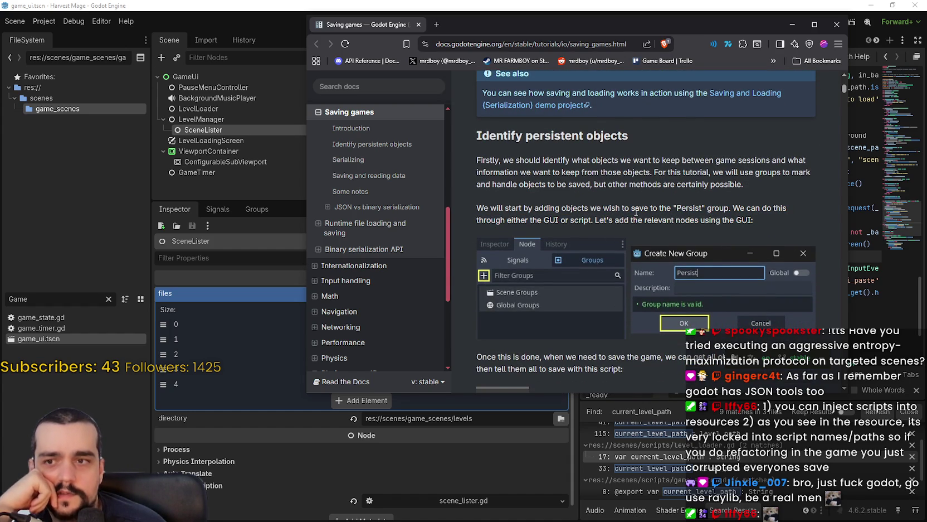
click(859, 205)
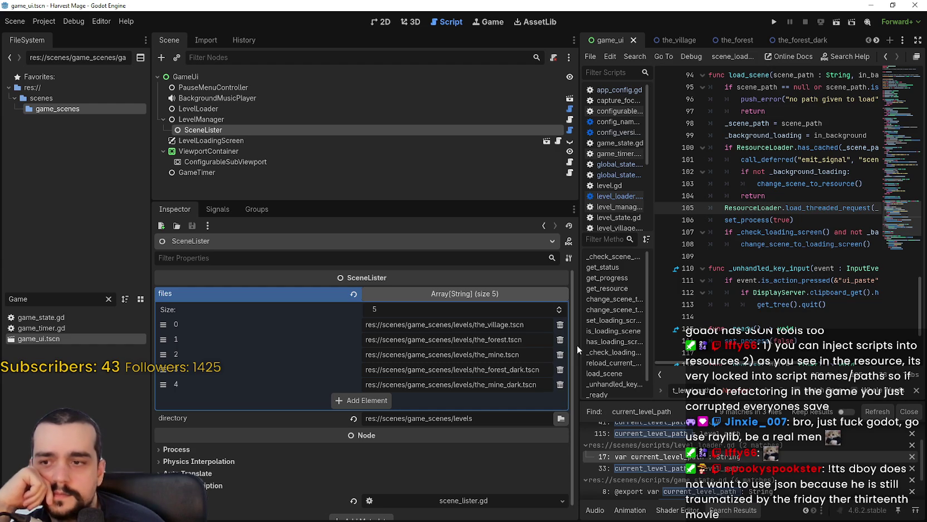
Widen the script editor and filter FileSystem with 'the' to reveal the levels folder.
drag(578, 344, 456, 344)
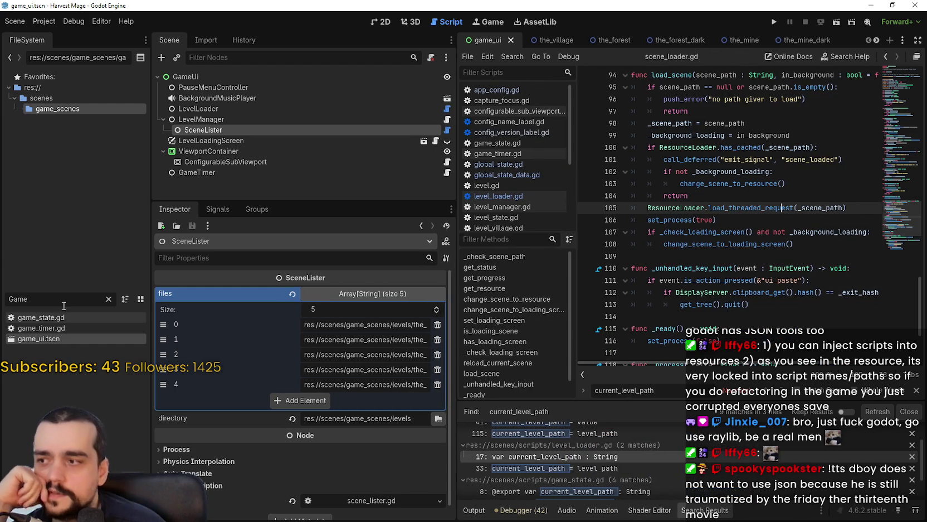
click(108, 299)
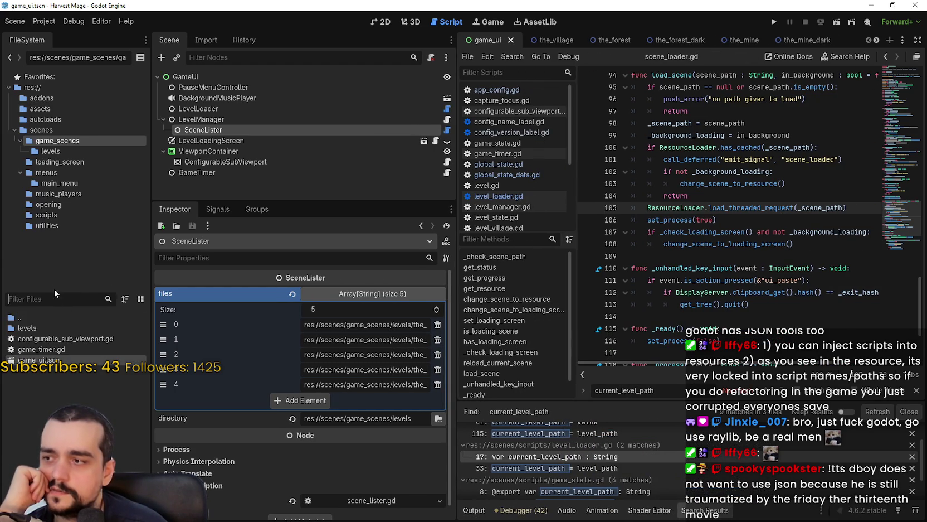
text(j)
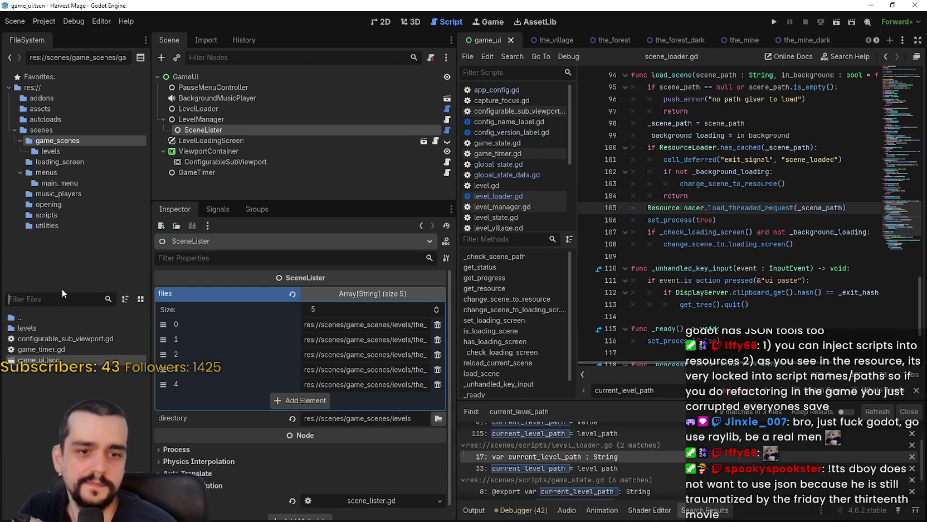
key(BackSpace)
text(aga)
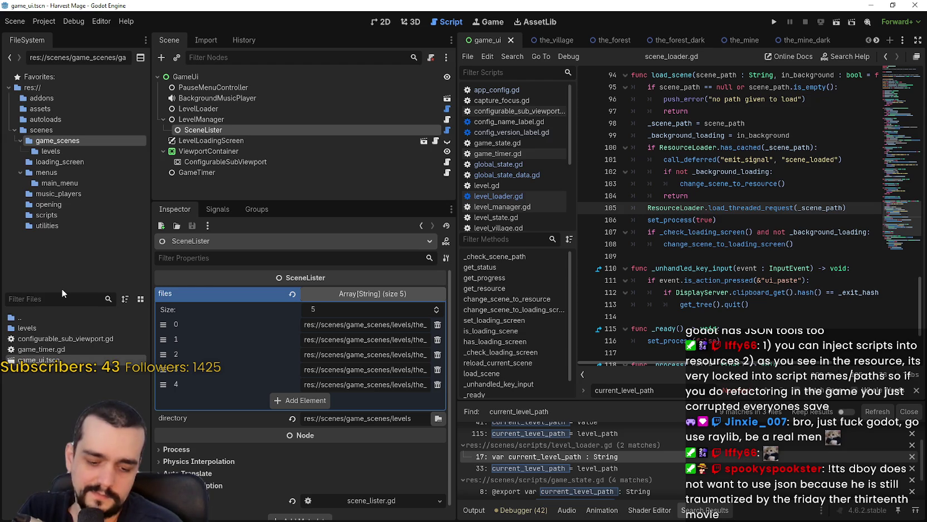
key(BackSpace)
key(BackSpace)
key(BackSpace)
text(ga)
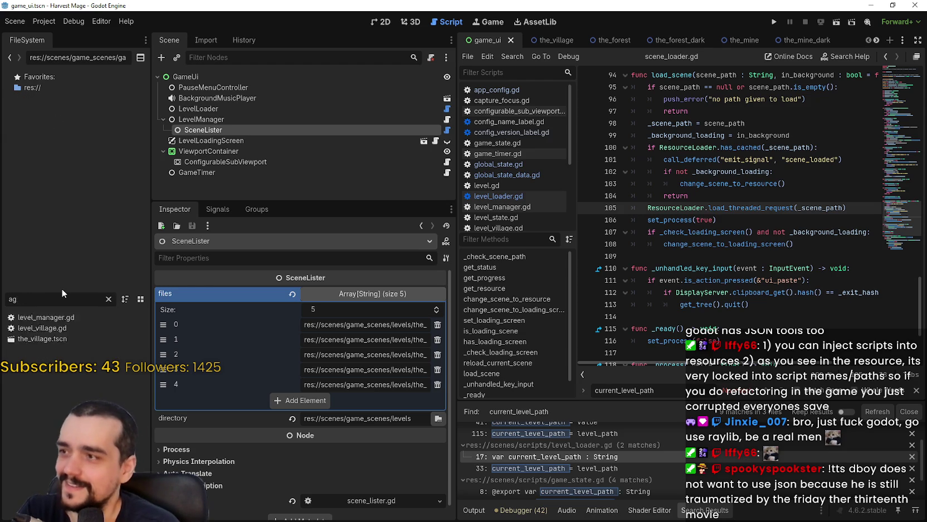
key(BackSpace)
key(BackSpace)
text(the)
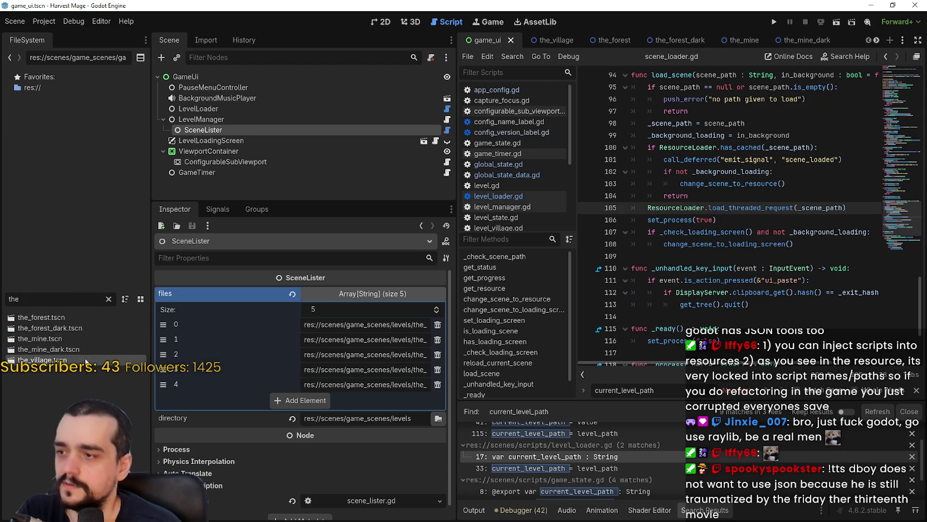
click(109, 300)
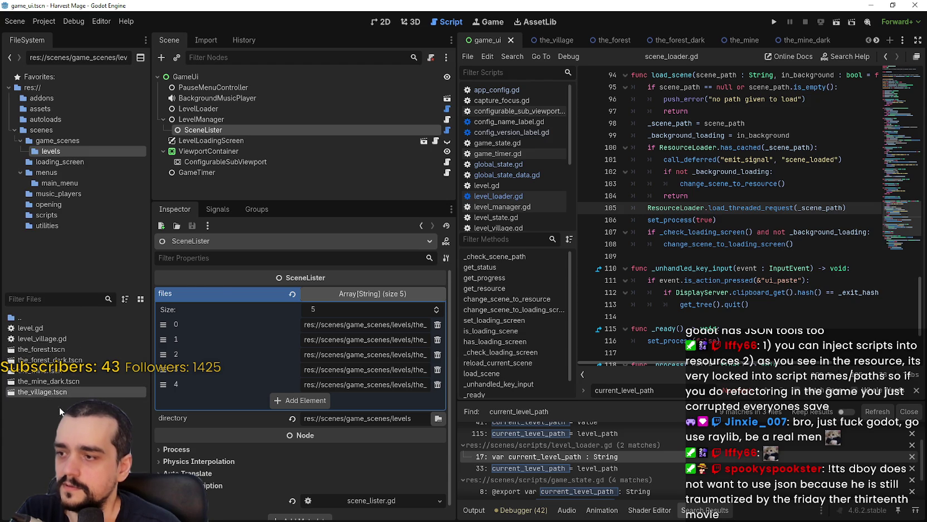
Rename the_village.tscn to the_village_643653.tscn.
right_click(58, 392)
click(50, 420)
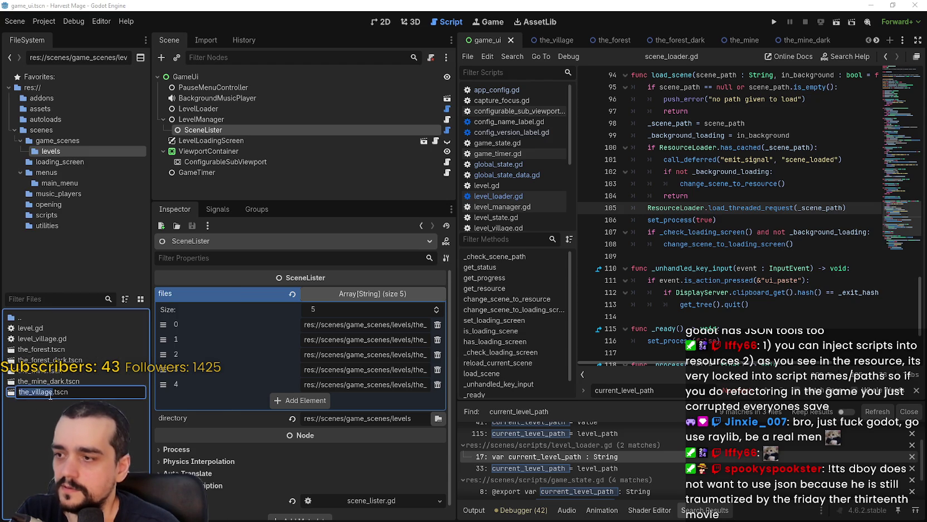
key(Right)
text(_)
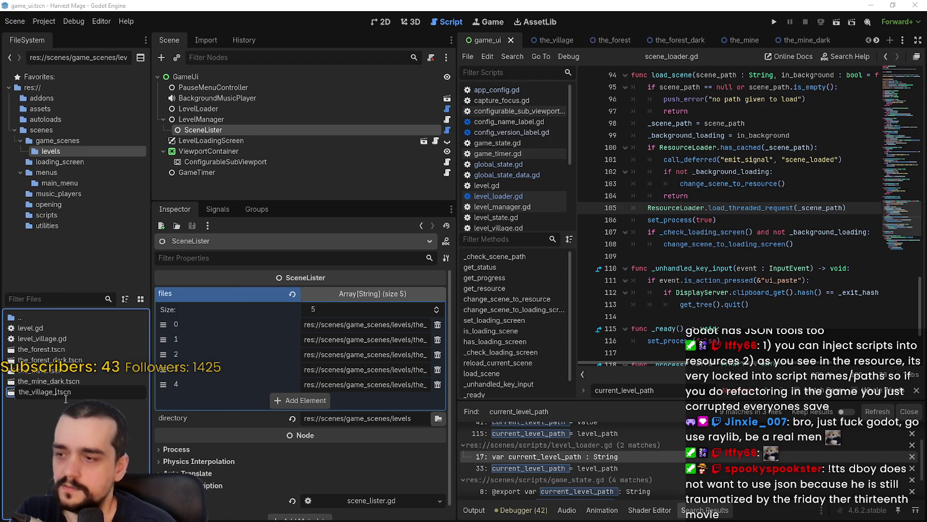
text(643653)
key(Return)
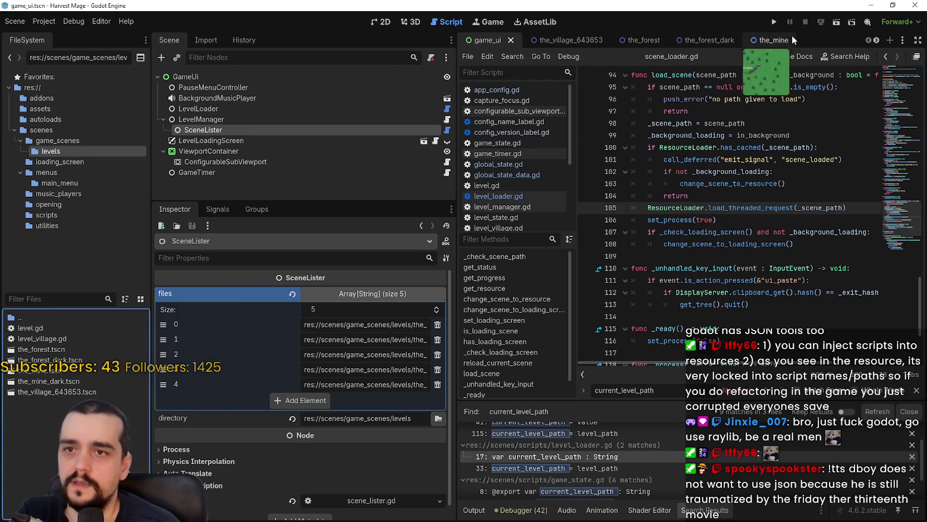
Run the game, choose New Game, and view the debugger errors about loading the_village.tscn.
click(774, 22)
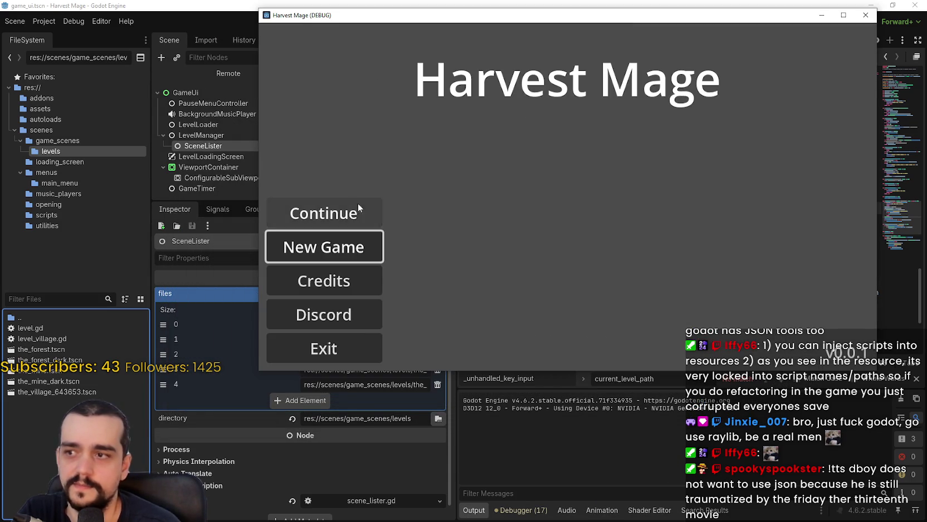
click(334, 247)
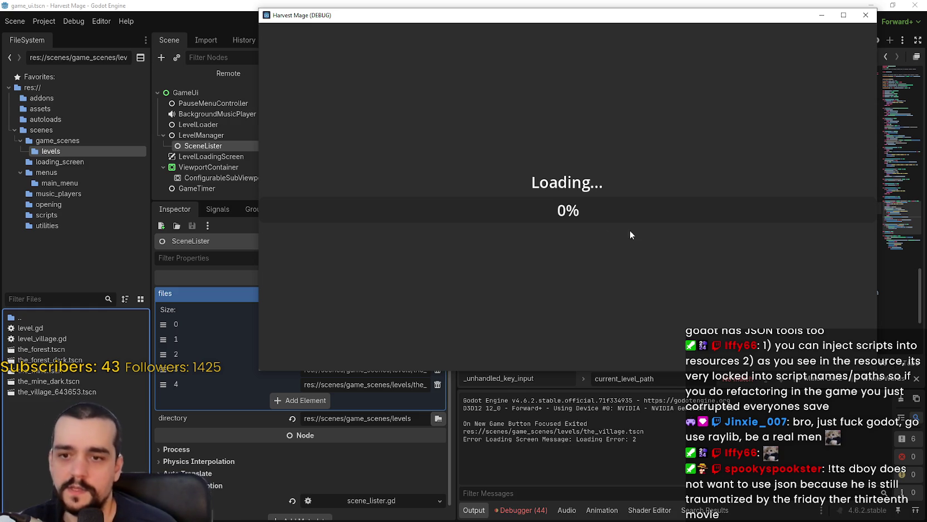
click(509, 514)
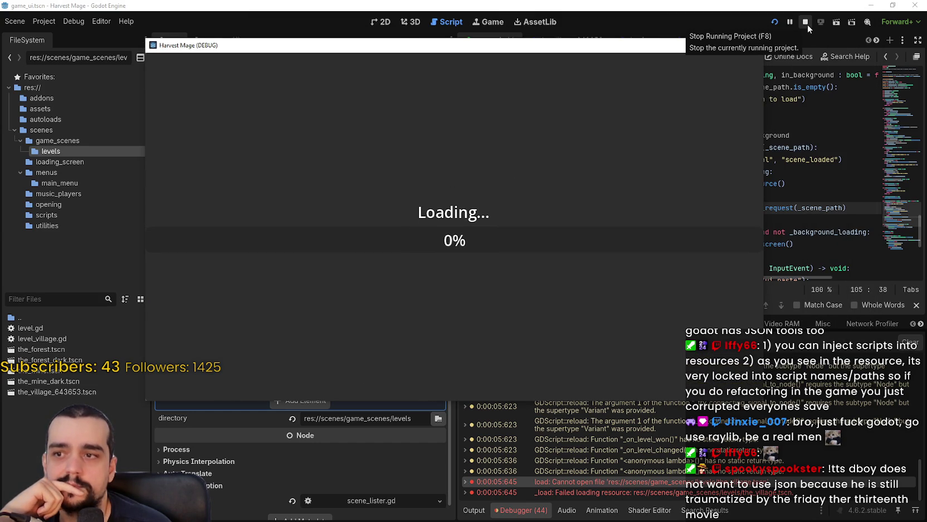
Stop the running game and close global_state.tres after checking current_level_path points to the_village.tscn.
key(F8)
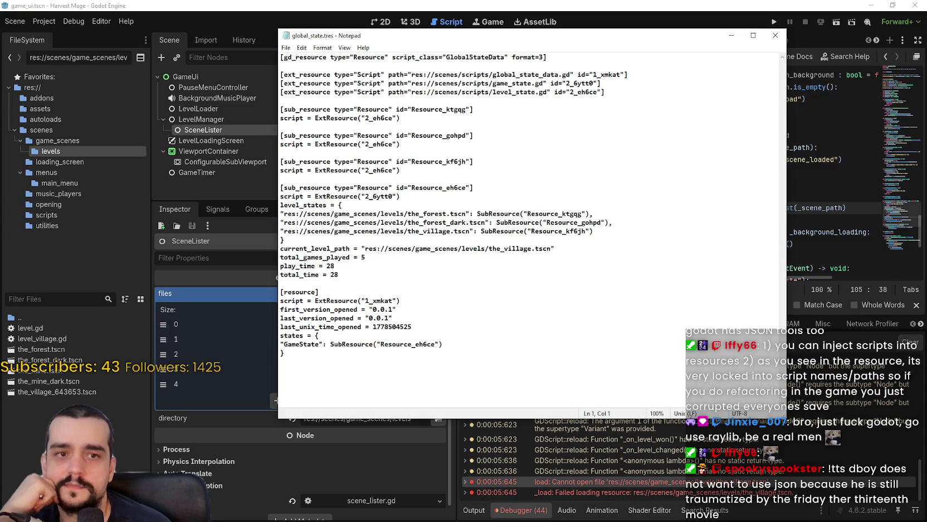
click(775, 35)
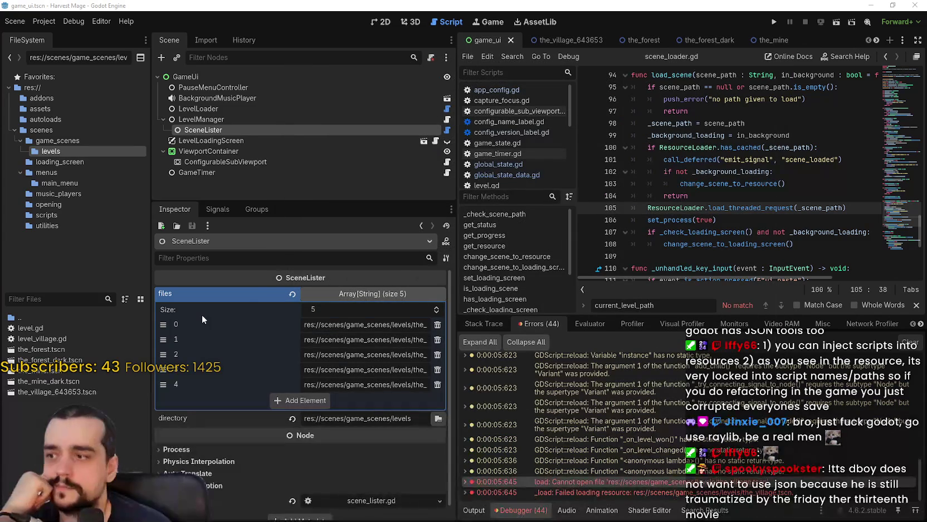
Rename the_village_643653.tscn back to the_village.tscn.
right_click(85, 394)
click(111, 425)
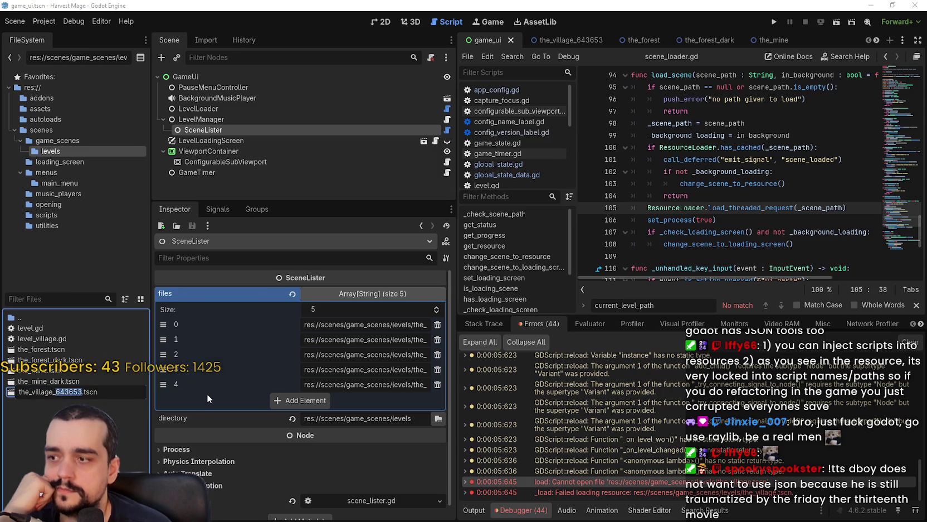
key(BackSpace)
key(BackSpace)
key(Return)
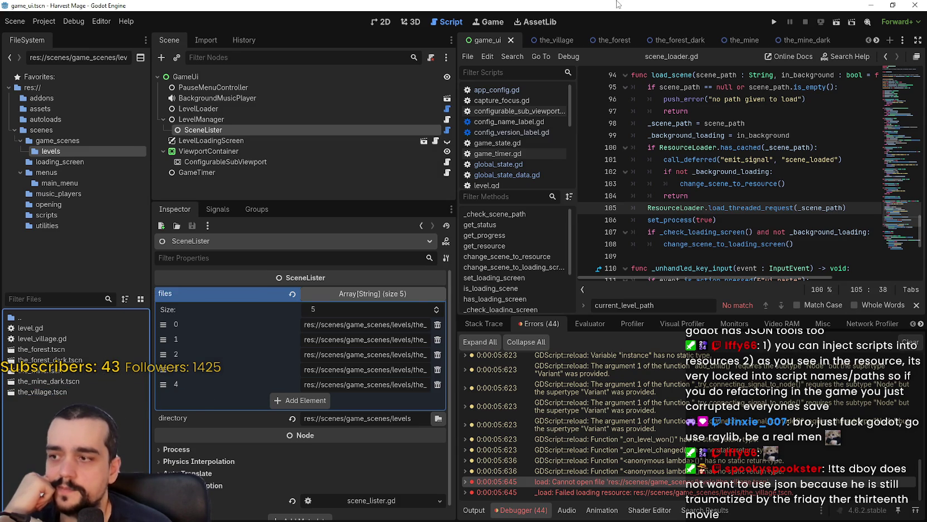
Test-run a New Game to confirm The Village loads, then open the_village.tscn for editing.
key(F5)
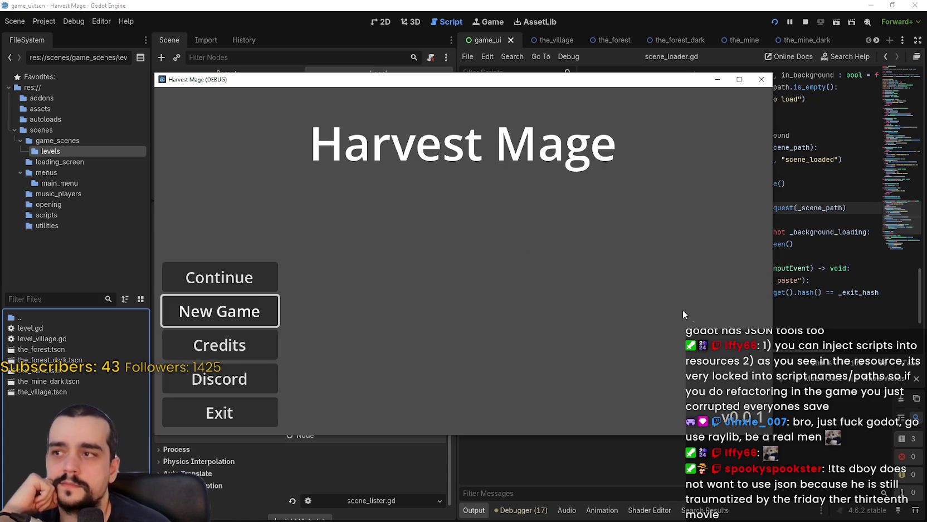
click(244, 307)
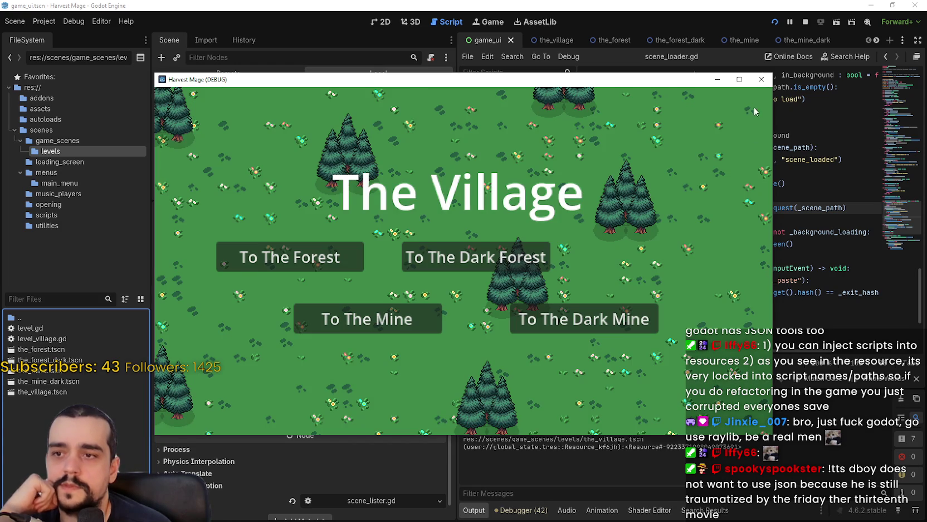
click(762, 79)
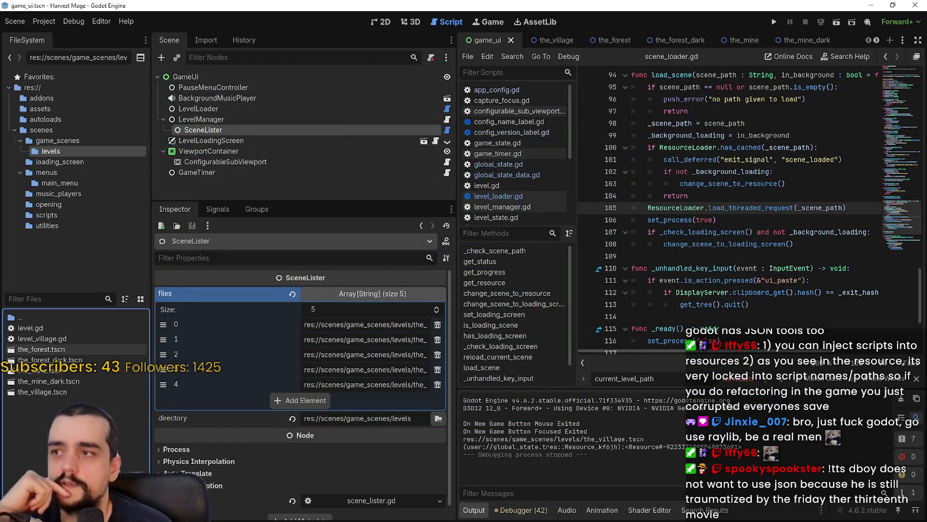
double_click(43, 392)
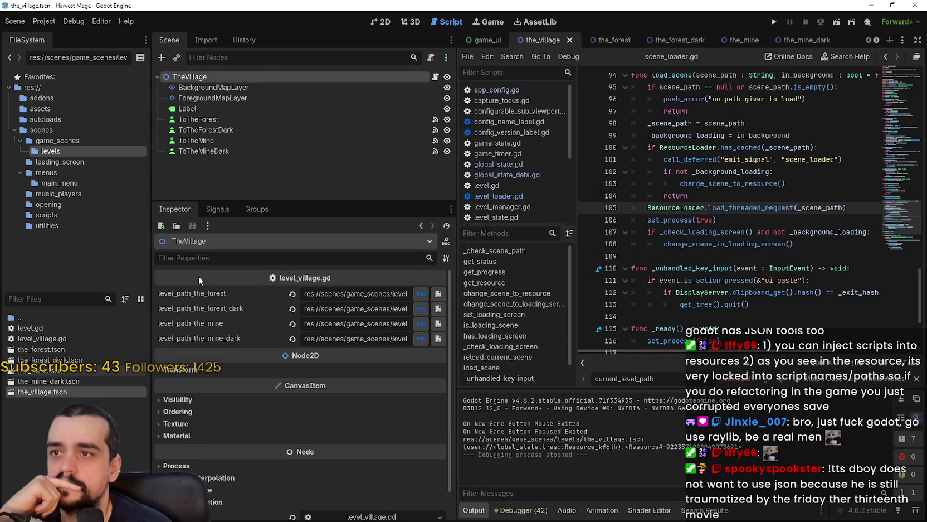
Rename the village root node to TheVillage_323213.
right_click(209, 78)
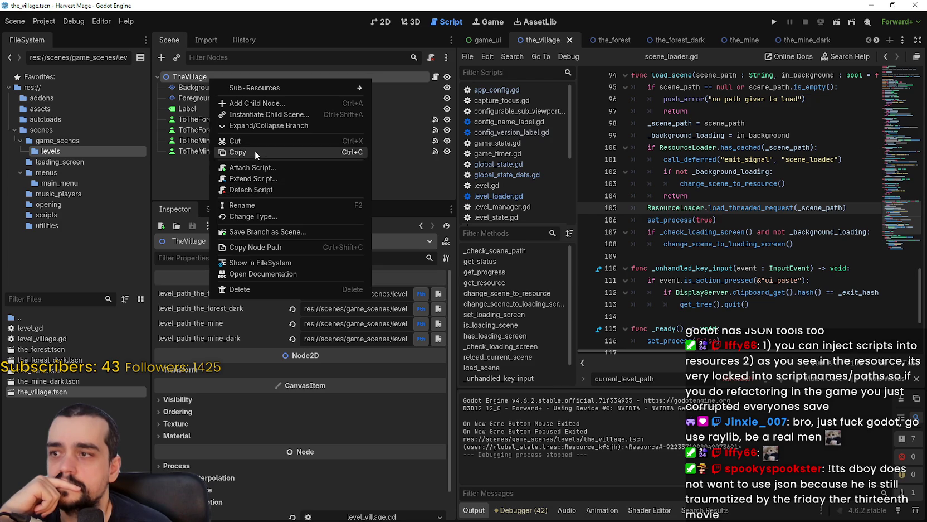
click(258, 206)
key(End)
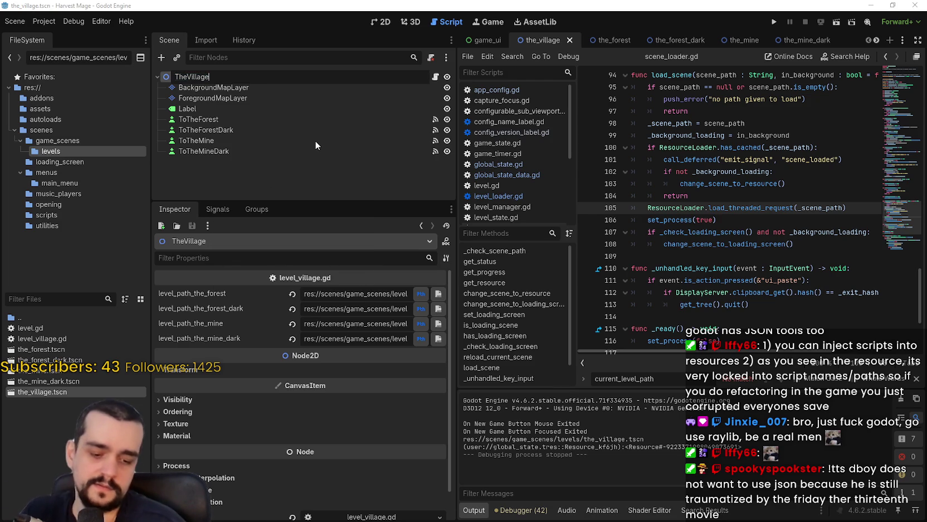
text(_323213)
key(Return)
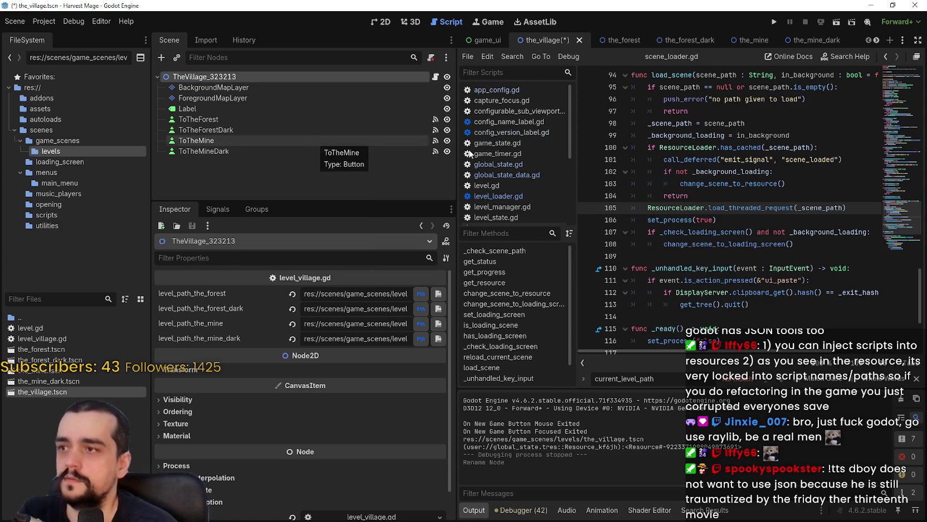
Save the scene, run a New Game to load The Village, and close global_state.tres.
click(774, 23)
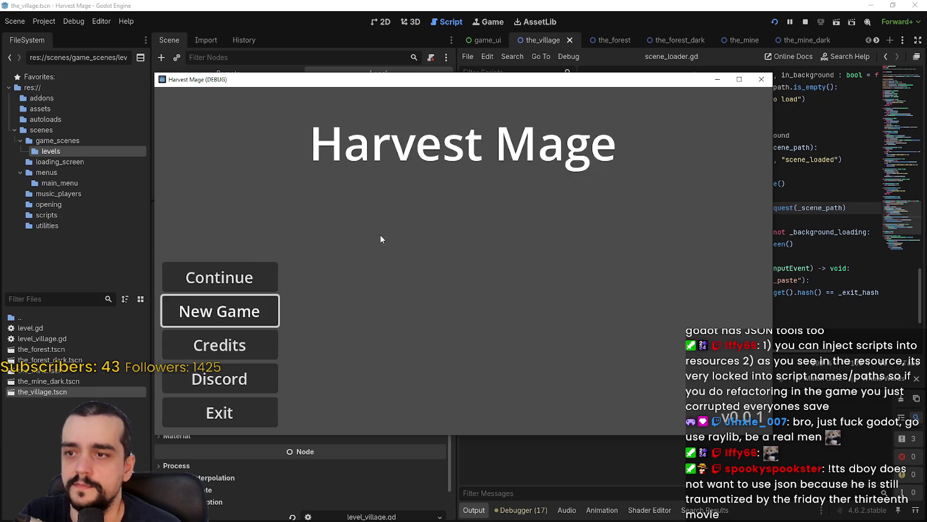
click(263, 261)
click(761, 79)
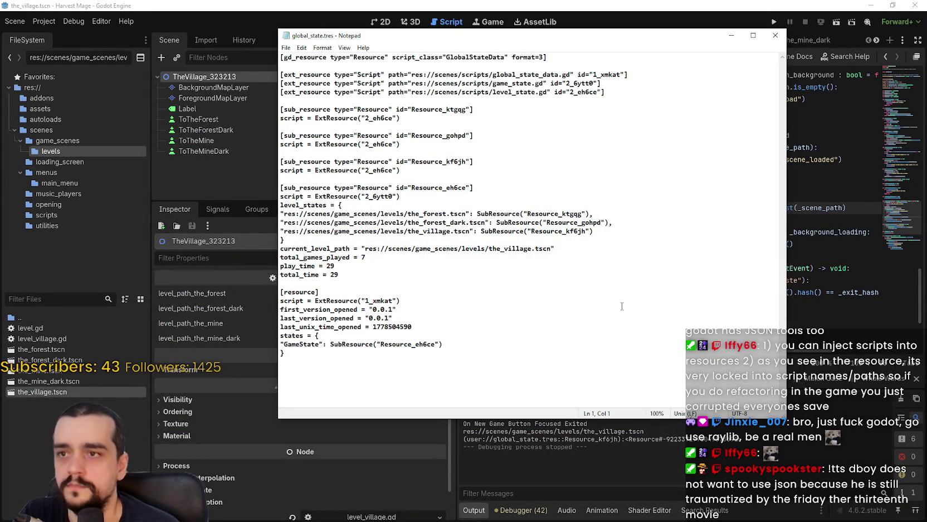
click(775, 35)
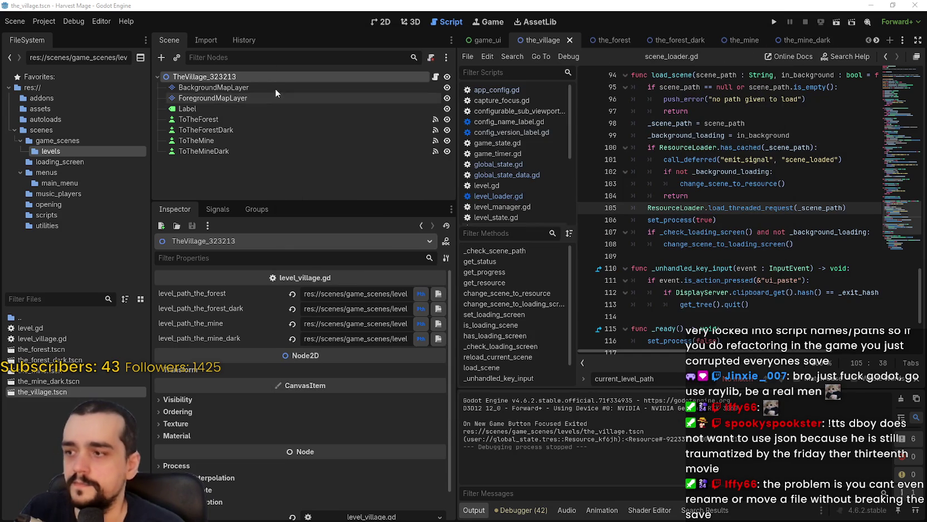
Rename the root node from TheVillage_323213 back to TheVillage.
double_click(251, 76)
key(BackSpace)
key(BackSpace)
key(BackSpace)
key(BackSpace)
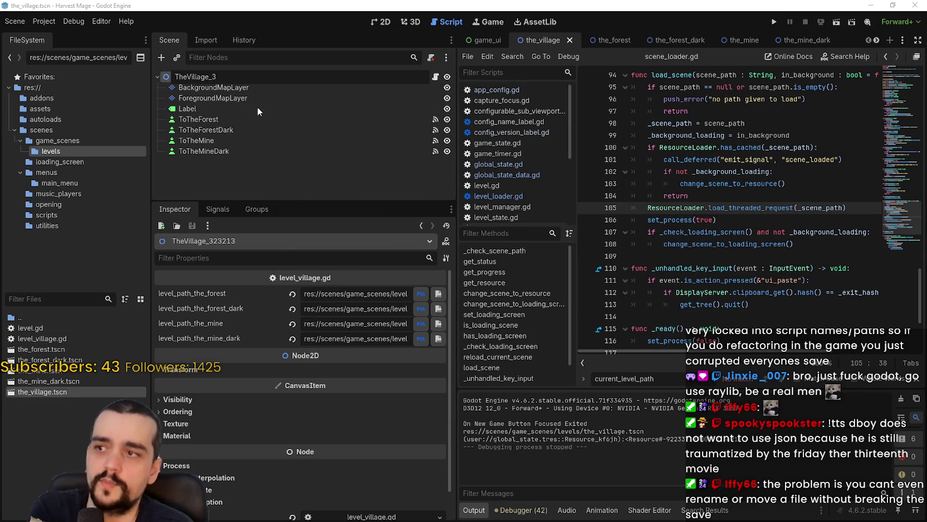
key(Return)
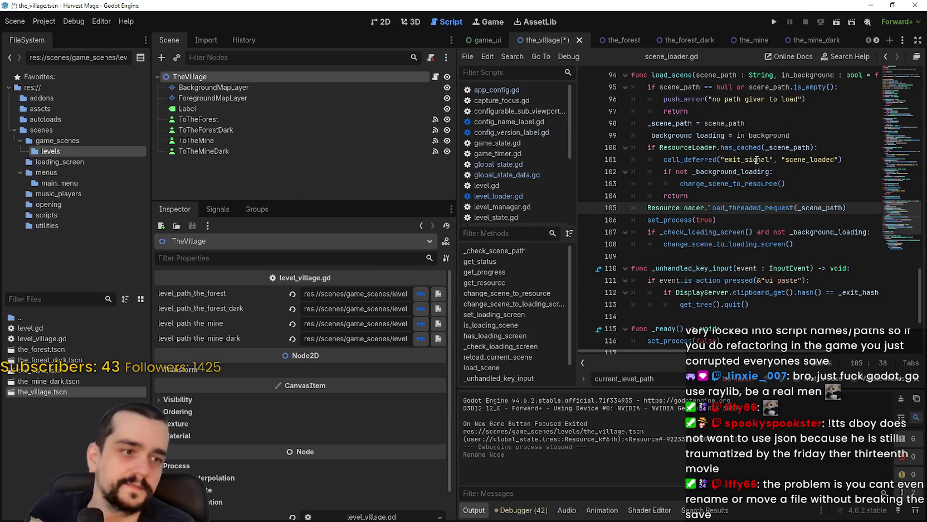
mouse_move(756, 159)
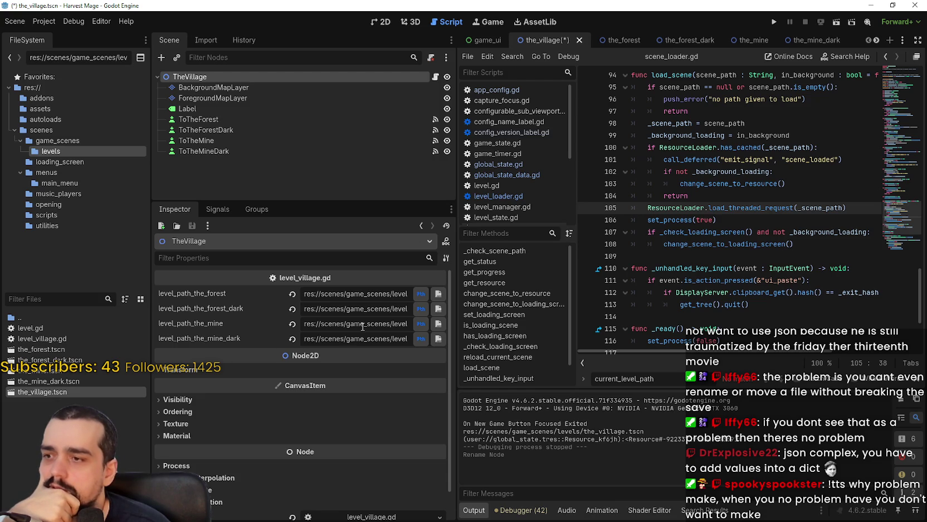
Re-commit the level_path_the_forest Inspector property, then bring up global_state.tres in Notepad.
click(356, 294)
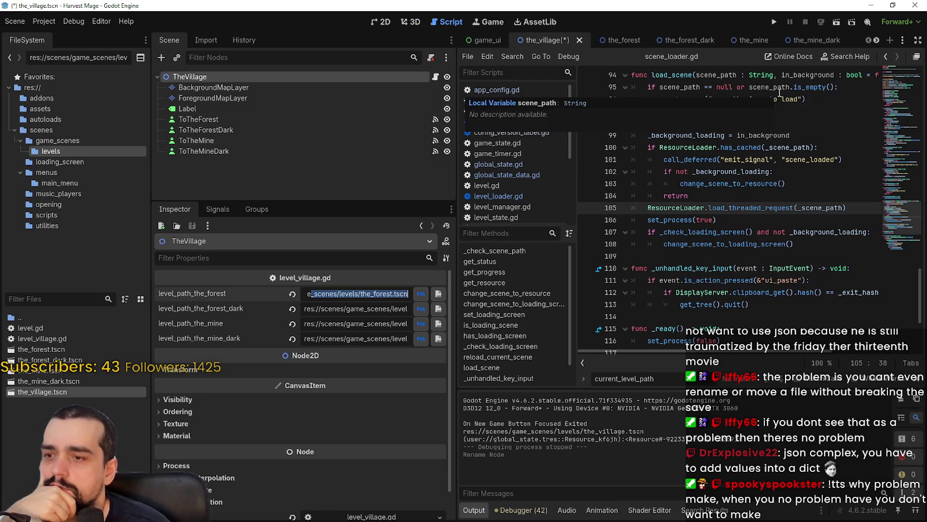
click(779, 111)
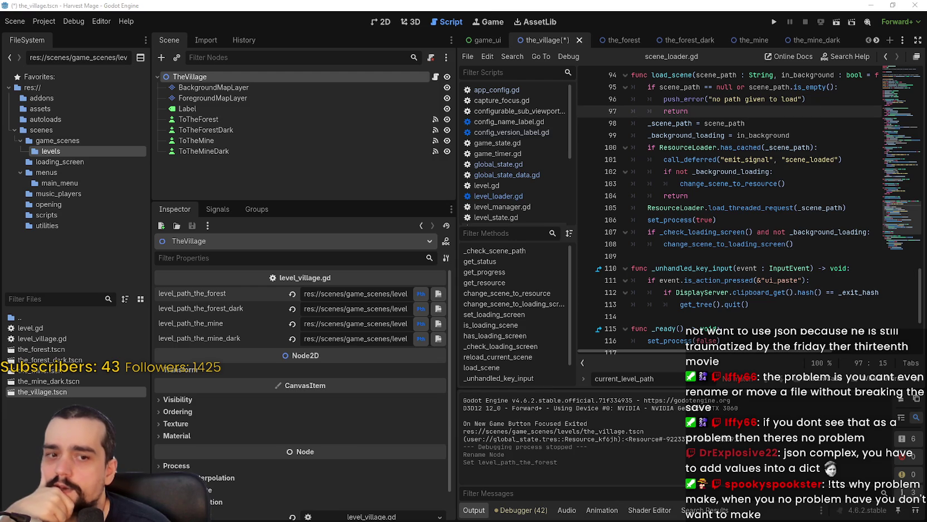
key(alt+Tab)
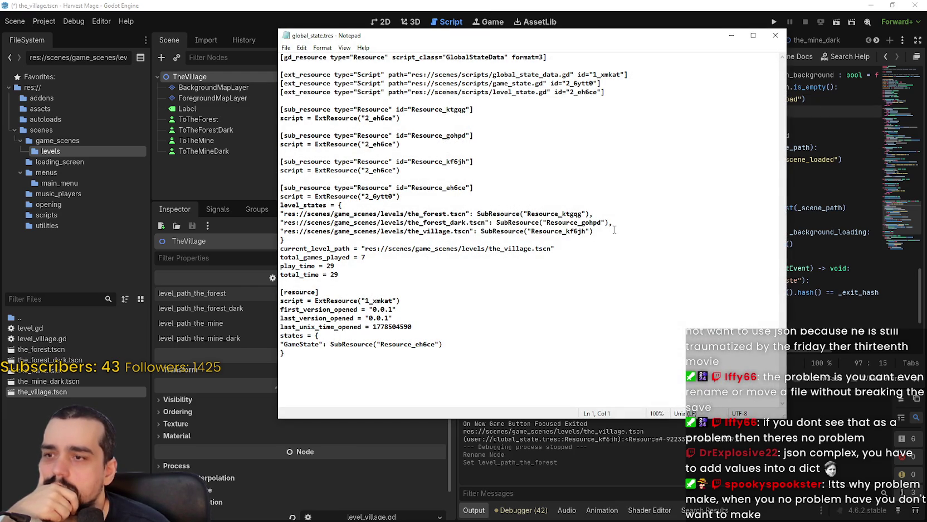
Highlight the the_village.tscn entry under level_states in global_state.tres, then return to Godot.
mouse_move(615, 229)
mouse_down()
mouse_move(343, 223)
mouse_move(271, 231)
mouse_up()
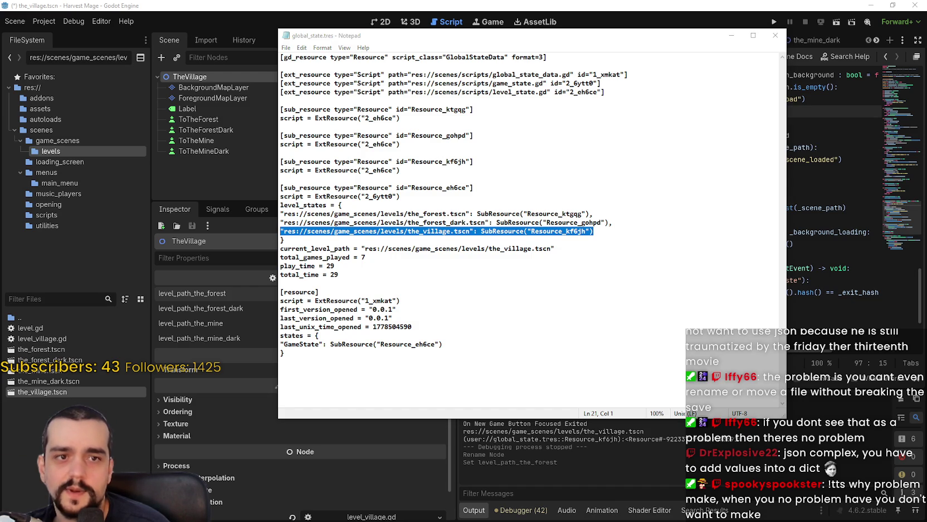
mouse_move(594, 231)
mouse_down()
mouse_move(606, 229)
mouse_move(333, 222)
mouse_move(140, 233)
mouse_up()
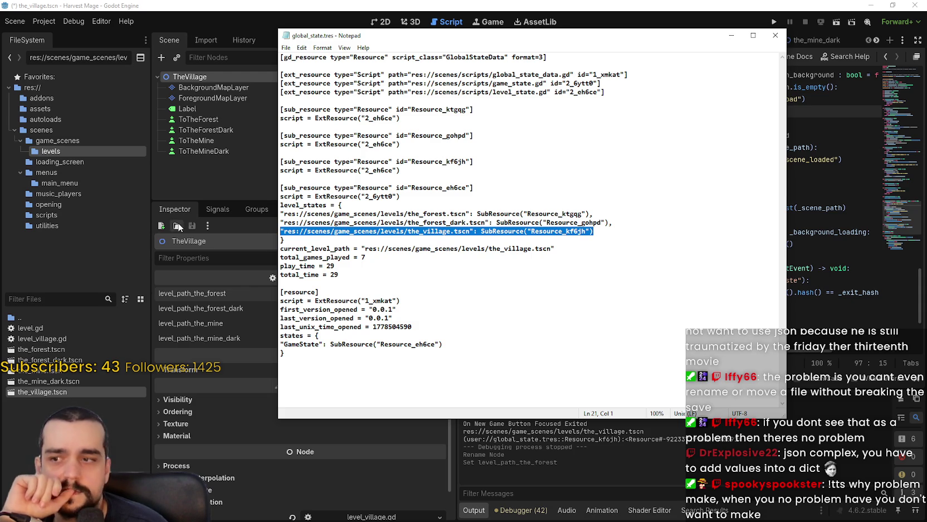
key(alt+Tab)
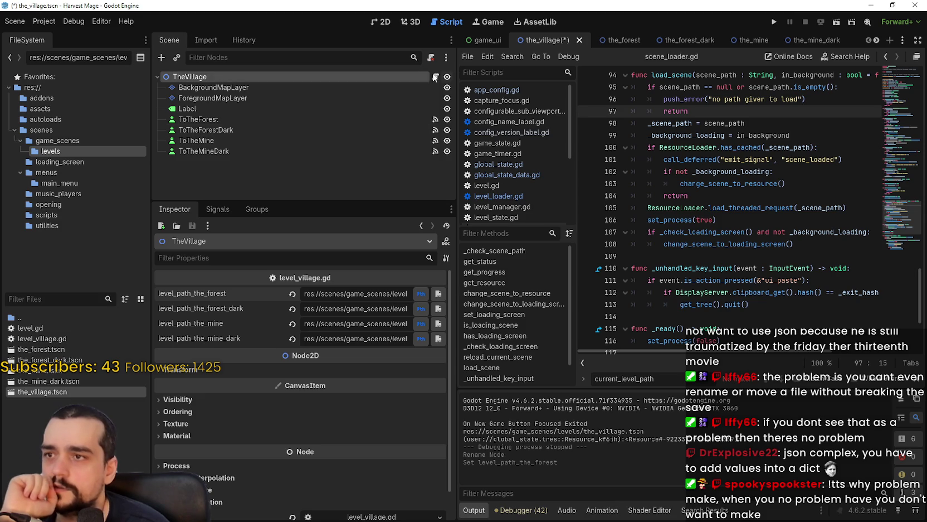
Select and inspect the _ready function lines in level_village.gd, then switch to Notepad.
click(744, 196)
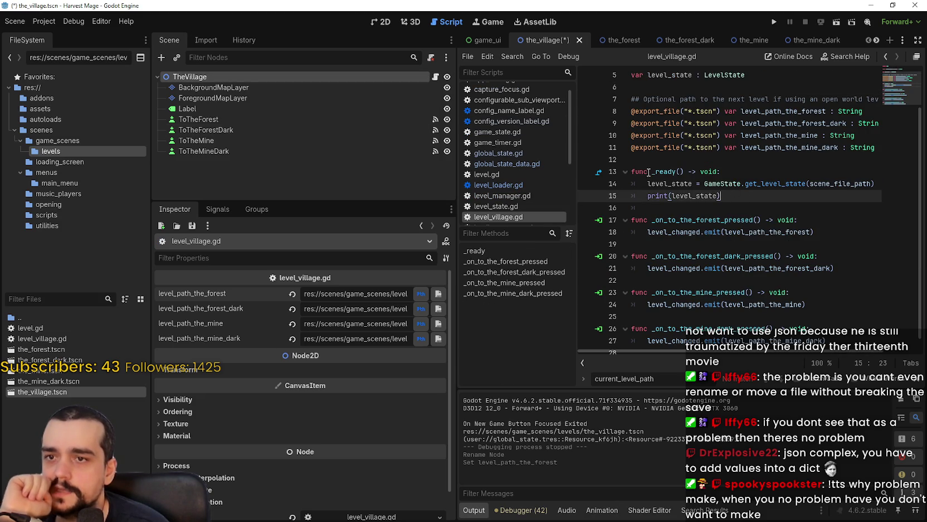
key(shift+Up)
key(shift+Up)
key(shift+Up)
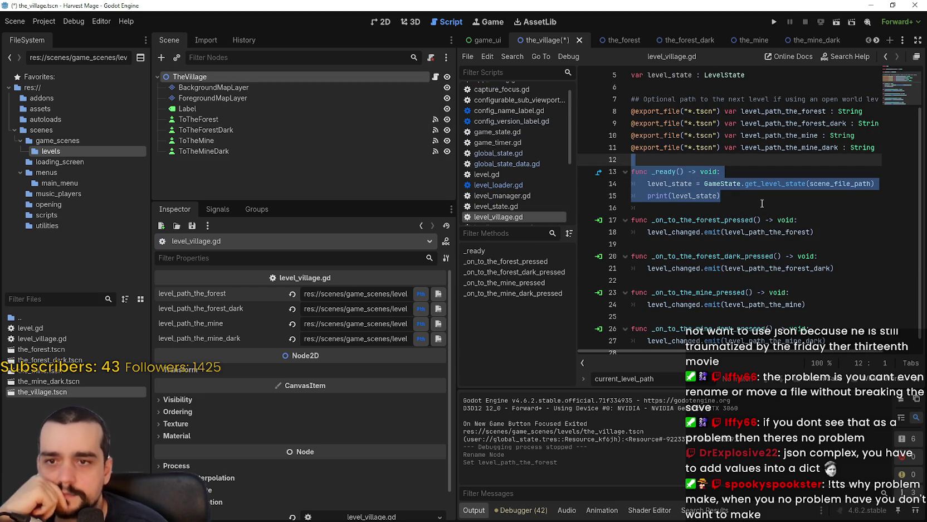
click(761, 204)
key(Up)
key(Up)
key(Up)
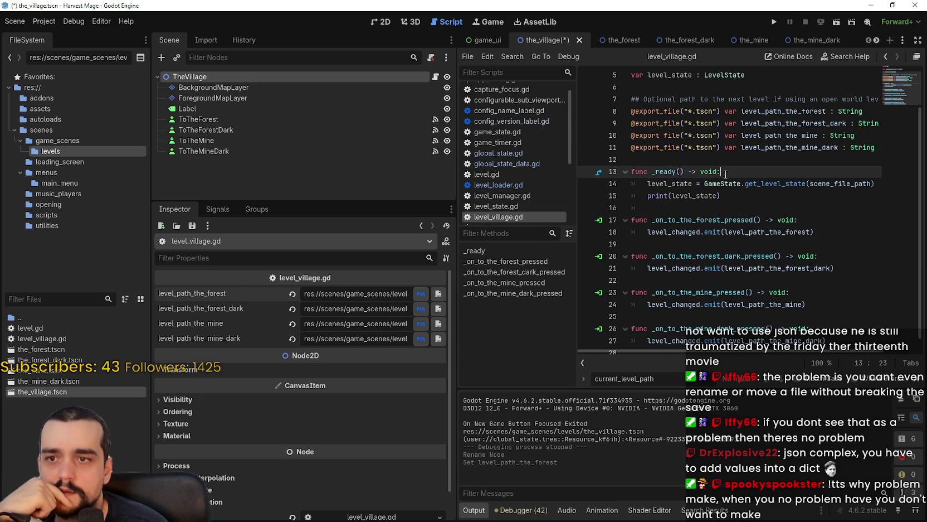
key(End)
key(shift+Home)
scroll(752, 202, down, 1)
scroll(753, 202, up, 1)
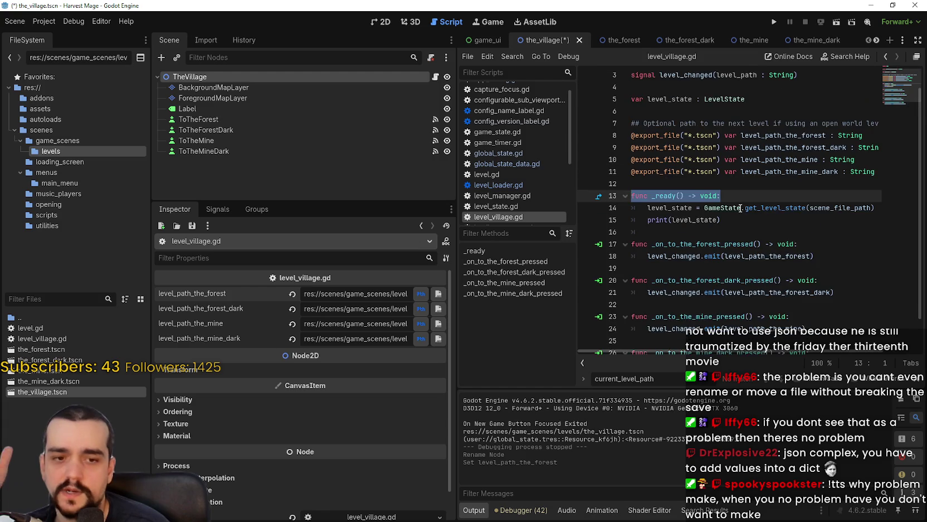
scroll(749, 195, down, 1)
click(743, 184)
key(Up)
key(Up)
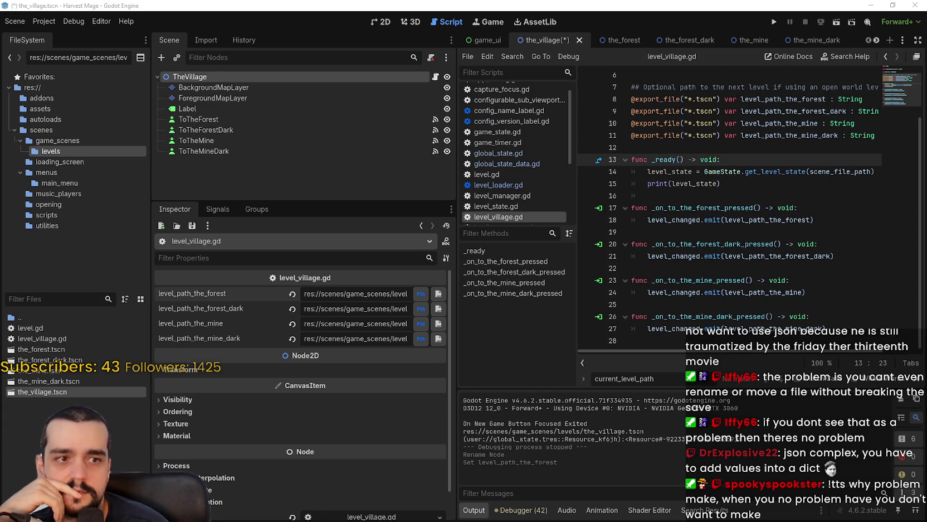
key(alt+Tab)
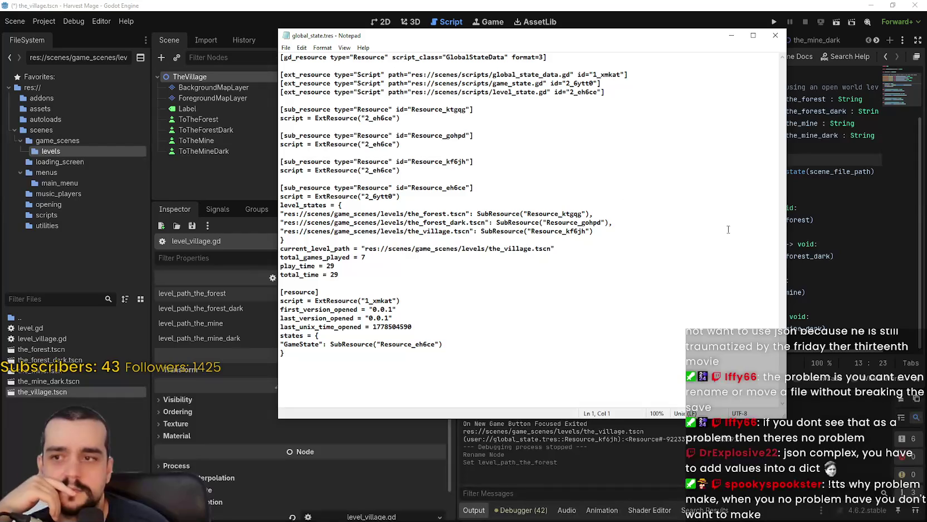
Highlight the saved level_states paths and the the_village.tscn path, then return to the village script.
mouse_move(280, 212)
mouse_down()
mouse_move(612, 233)
mouse_move(275, 230)
mouse_up()
click(548, 238)
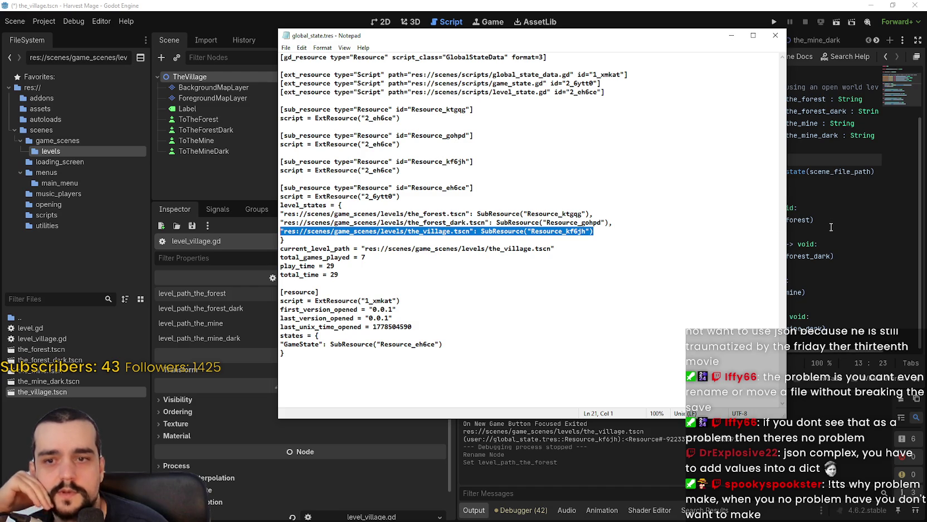
click(462, 237)
drag(513, 232, 331, 231)
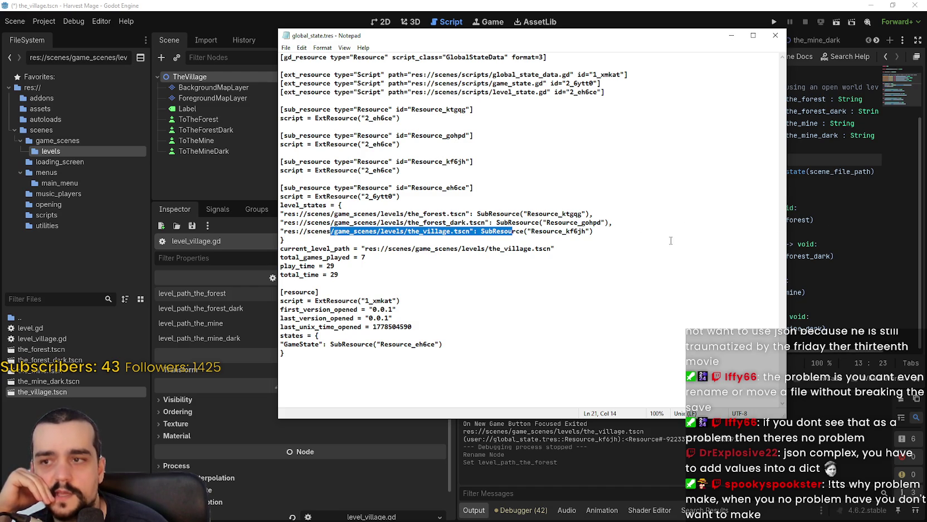
click(646, 231)
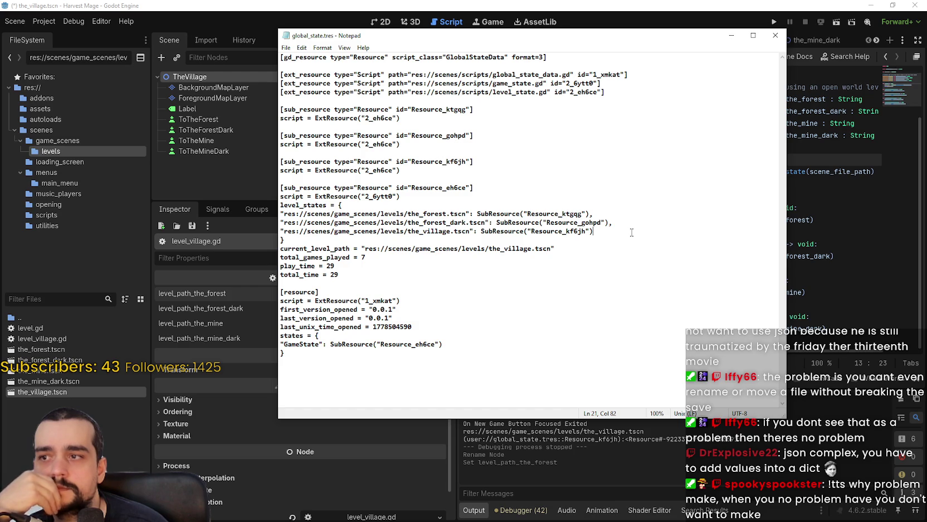
click(775, 36)
click(697, 231)
Place the caret on the empty _ready line and drag the Discord meme viewer over the editor.
click(697, 192)
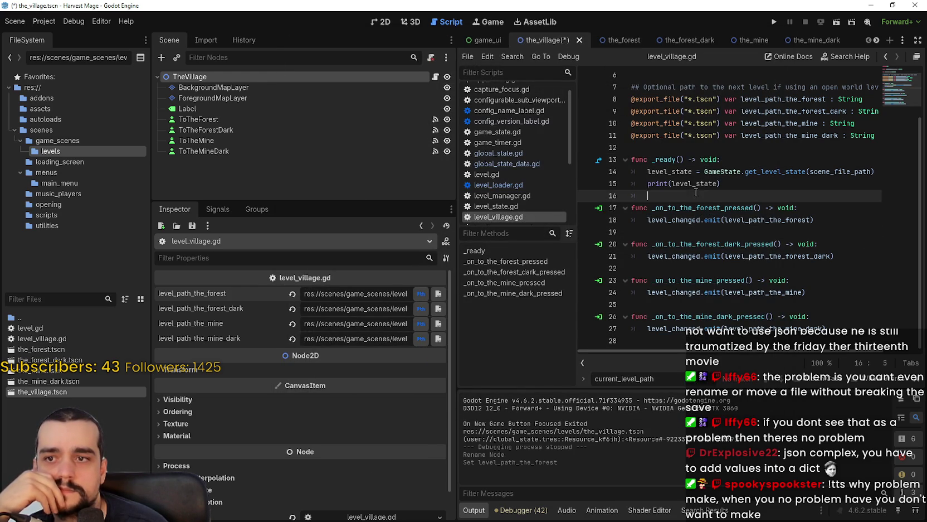
mouse_move(753, 223)
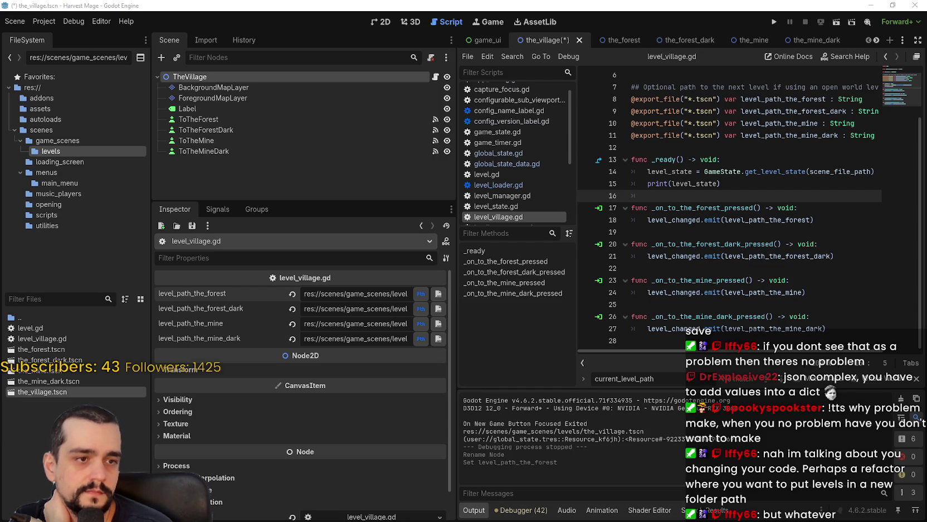
drag(925, 84, 388, 27)
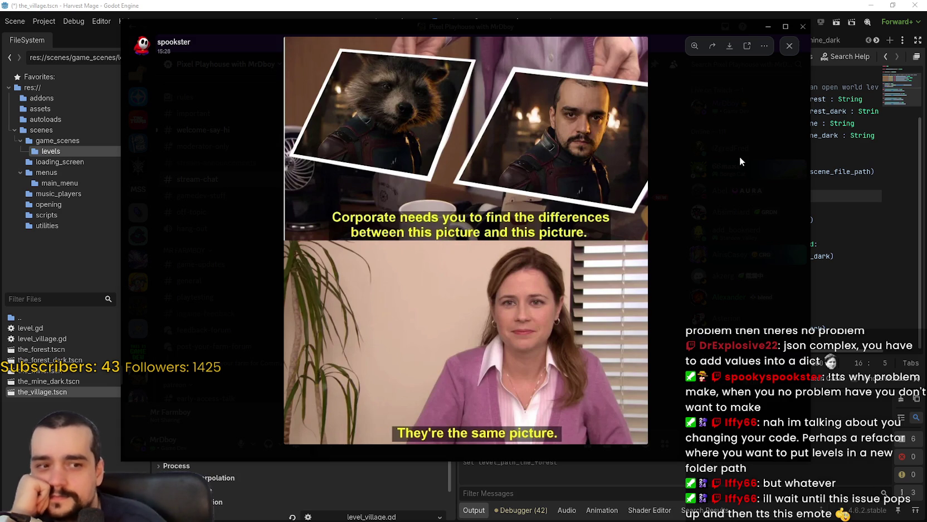
Zoom in and out on the Discord meme, close the viewer, and return to the _ready line.
click(582, 104)
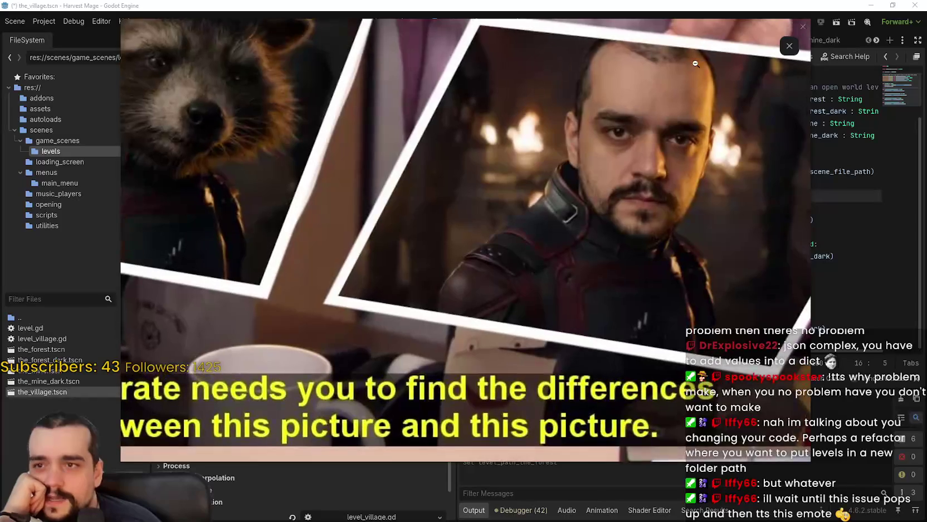
click(627, 110)
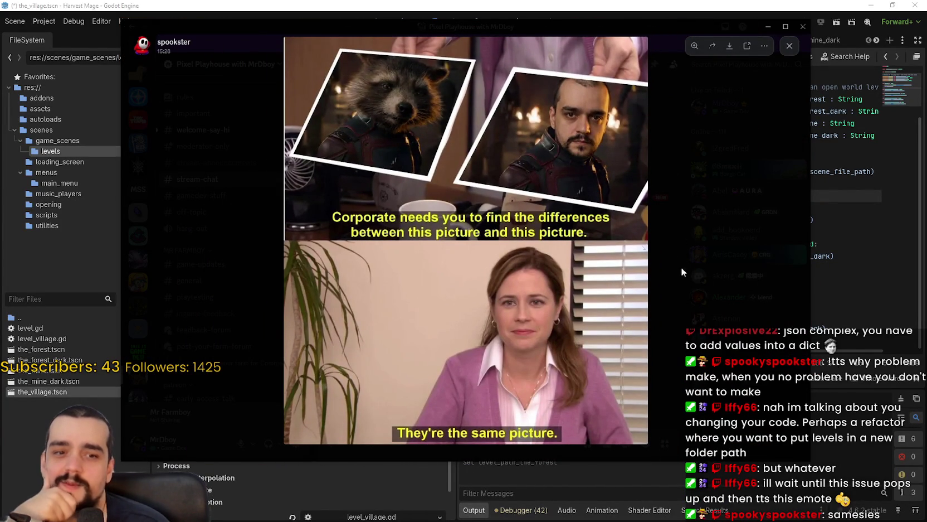
click(715, 293)
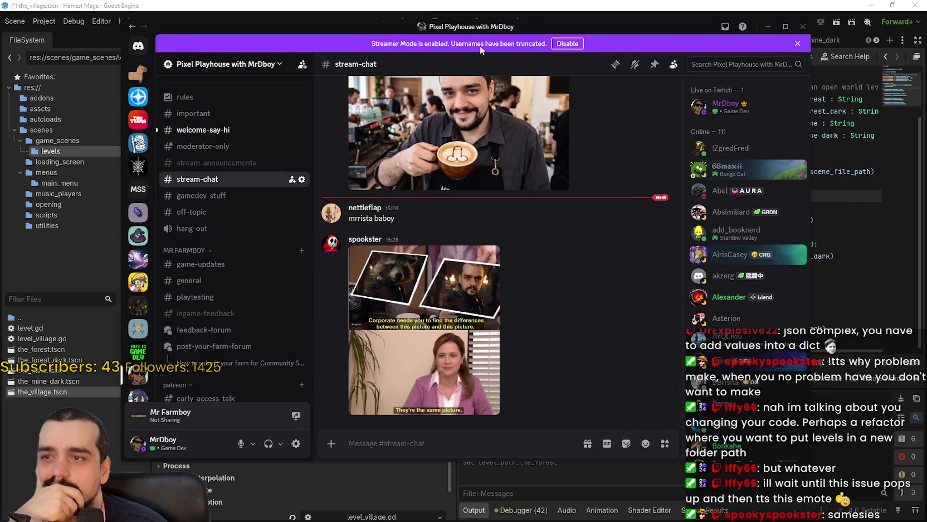
key(alt+Tab)
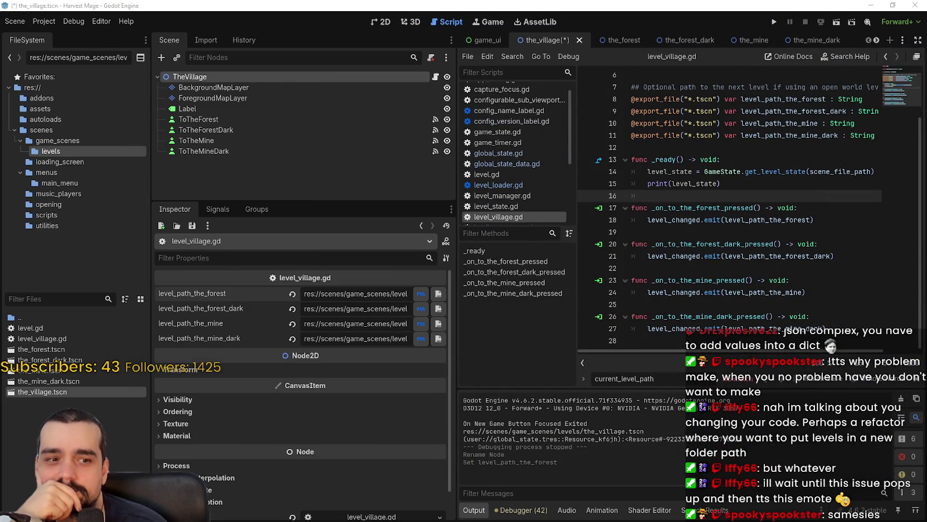
click(673, 160)
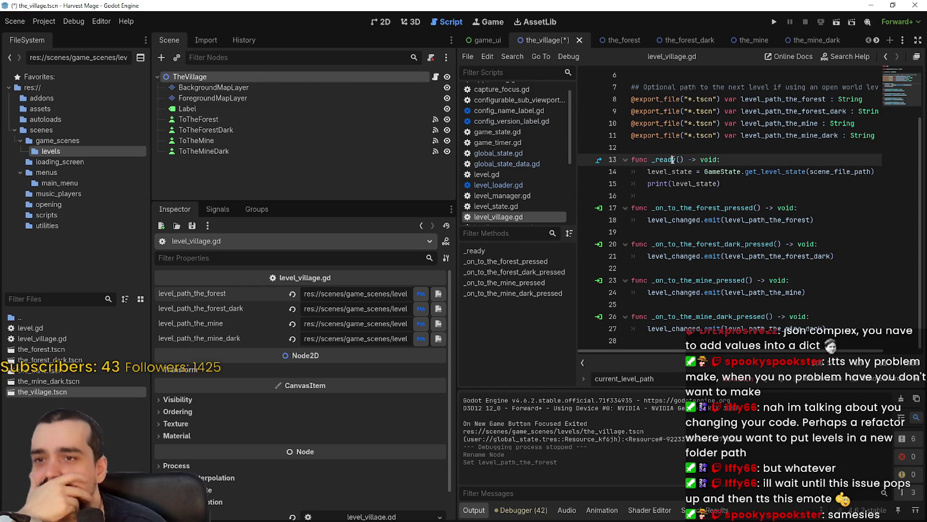